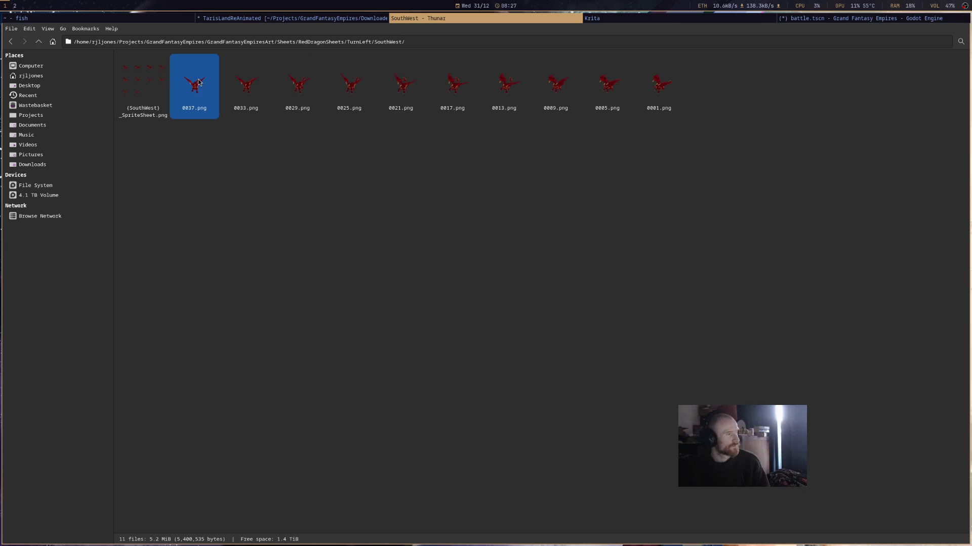
Step: Delete the loose frames 0037–0001.png from the TurnLeft SouthWest and SouthEast folders
key(ctrl+a)
key(Delete)
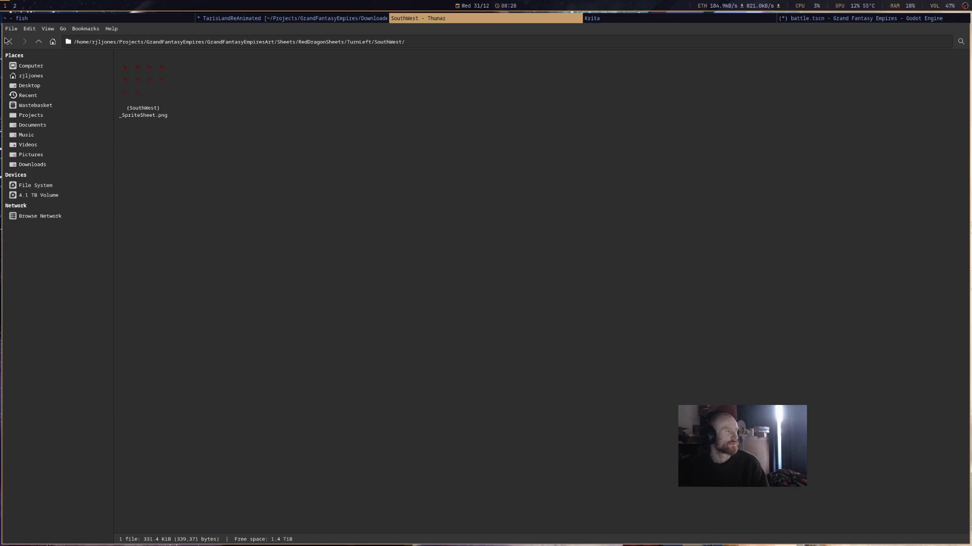
key(BackSpace)
double_click(247, 81)
click(240, 88)
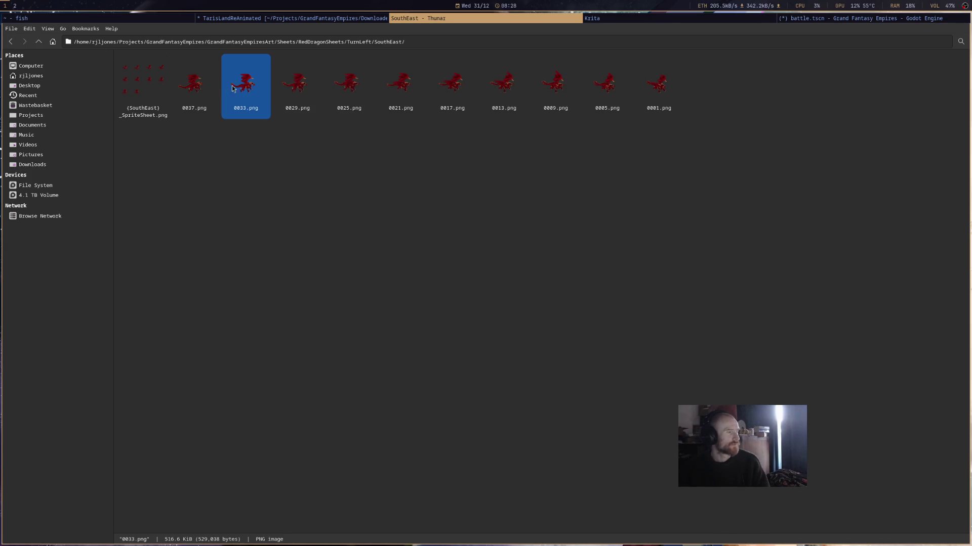
click(203, 91)
shift+click(643, 96)
key(Delete)
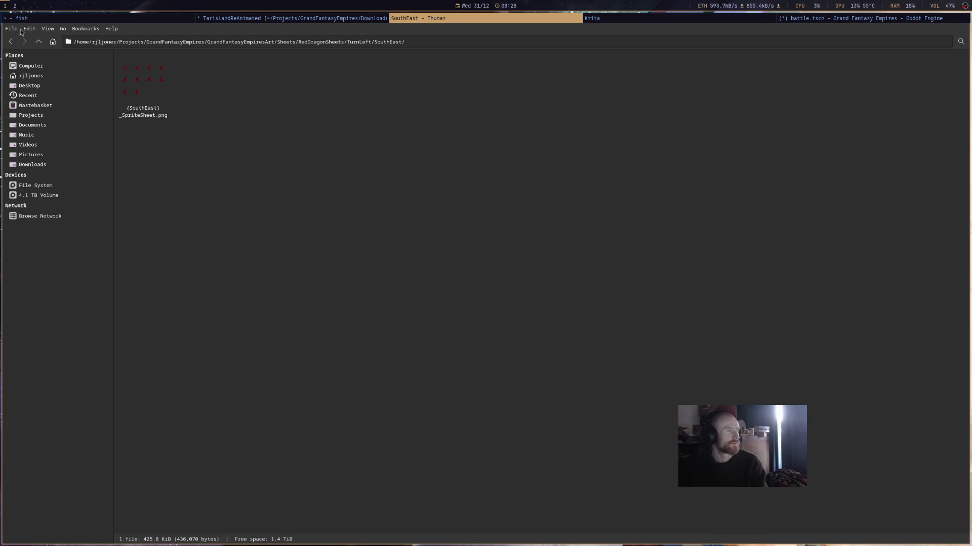
Step: Delete the loose frames 0037–0001.png from the TurnLeft South folder
key(BackSpace)
double_click(285, 80)
click(194, 85)
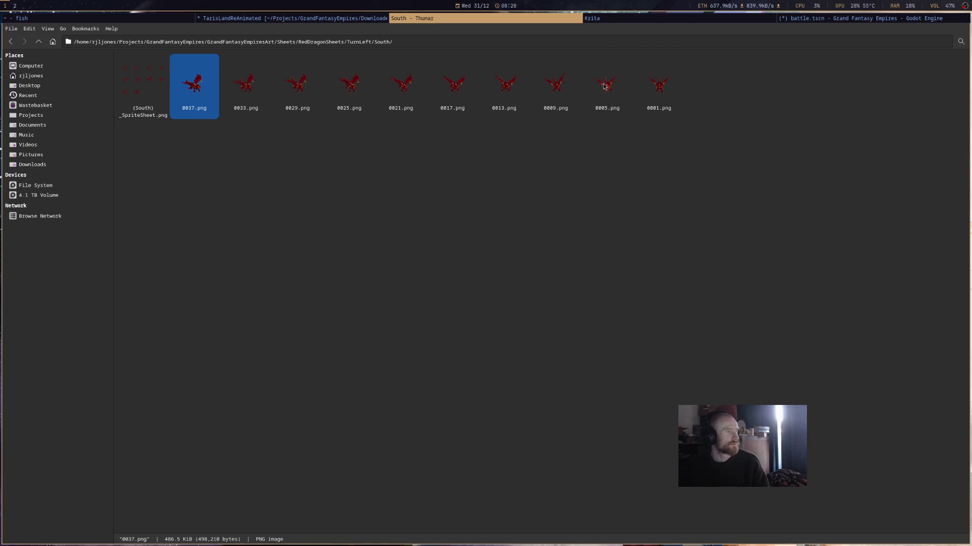
shift+click(658, 84)
key(Delete)
Step: Navigate to Idle/SouthWest and view the (SouthWest)_SpriteSheet.png image
click(11, 43)
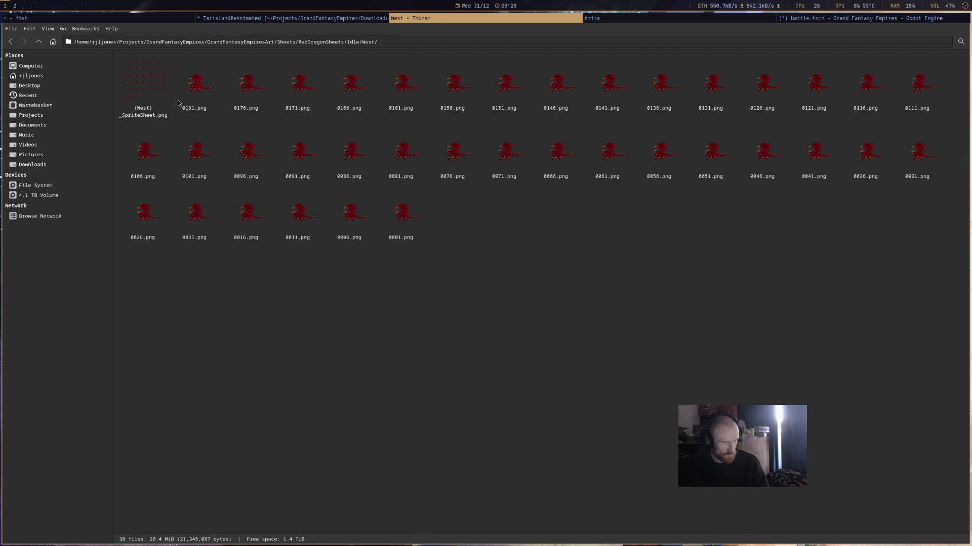
click(11, 43)
double_click(190, 82)
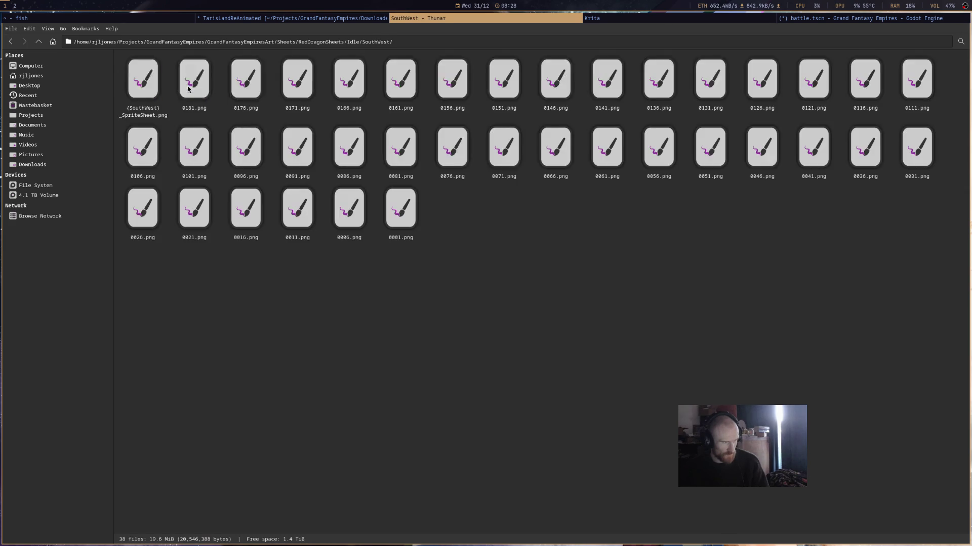
click(12, 42)
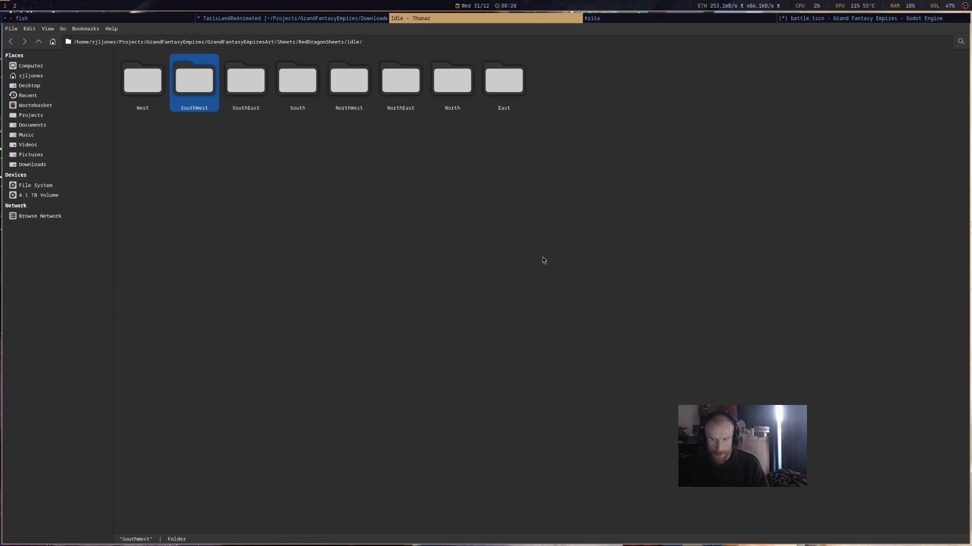
double_click(195, 82)
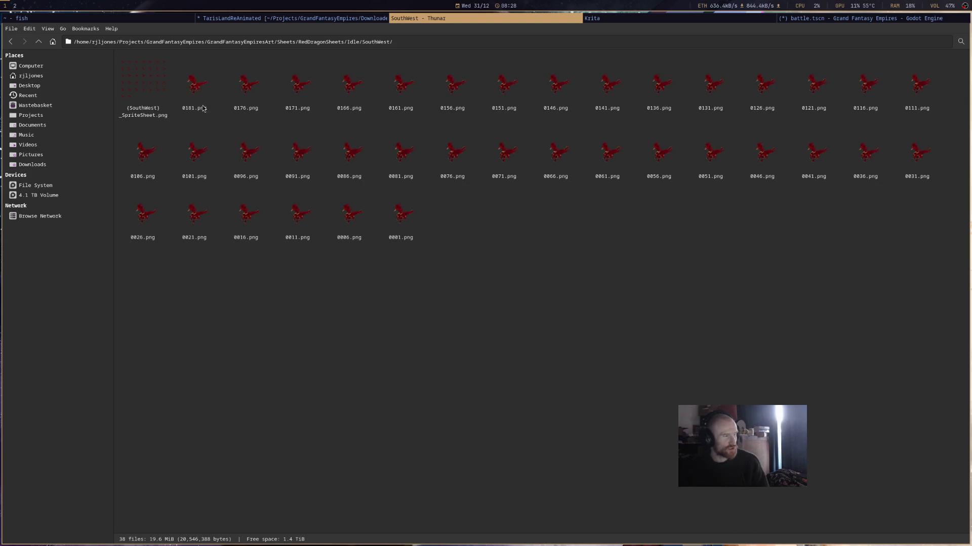
click(145, 82)
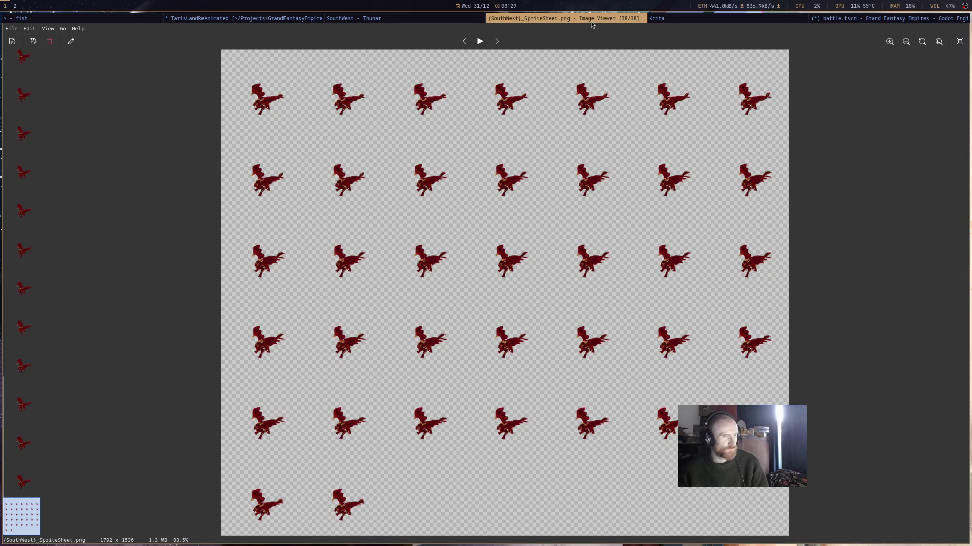
Step: Close the sprite sheet viewer to return to the Idle SouthWest folder in Thunar
key(ctrl+w)
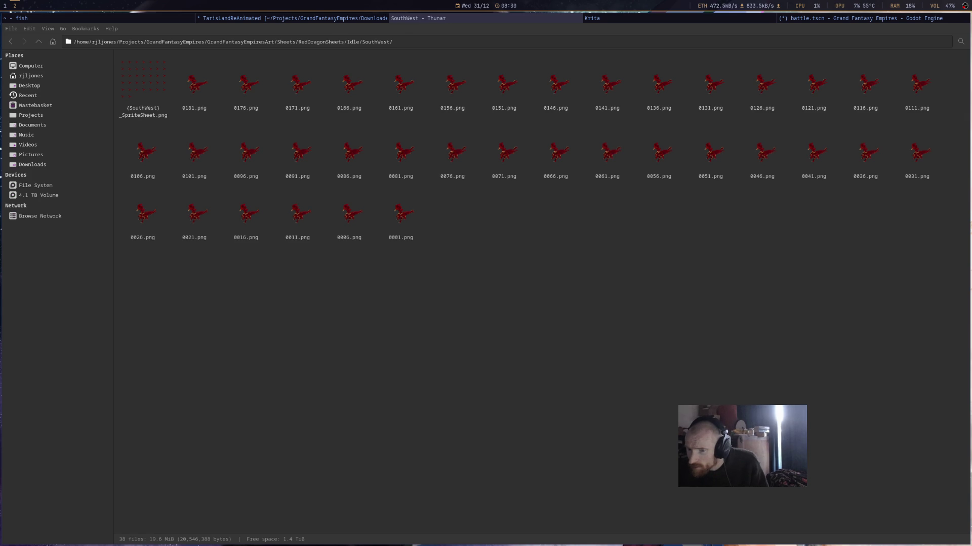
Step: From a terminal in RedDragonSheets, run find . -name '0*' -type f -delete
click(11, 42)
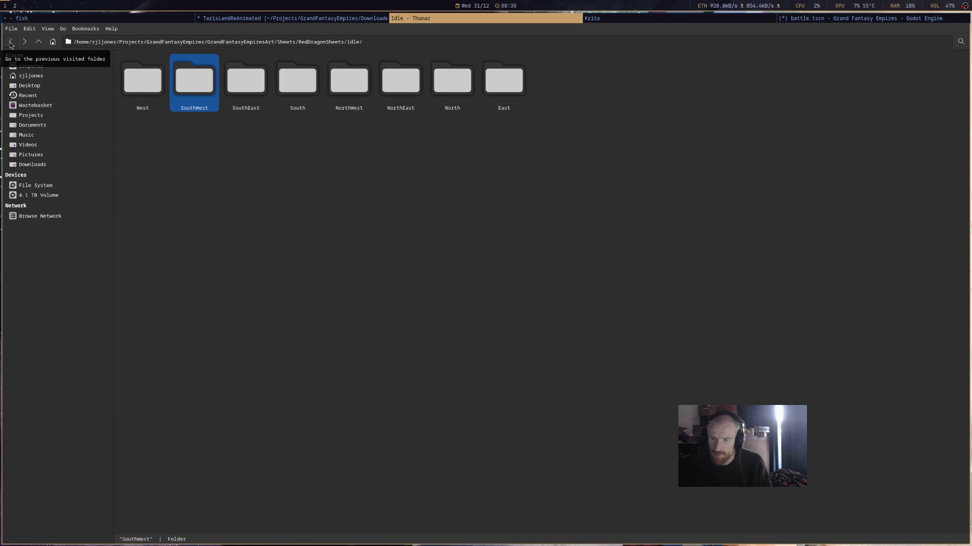
click(11, 41)
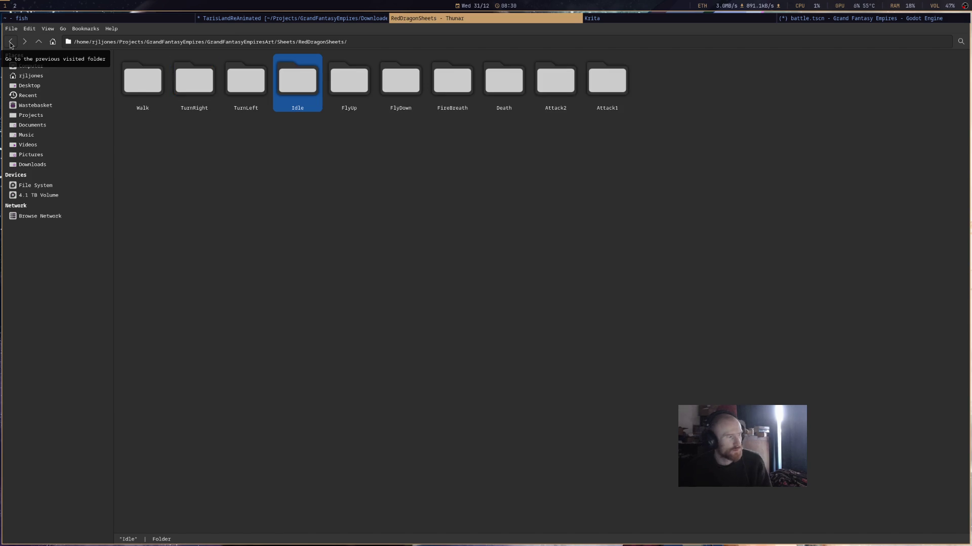
right_click(280, 198)
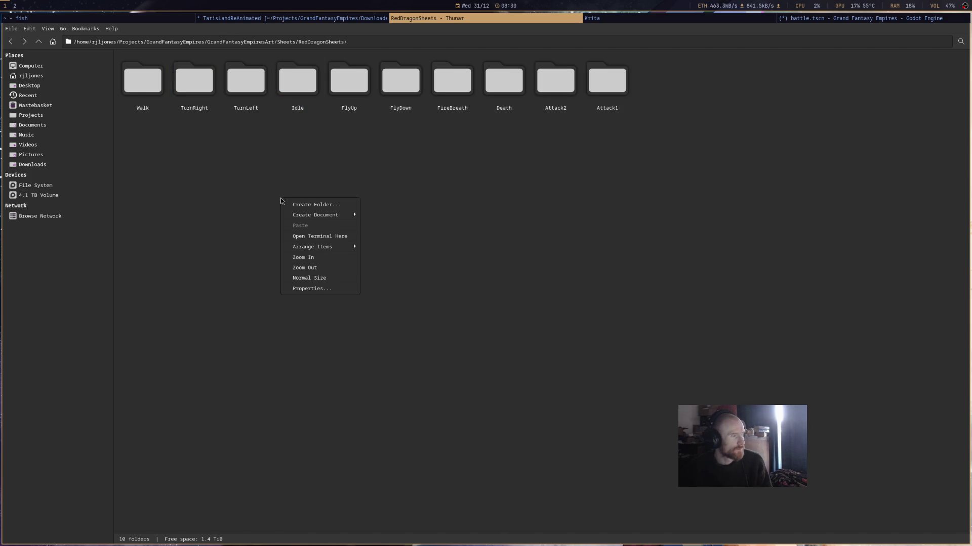
click(309, 234)
text(find . -name '0*' -type f -delete)
key(Return)
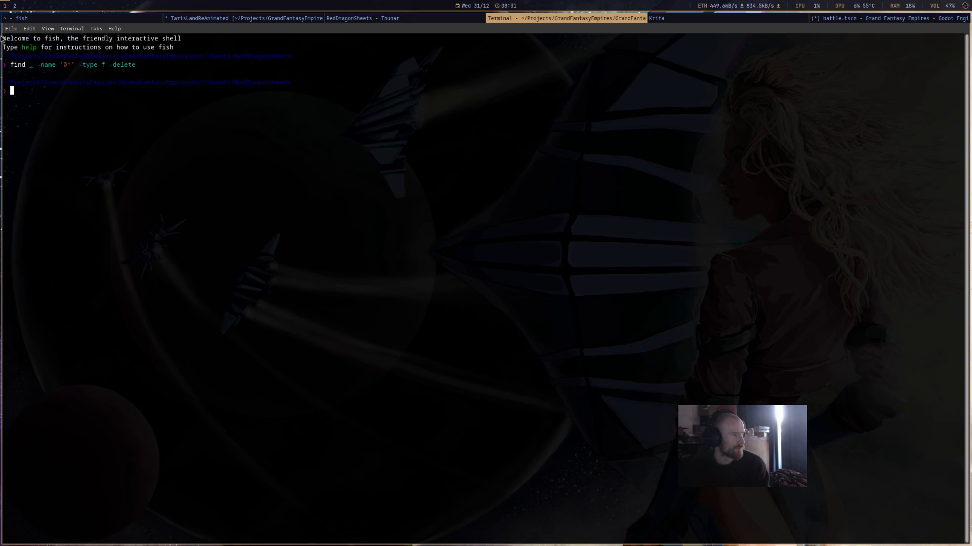
Step: Check that TurnLeft/SouthEast and FlyDown/SouthEast were cleaned of loose frames
click(415, 20)
double_click(245, 81)
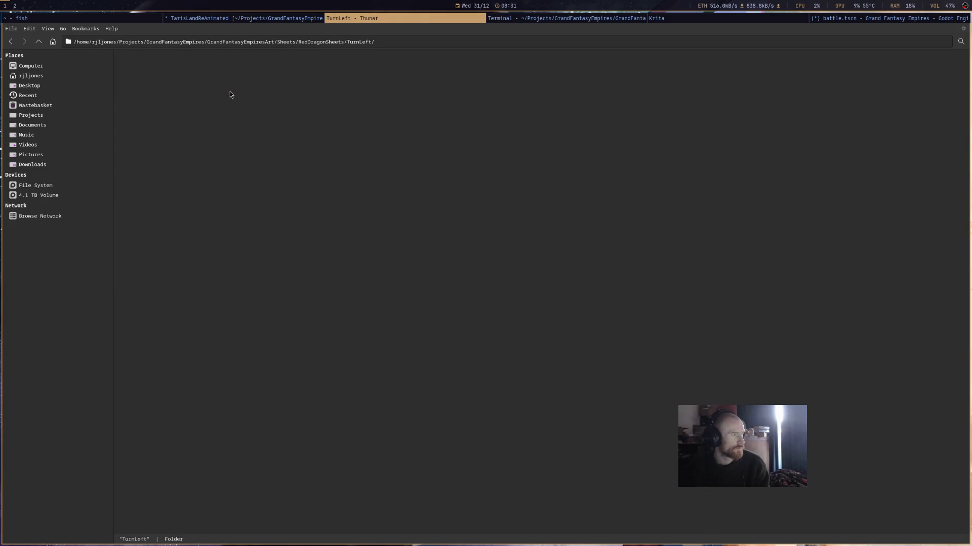
click(243, 105)
double_click(255, 93)
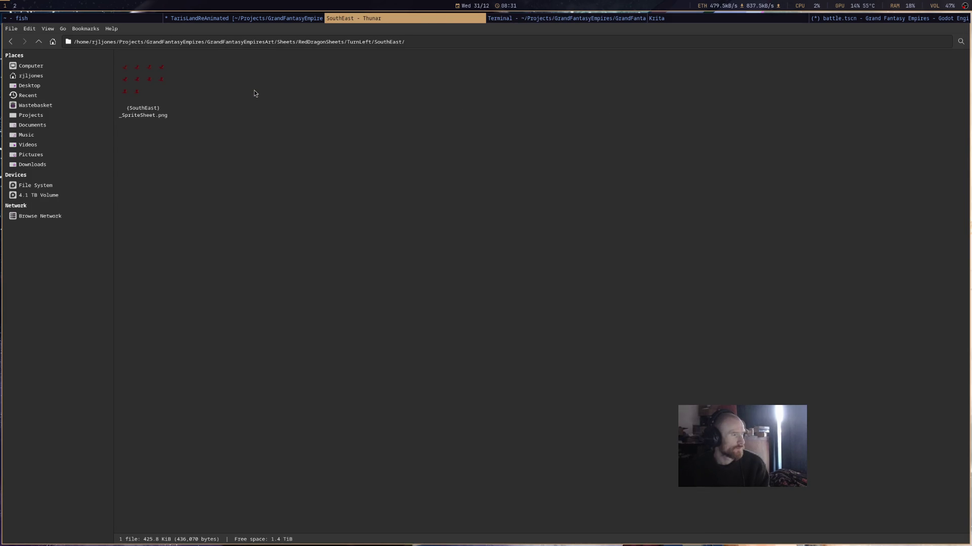
key(BackSpace)
key(BackSpace)
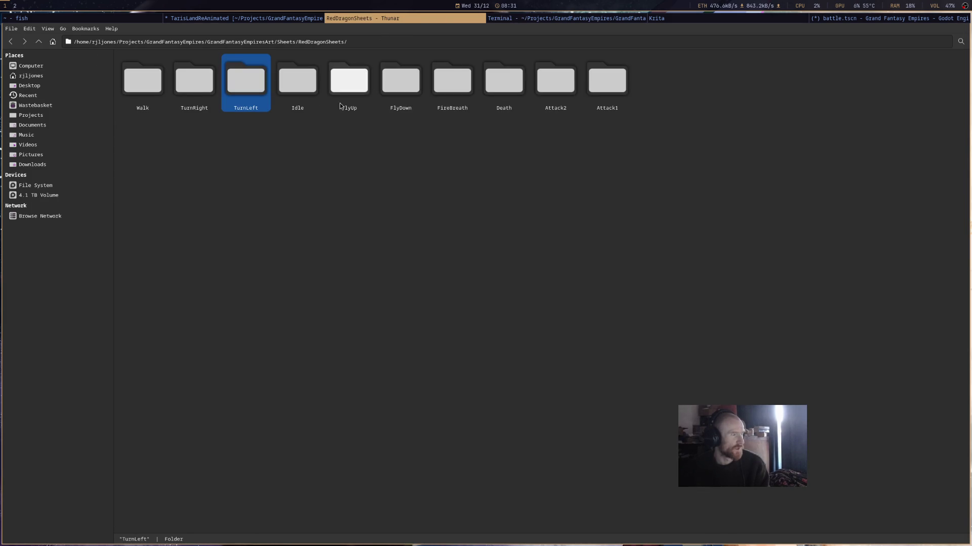
click(409, 97)
double_click(409, 95)
double_click(265, 85)
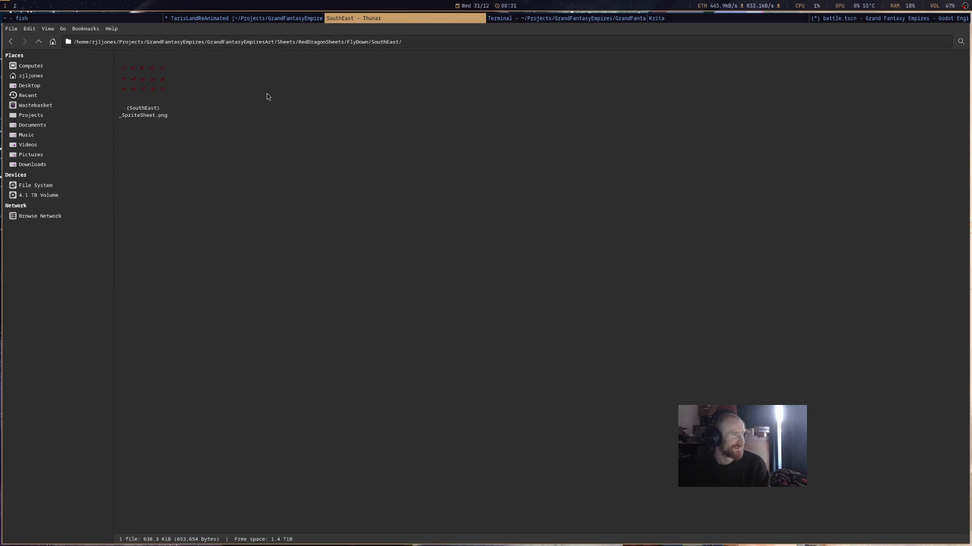
click(9, 43)
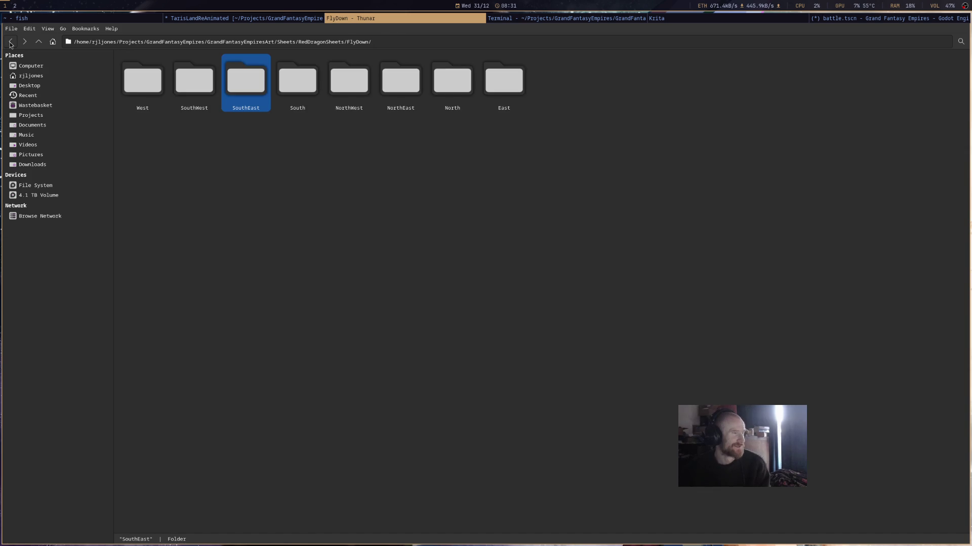
click(9, 43)
Step: Check Death/East for cleanup, then go up to the GrandFantasyEmpiresArt folder
double_click(487, 97)
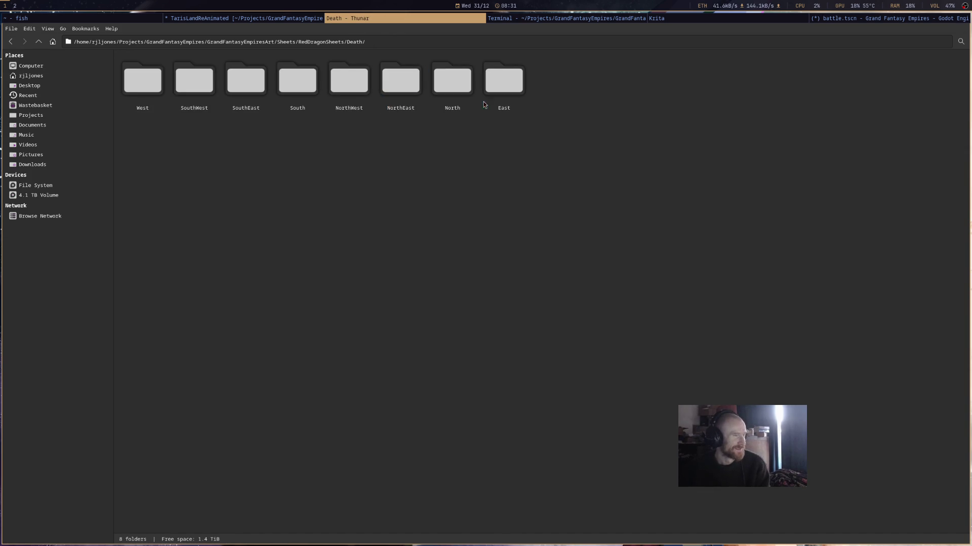
double_click(496, 96)
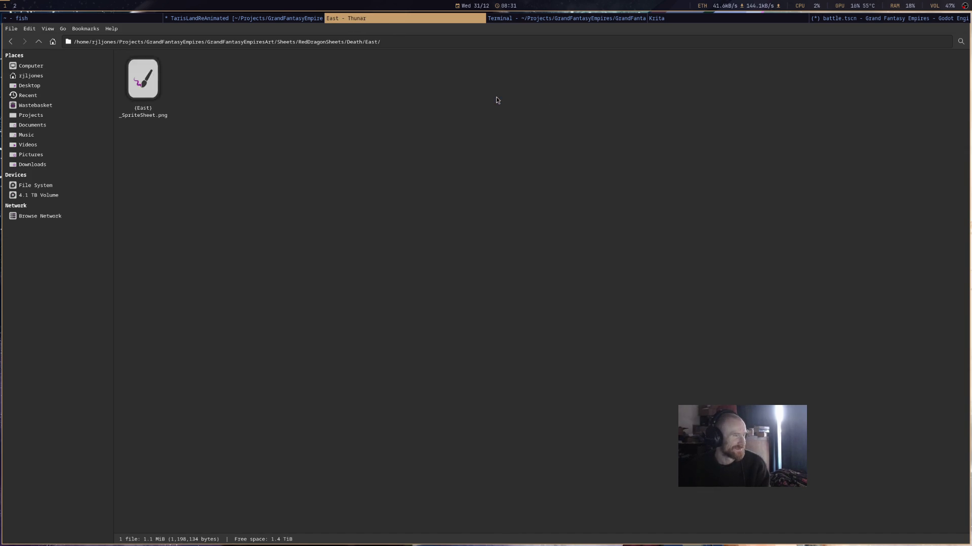
click(10, 42)
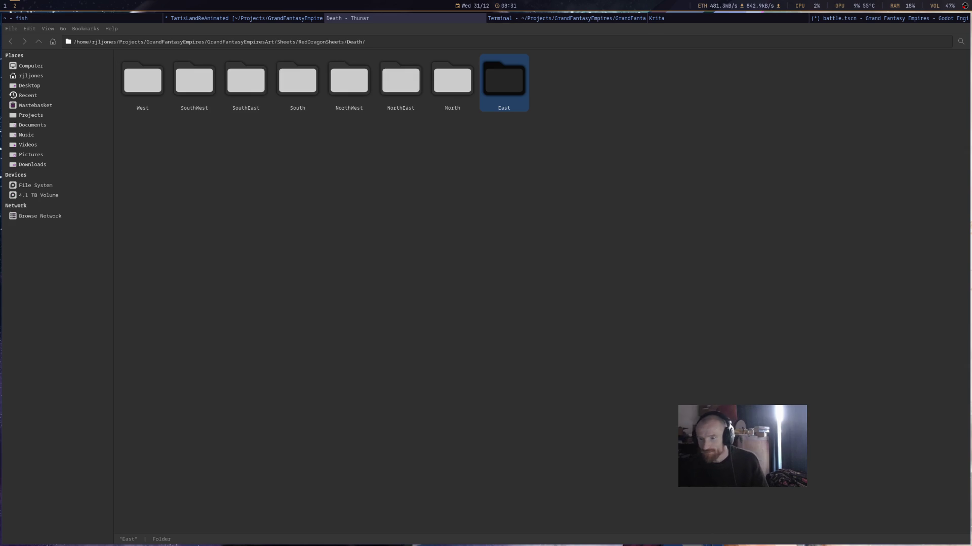
click(413, 157)
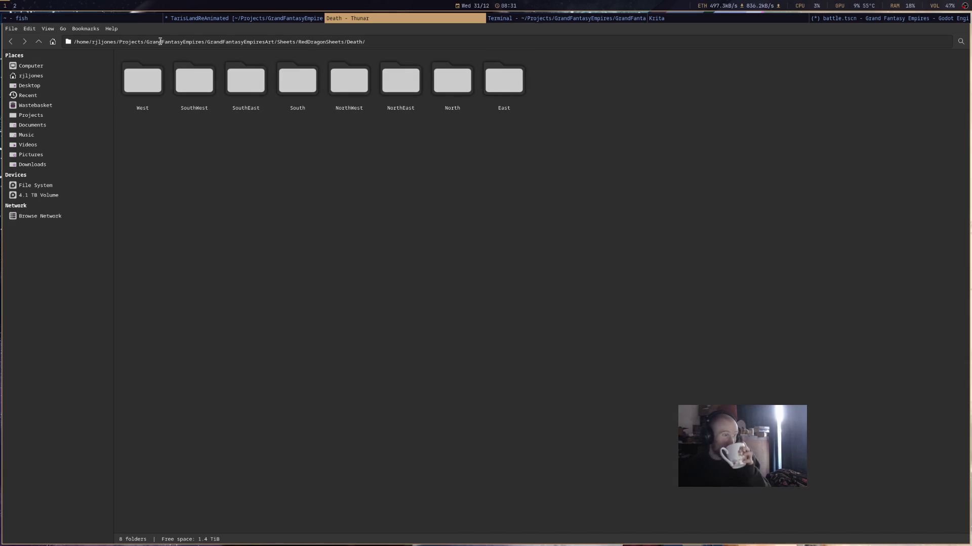
click(218, 18)
click(367, 22)
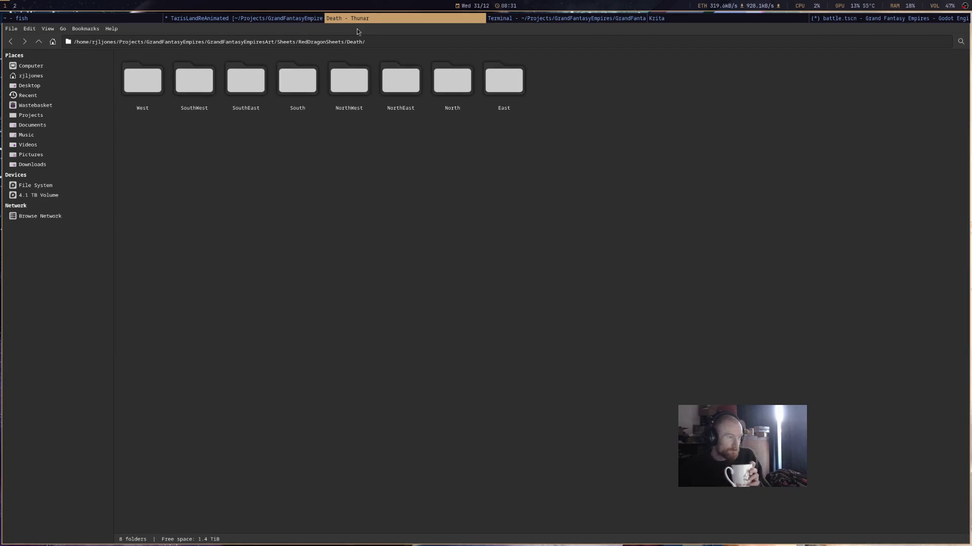
click(13, 42)
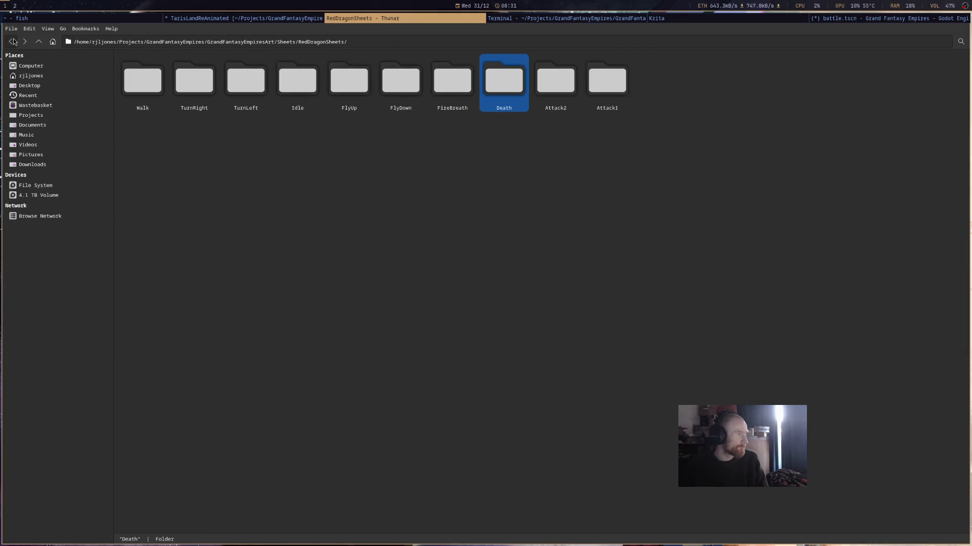
click(12, 41)
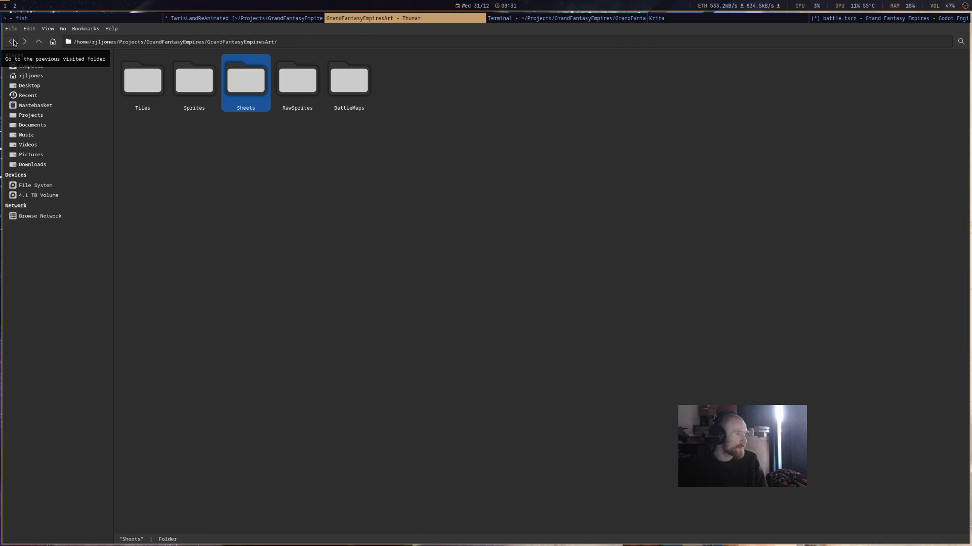
click(520, 215)
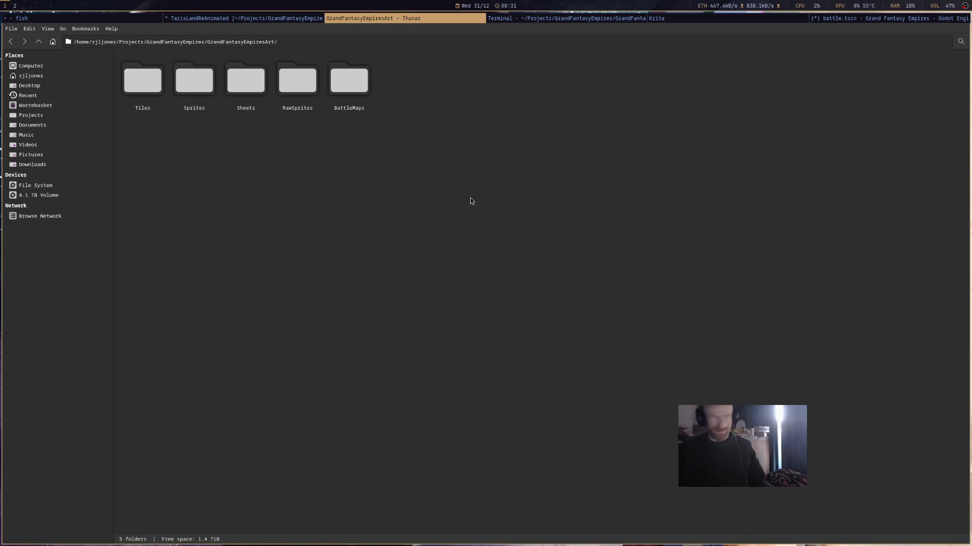
Step: Verify Walk/West under Sheets/RedDragonSheets, then cut the RedDragonSheets folder from Sheets
double_click(239, 102)
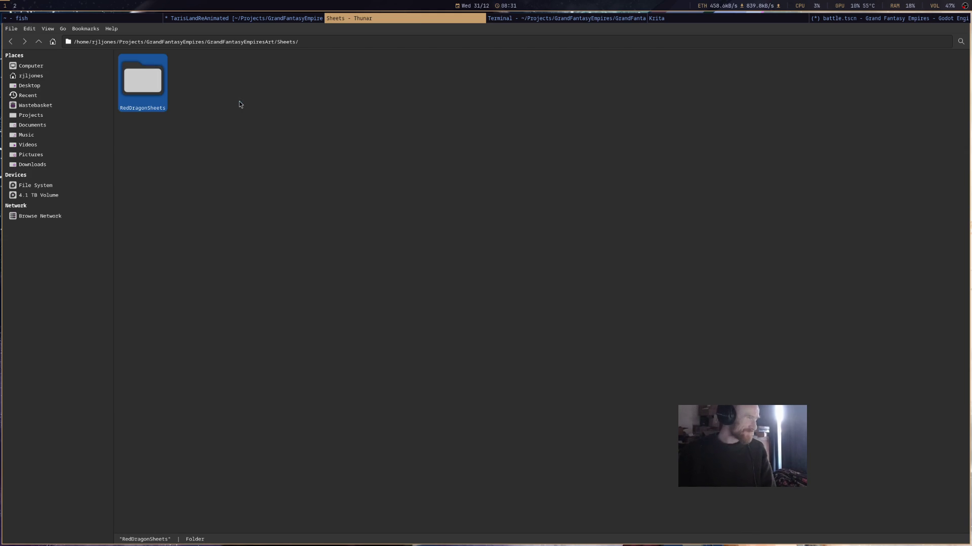
double_click(160, 93)
double_click(159, 93)
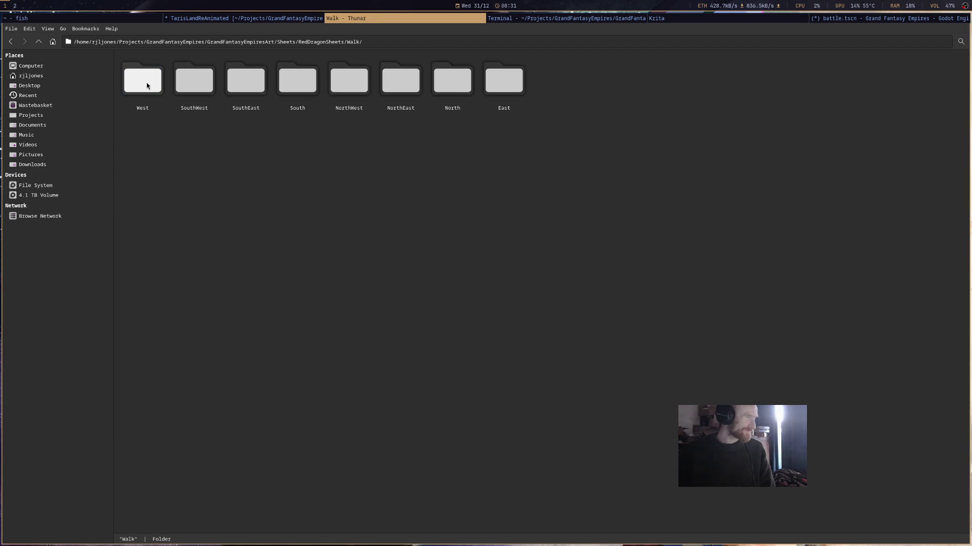
click(37, 43)
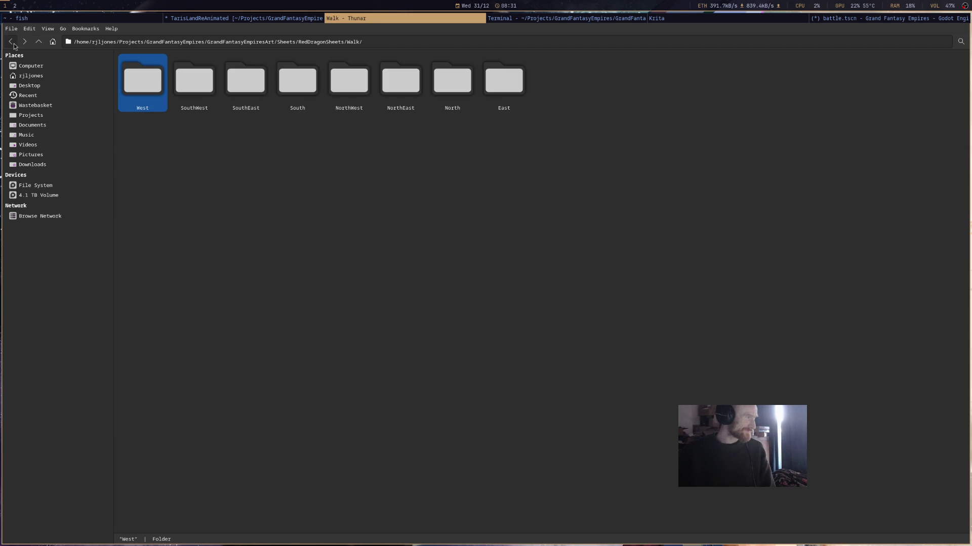
click(11, 44)
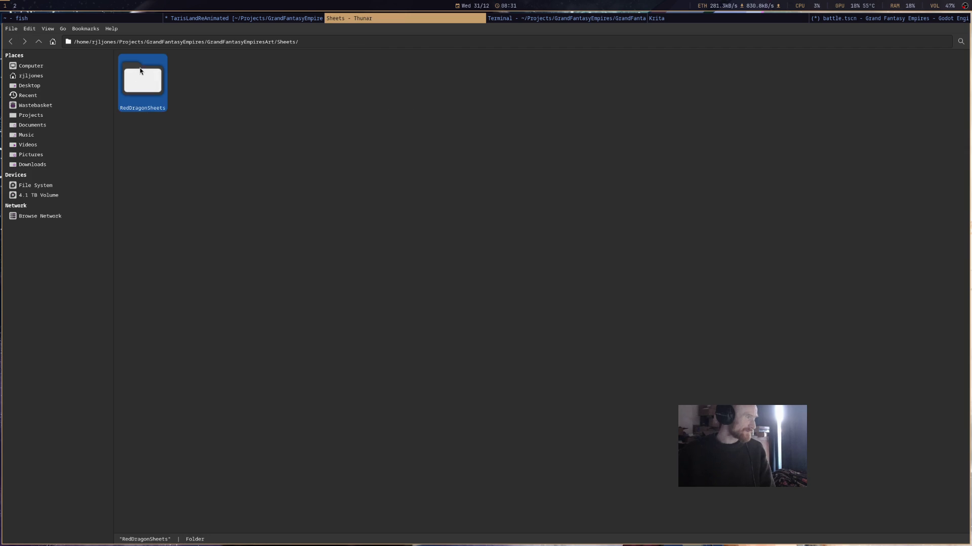
right_click(141, 70)
click(179, 128)
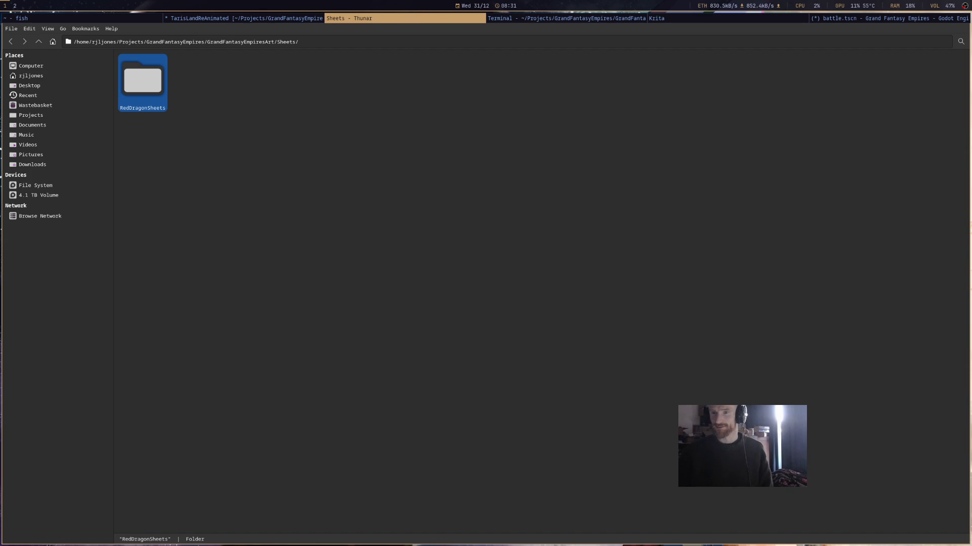
click(243, 17)
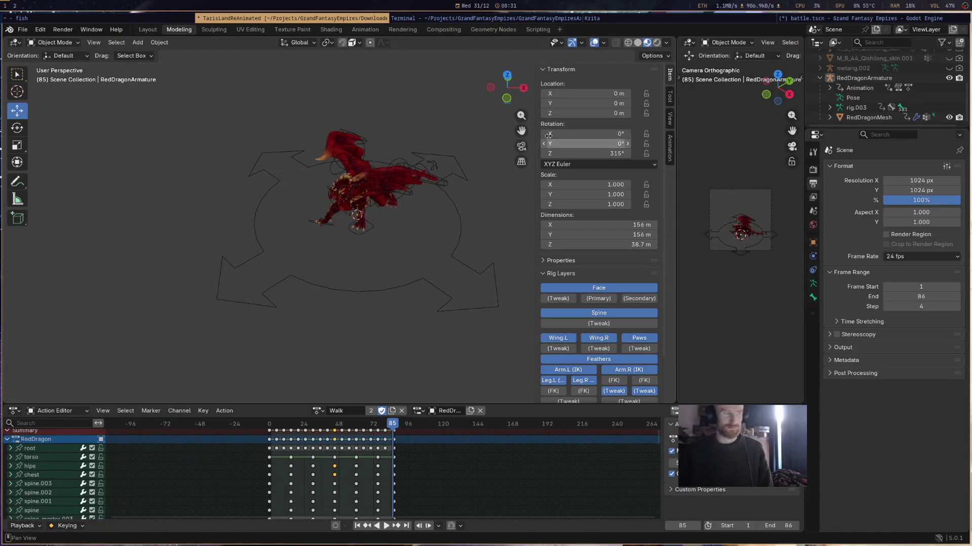
Step: Switch to Godot and drag the dragon animation folders onto red_dragon in the FileSystem dock
click(510, 17)
click(612, 17)
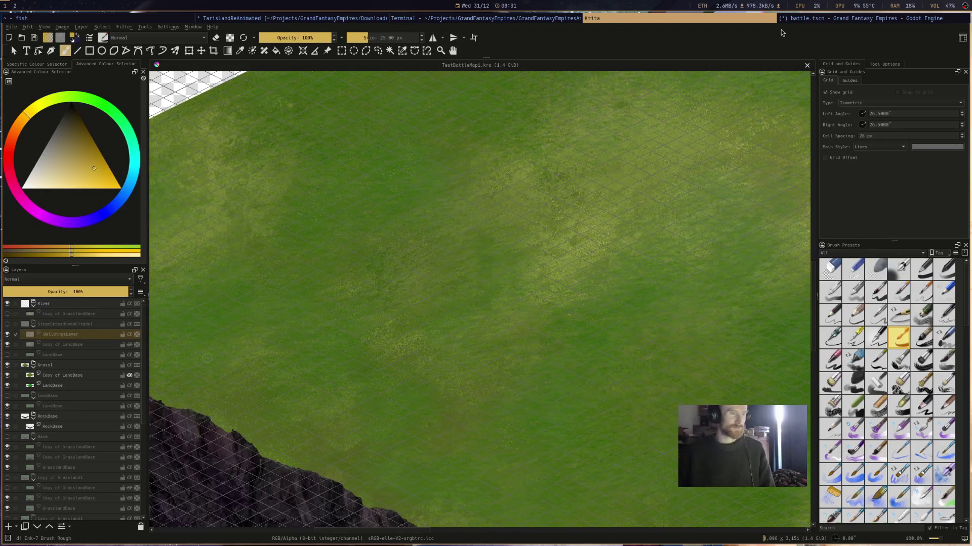
click(839, 17)
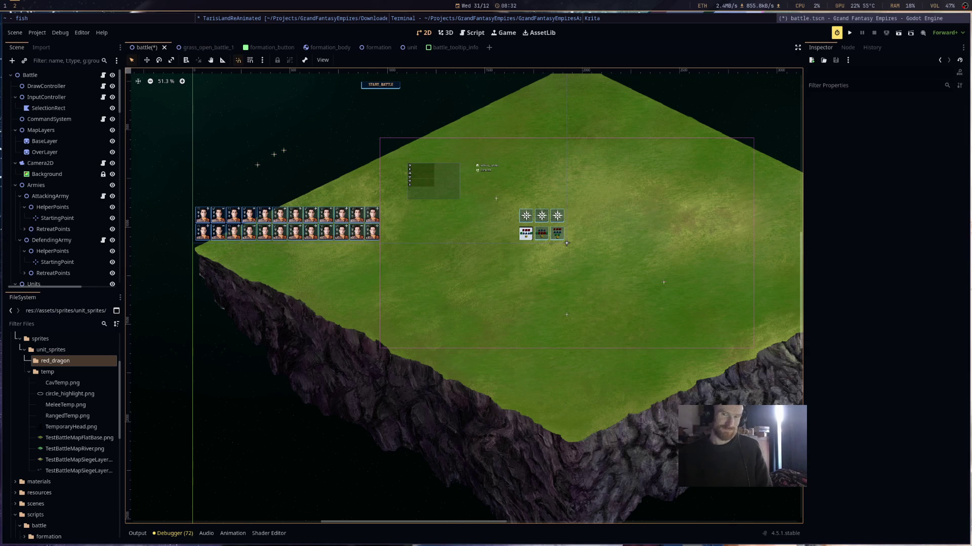
drag(81, 454, 76, 367)
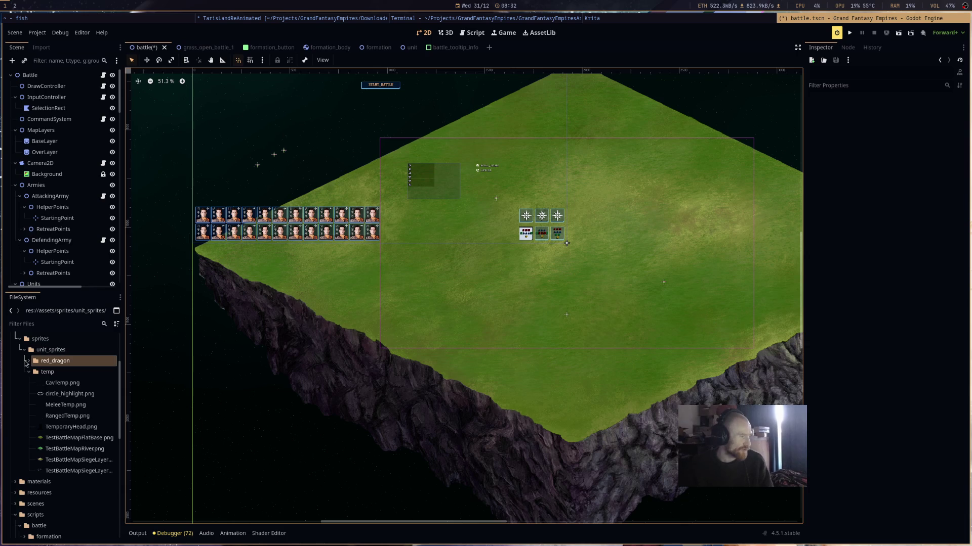
Step: Expand red_dragon, Attack1, FlyDown and a direction folder to check the imported sprite sheets
click(32, 361)
click(33, 372)
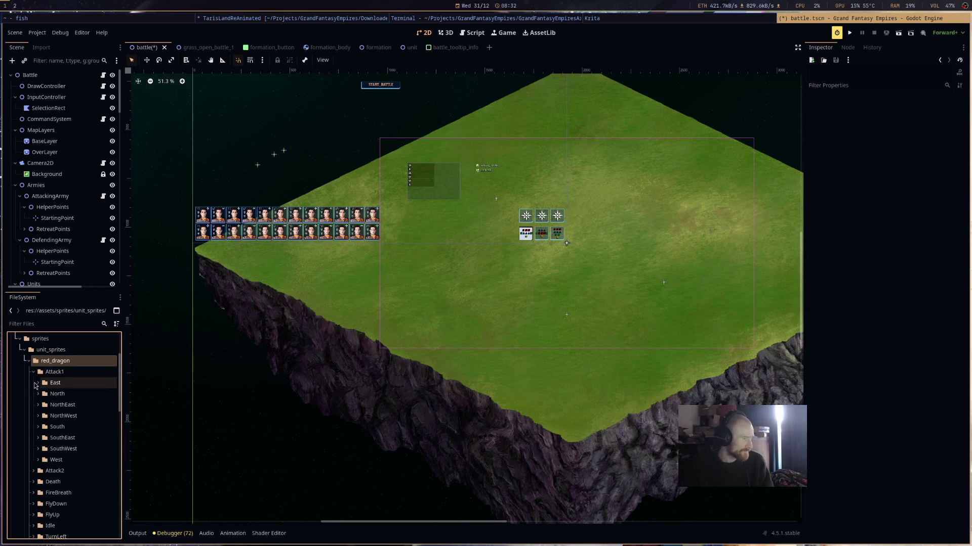
scroll(40, 393, down, 5)
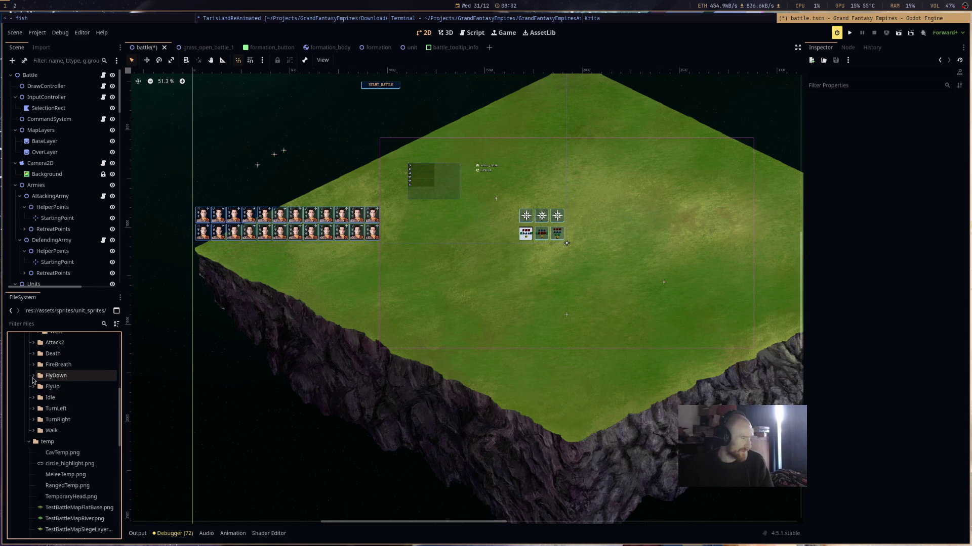
click(34, 376)
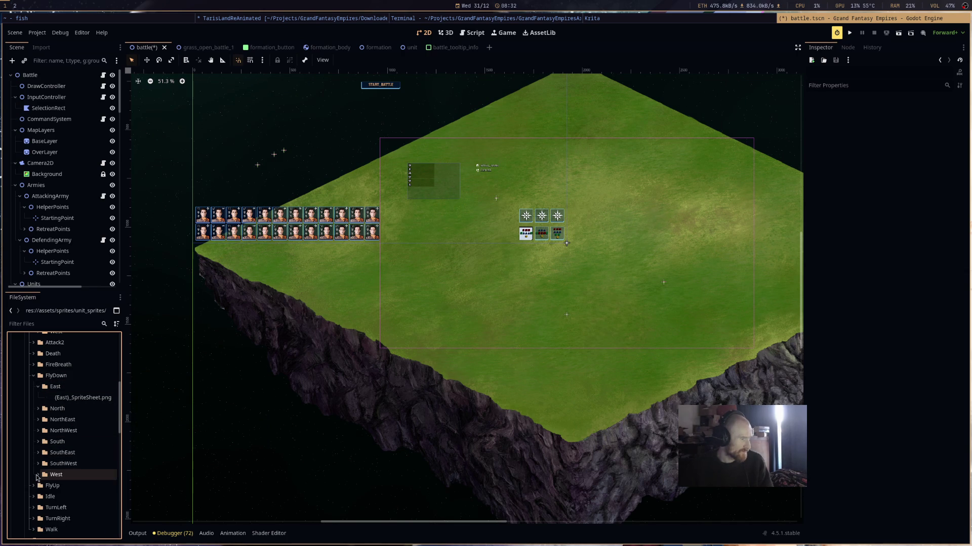
click(38, 465)
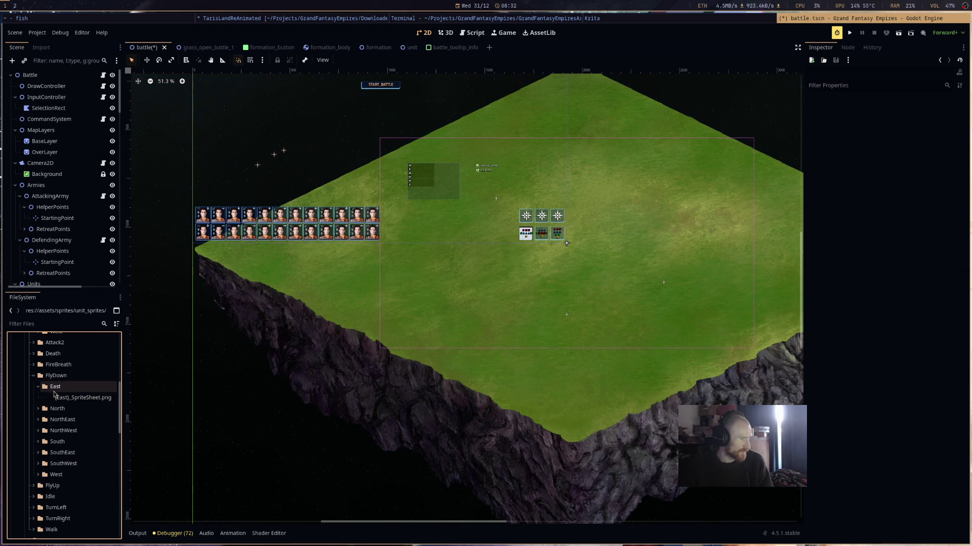
scroll(65, 455, up, 2)
scroll(65, 444, up, 2)
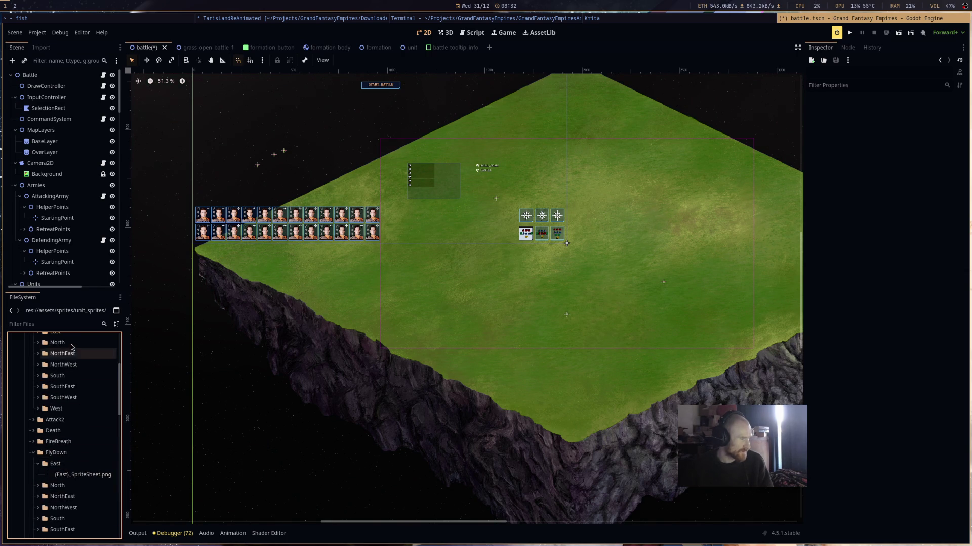
scroll(65, 431, up, 3)
scroll(65, 448, down, 3)
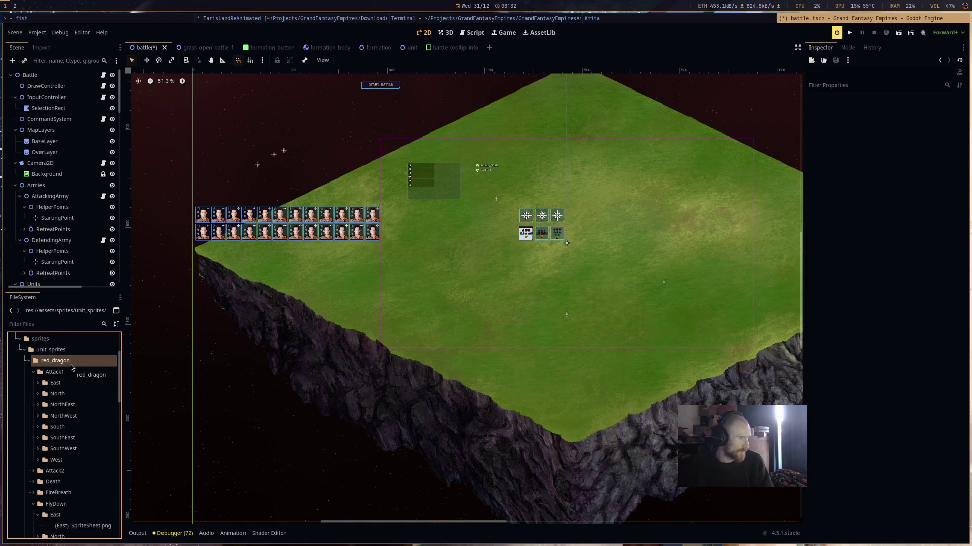
right_click(70, 364)
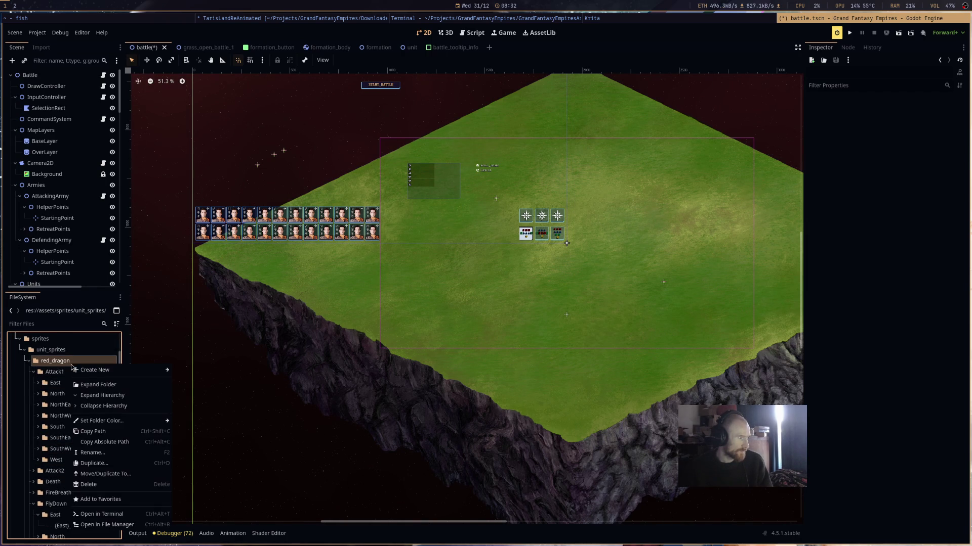
Step: Show red_dragon in Thunar, inspect Walk/West's sprite sheet files, and return to red_dragon
click(128, 524)
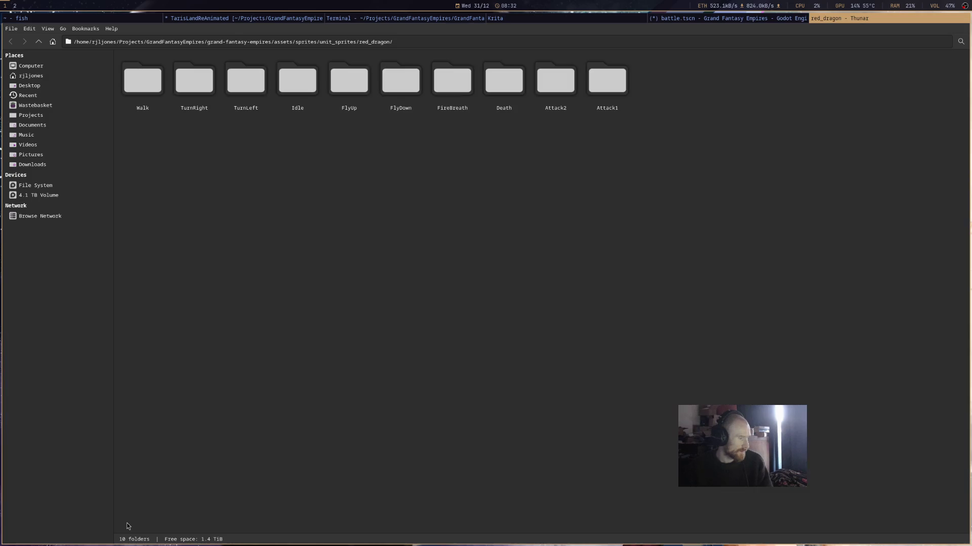
double_click(140, 89)
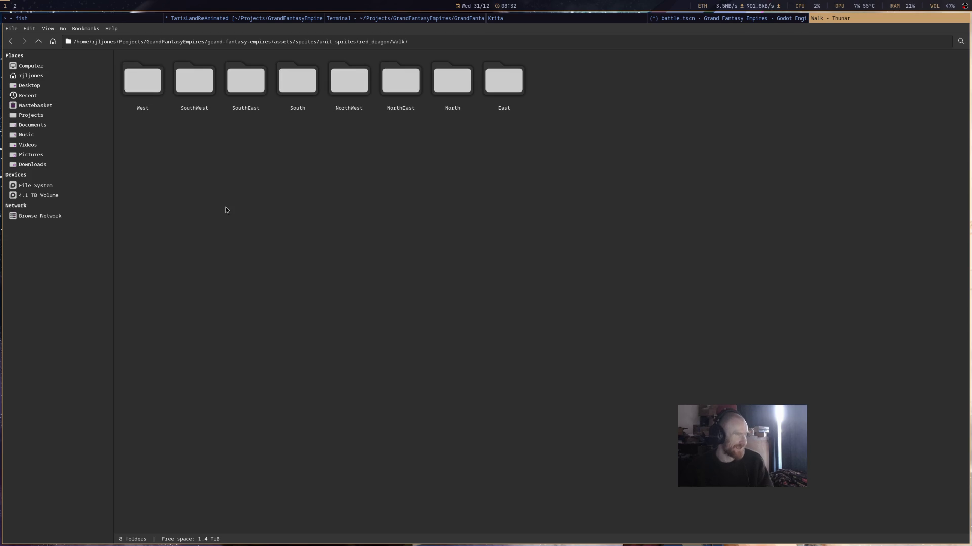
double_click(135, 102)
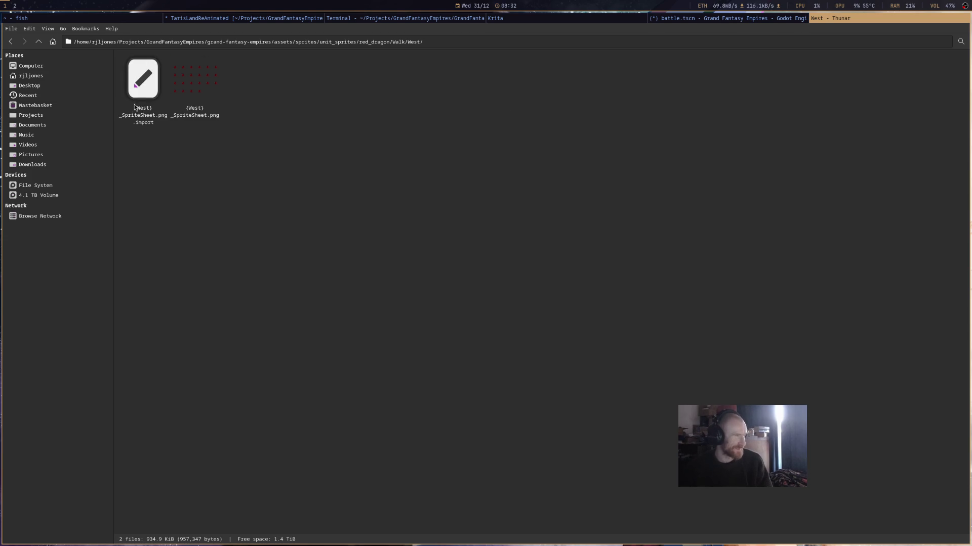
click(11, 44)
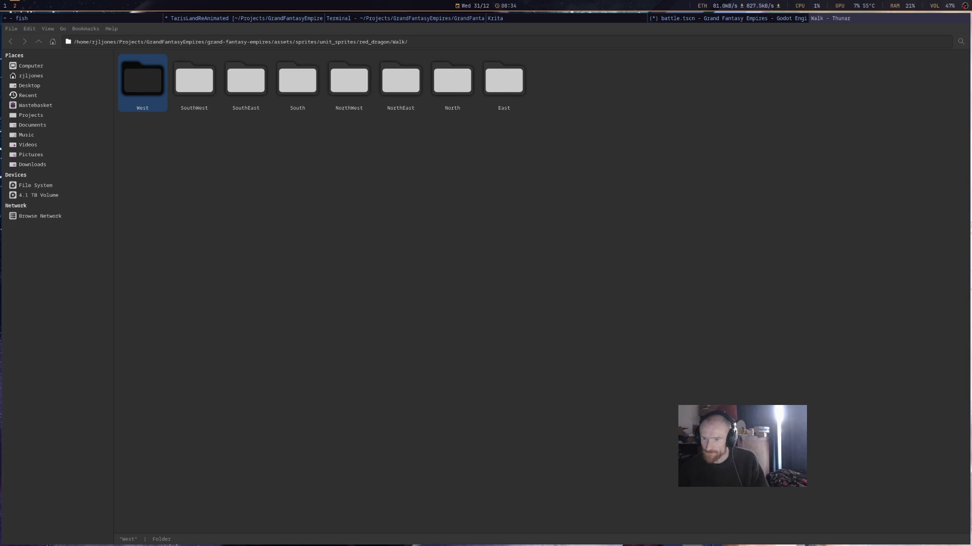
click(544, 278)
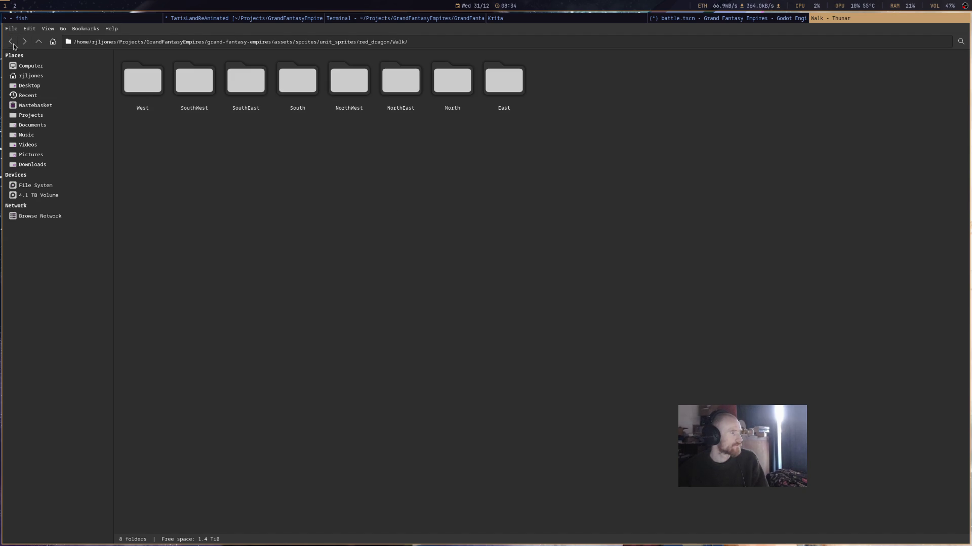
key(BackSpace)
right_click(209, 182)
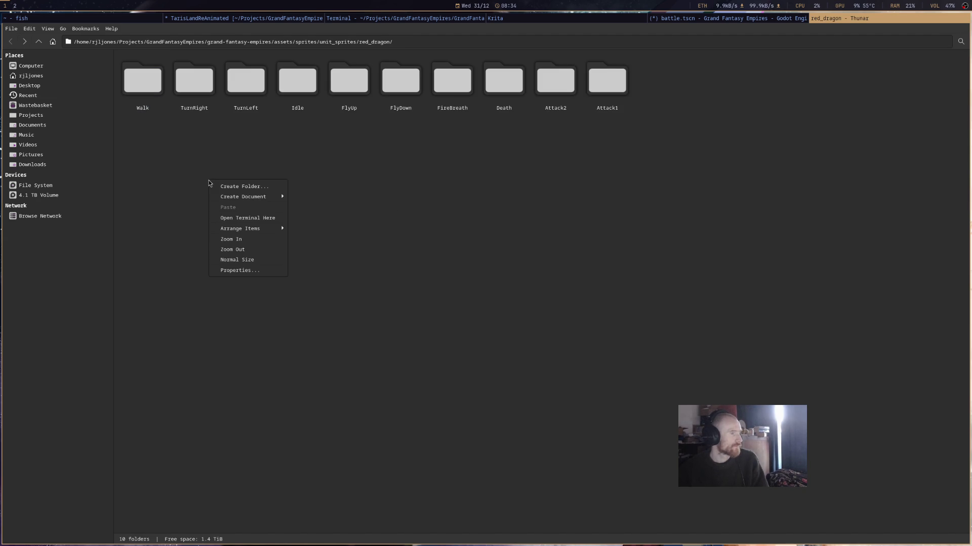
Step: In a terminal at red_dragon, rerun the recalled find command, which fails with a missing -exec argument
click(232, 218)
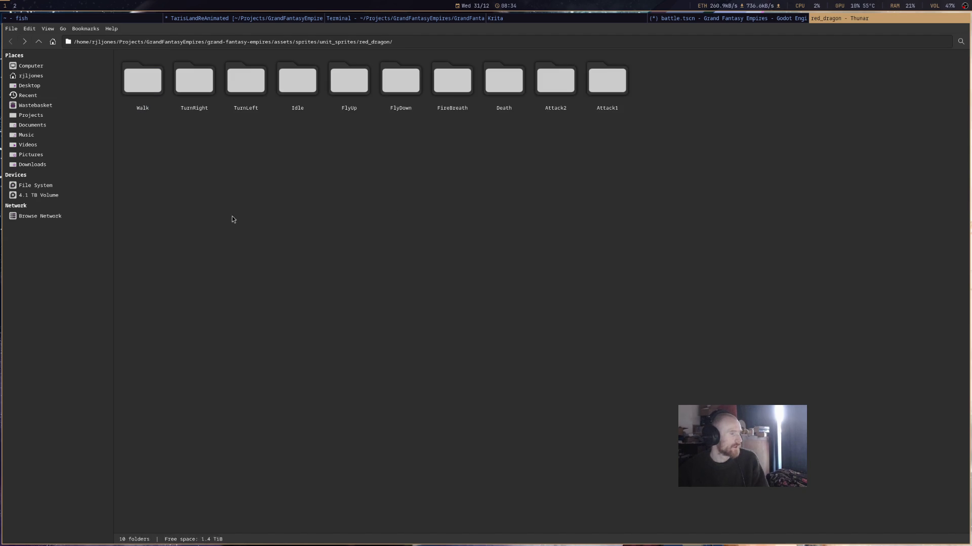
key(Up)
key(Return)
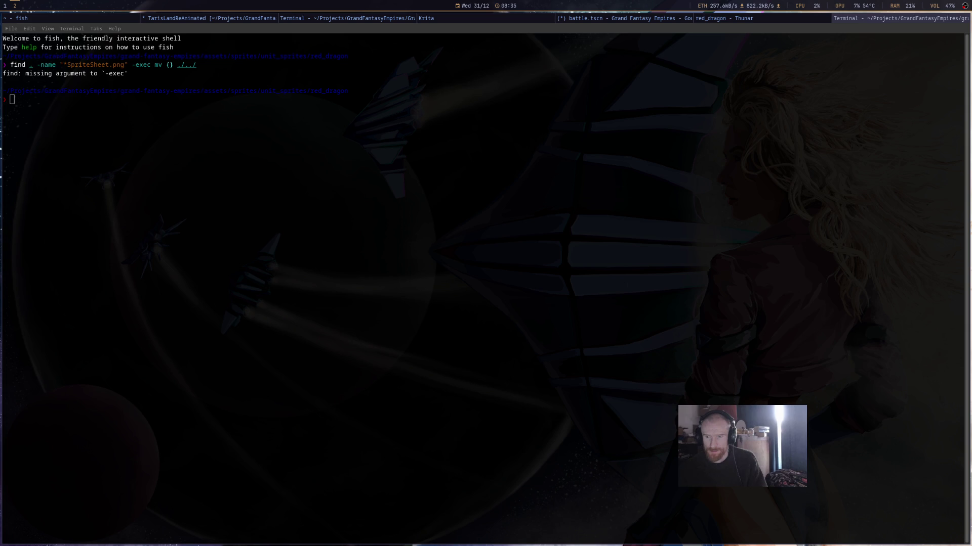
text(for file in (find . -name "*SpriteSheet.png"); mv $file (dirname (dirname $file)))
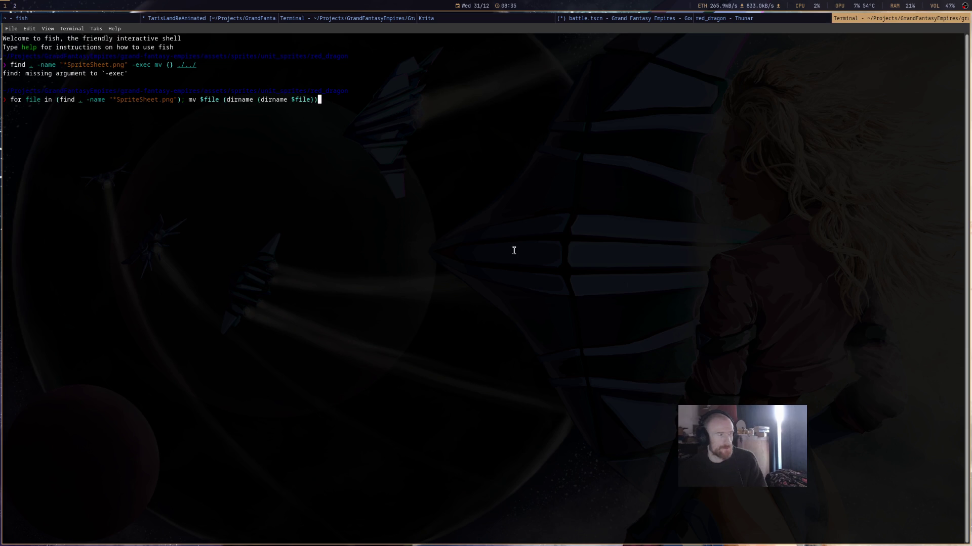
Step: Abort an unfinished fish for-loop and check Attack2/East in Thunar before moving sheets
key(Return)
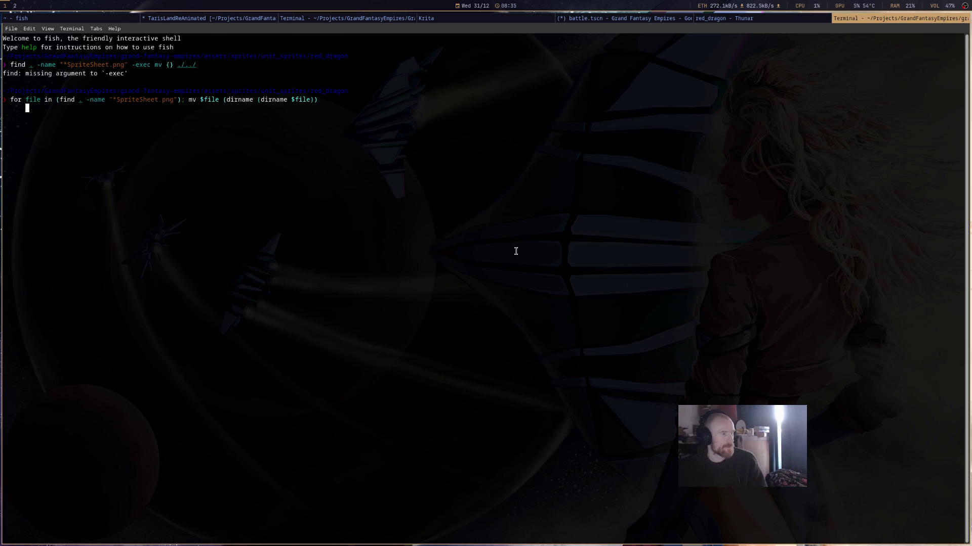
key(ctrl+c)
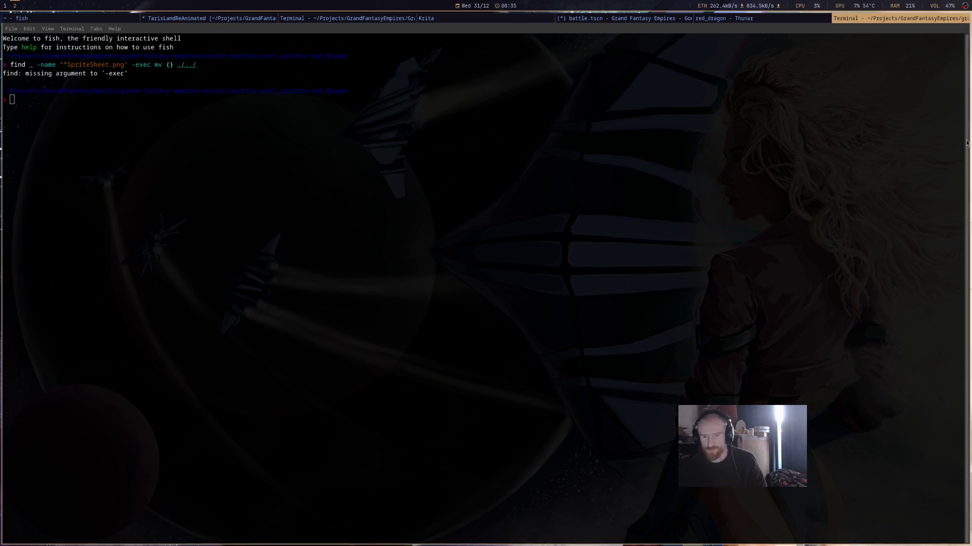
click(732, 18)
click(571, 88)
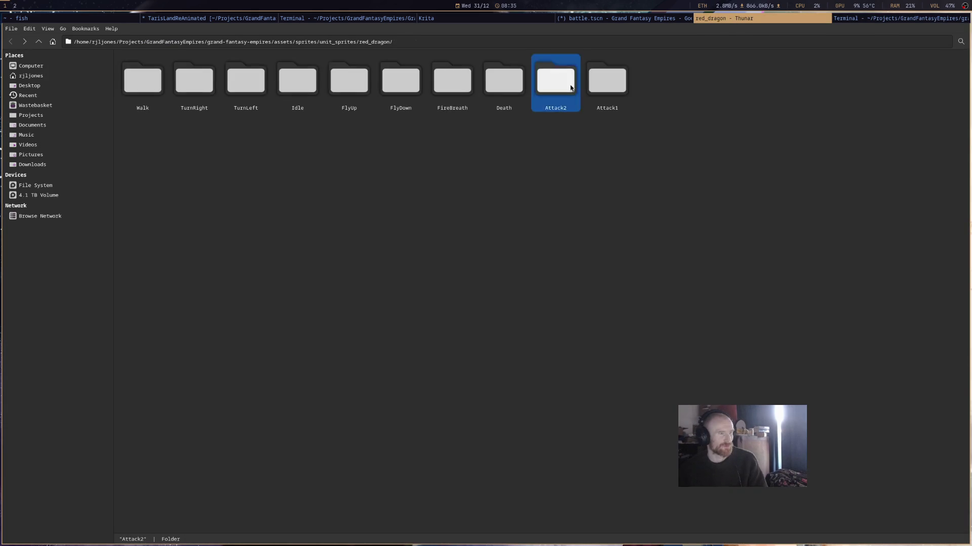
double_click(571, 88)
double_click(506, 98)
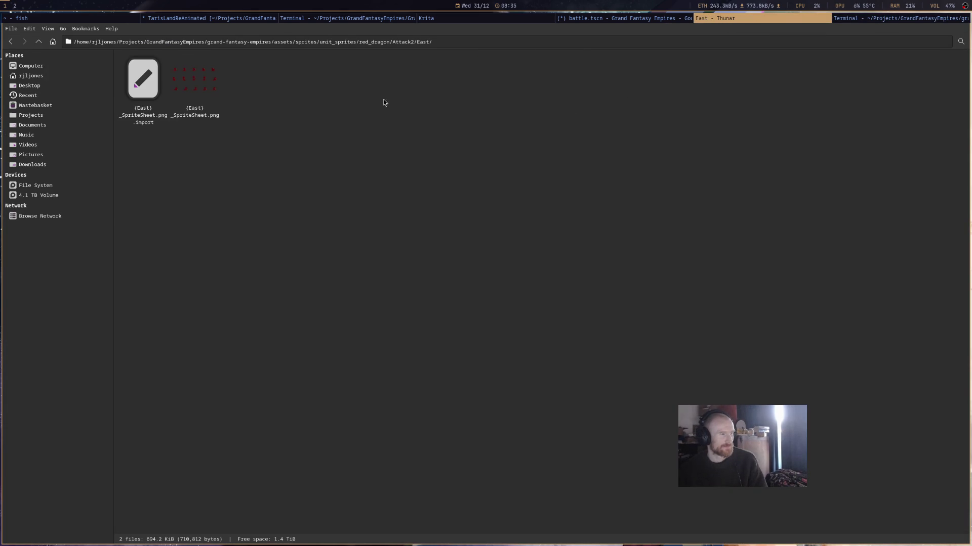
click(901, 17)
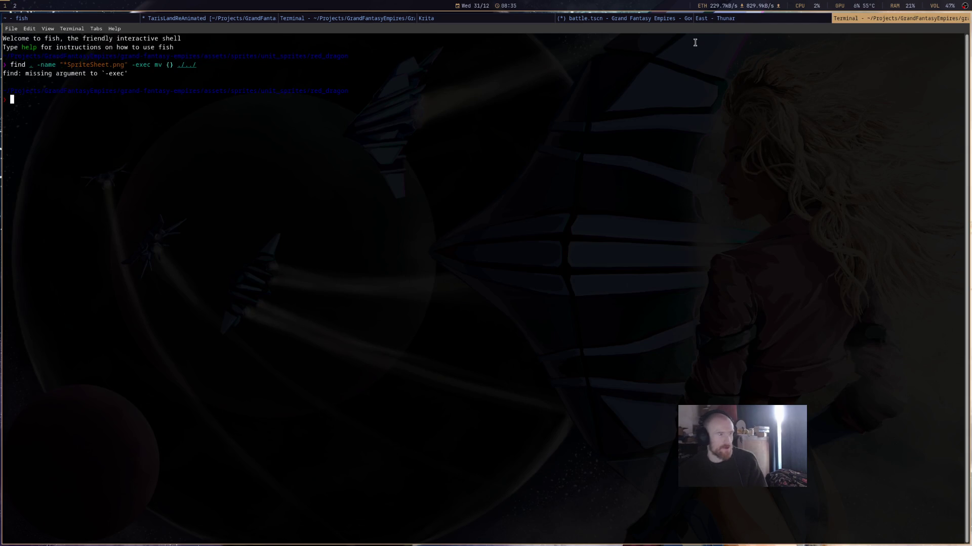
click(724, 20)
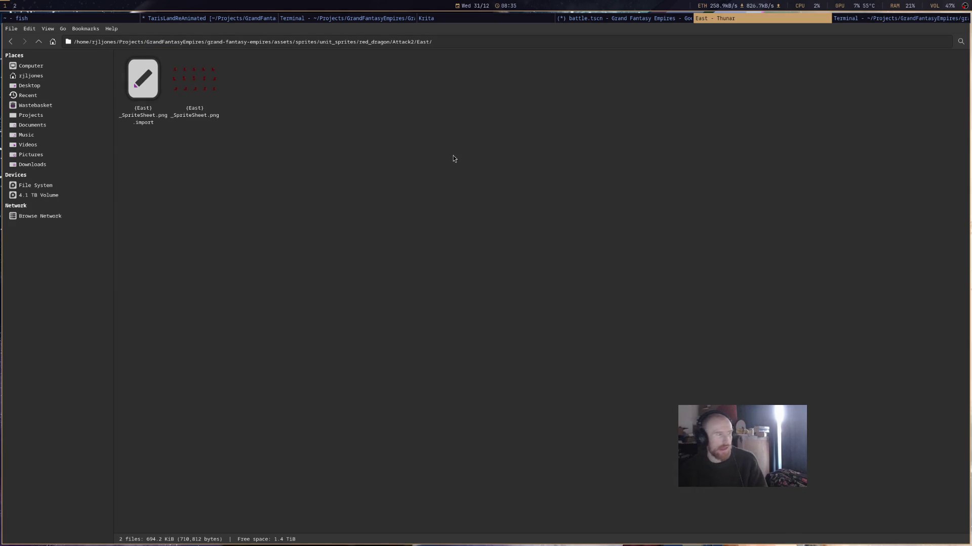
Step: Run the for-loop moving each *SpriteSheet.png up to its animation folder, then view Attack2's sheets
key(super+Right)
key(ctrl+shift+v)
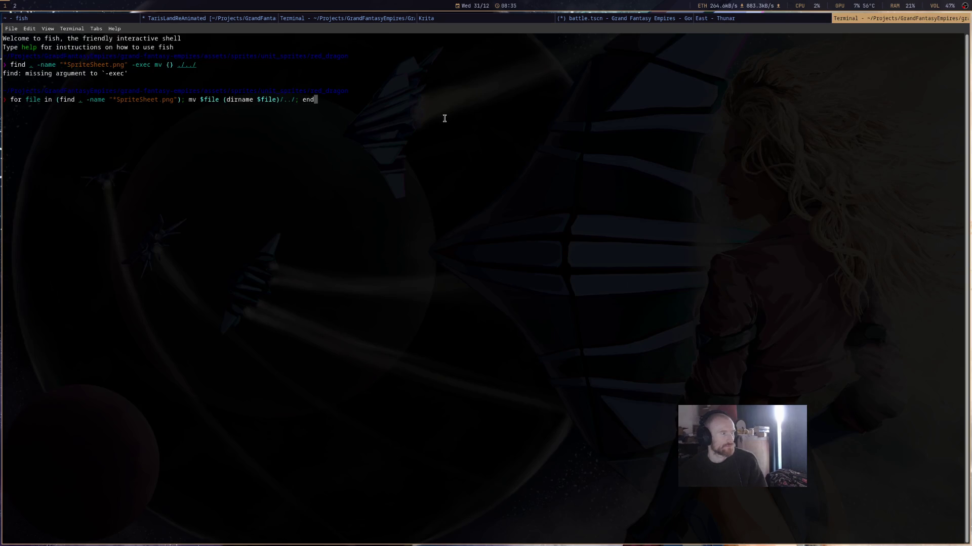
key(Return)
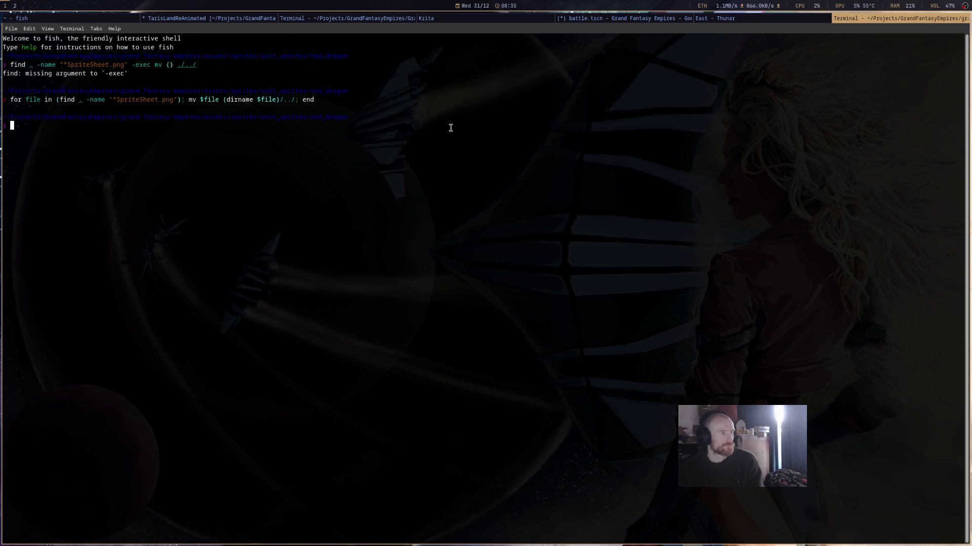
click(737, 21)
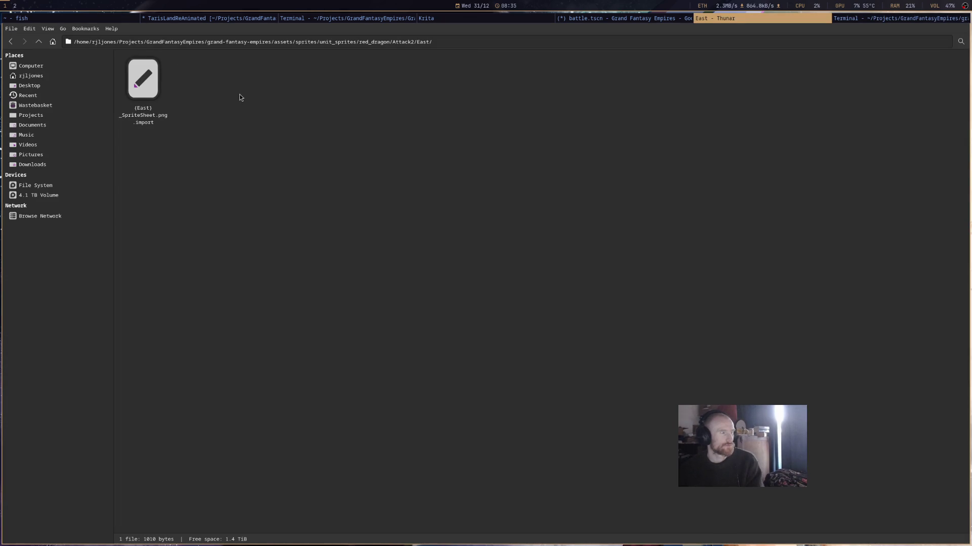
click(10, 41)
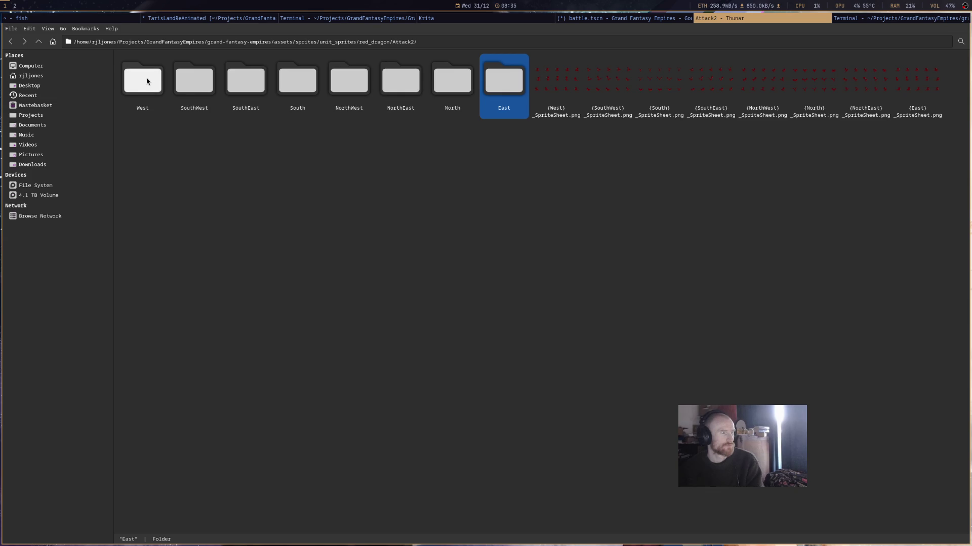
Step: Reload the current Godot project, saving battle.tscn when prompted
click(602, 19)
click(54, 372)
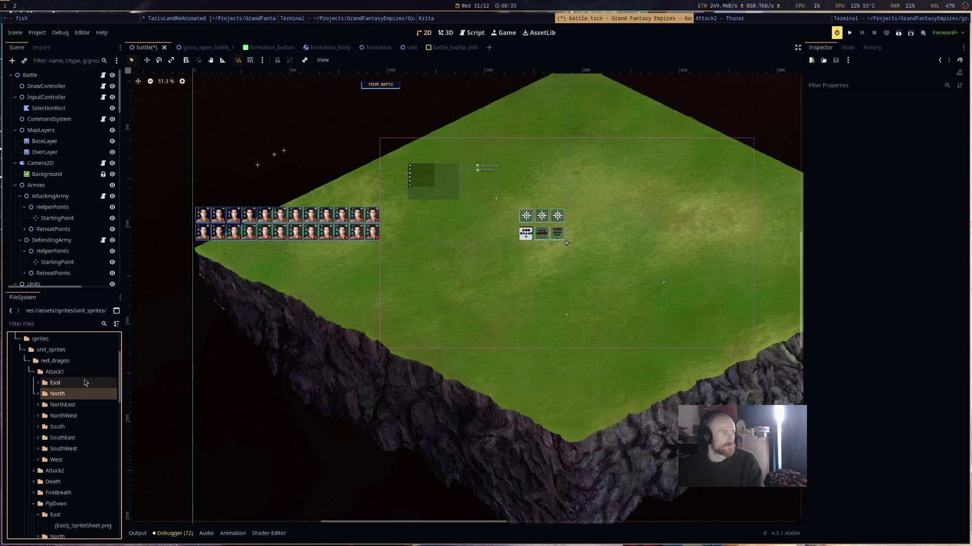
click(37, 32)
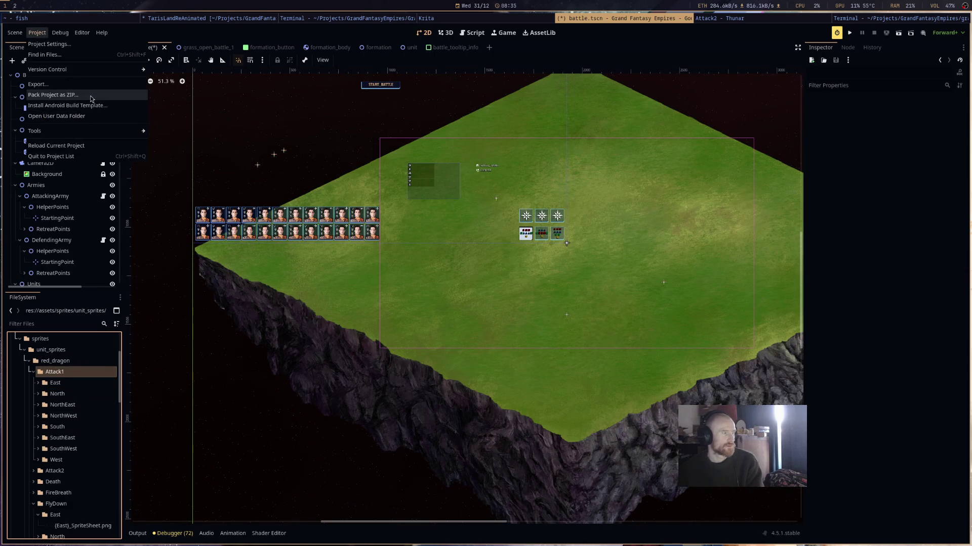
click(89, 147)
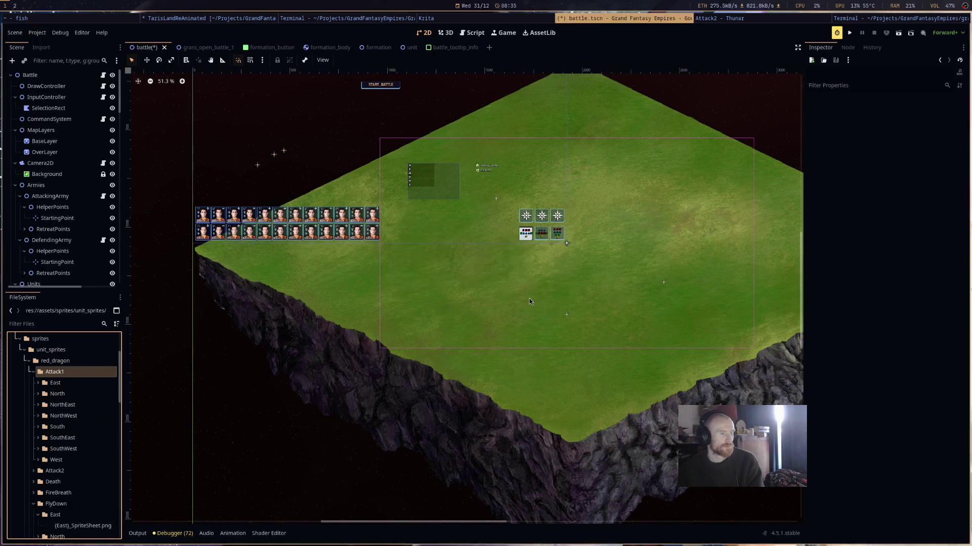
click(536, 299)
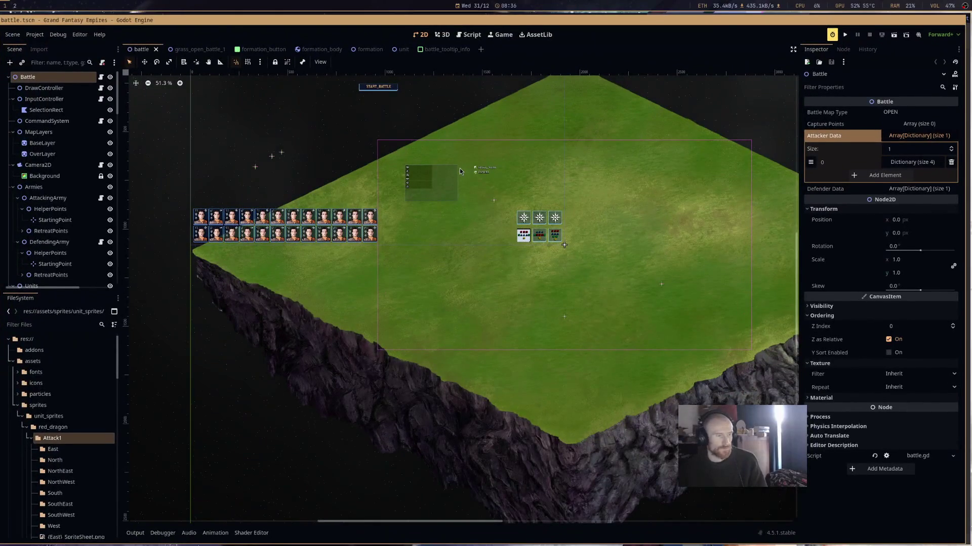
Step: Remove the East–West direction folders under Attack1 and Attack2, keeping their sprite sheets
click(44, 449)
scroll(66, 469, down, 2)
shift+click(86, 449)
right_click(86, 449)
click(106, 493)
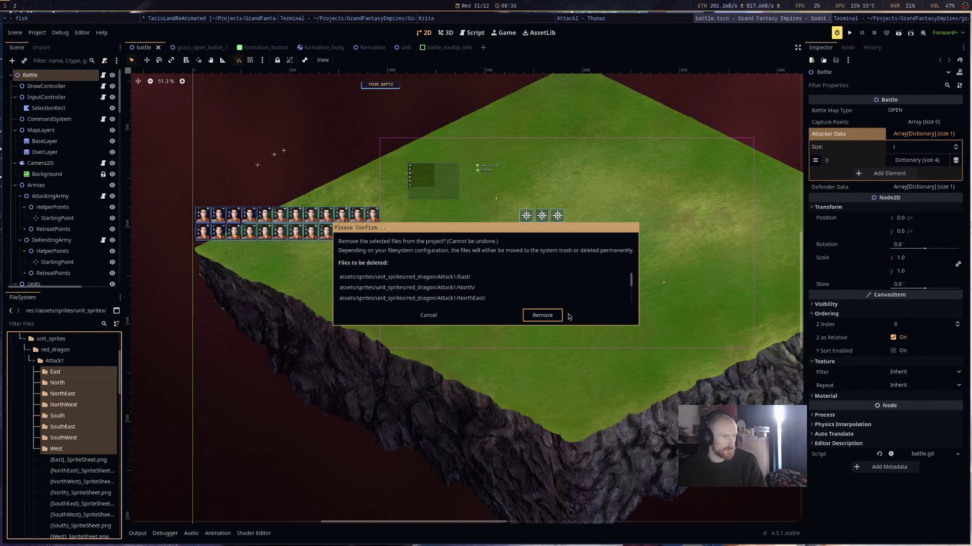
click(559, 316)
scroll(57, 465, down, 2)
click(55, 393)
shift+click(73, 471)
right_click(74, 472)
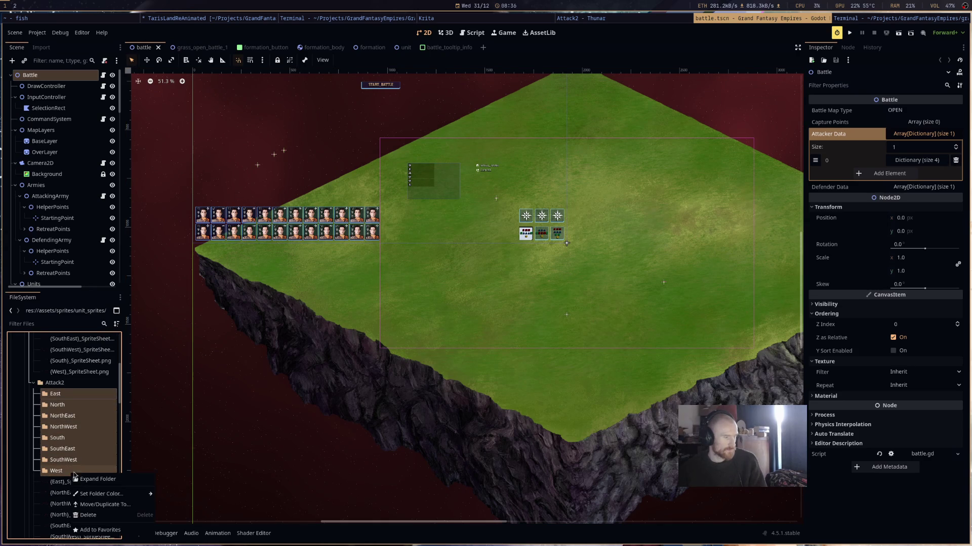
click(89, 514)
click(542, 317)
scroll(56, 450, down, 2)
Step: Remove the East–West direction folders under Death and FireBreath
click(40, 404)
click(54, 416)
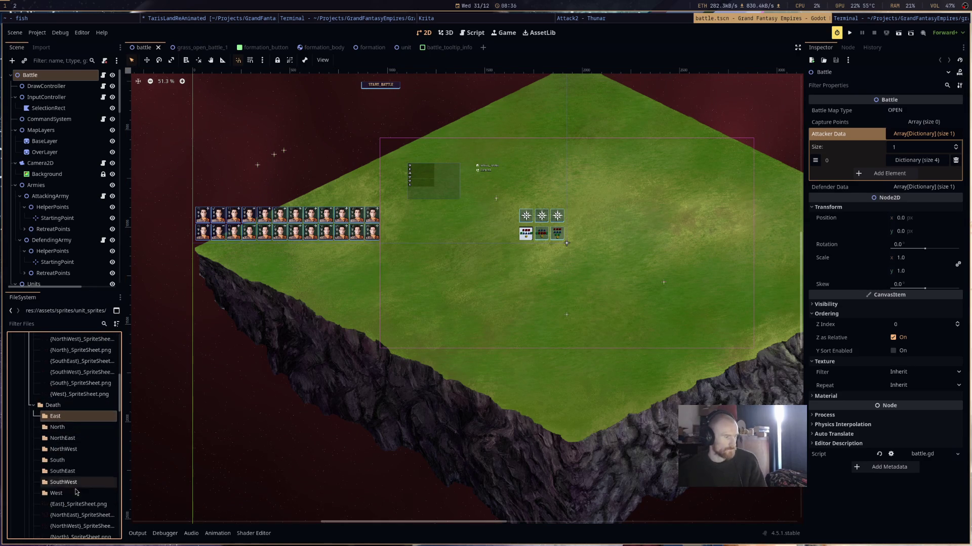
shift+click(75, 493)
right_click(76, 492)
click(92, 525)
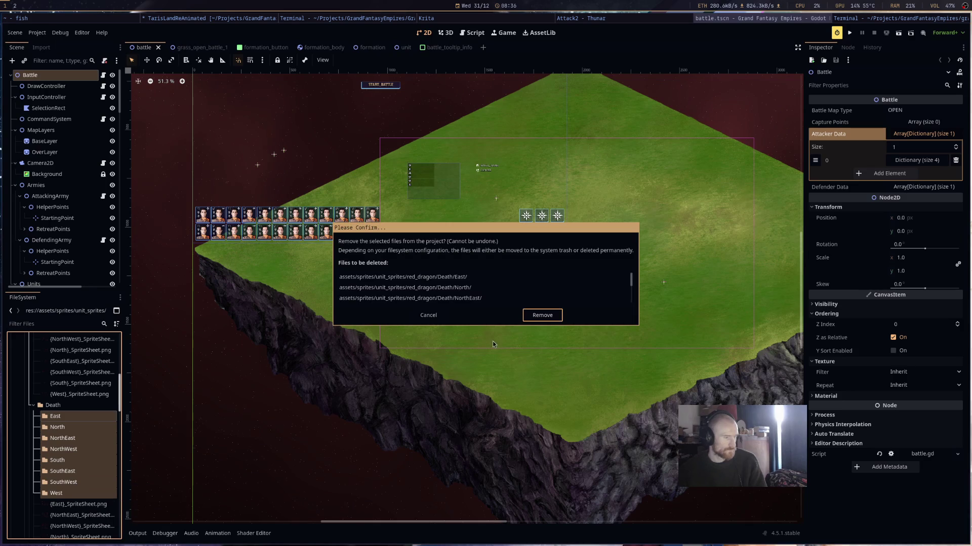
click(542, 315)
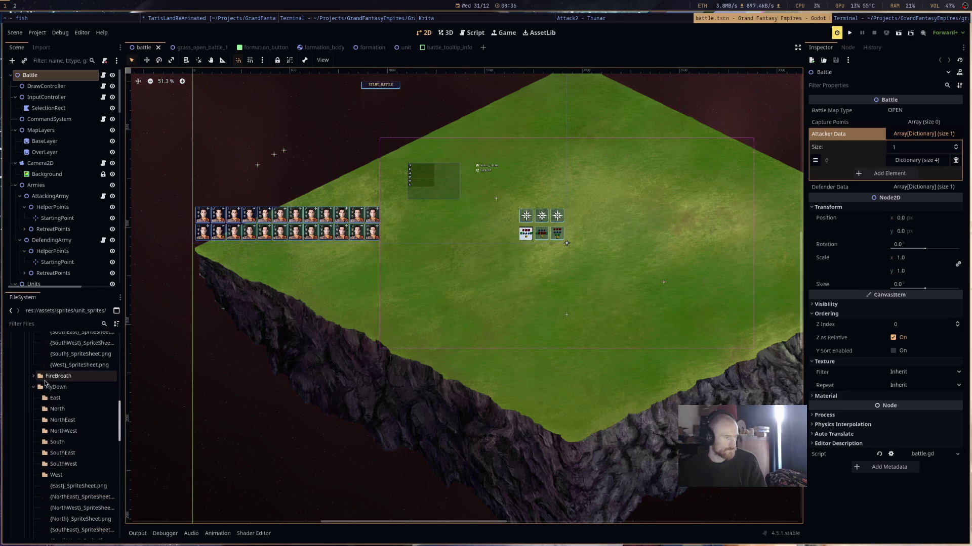
click(30, 377)
click(54, 387)
shift+click(57, 464)
right_click(56, 464)
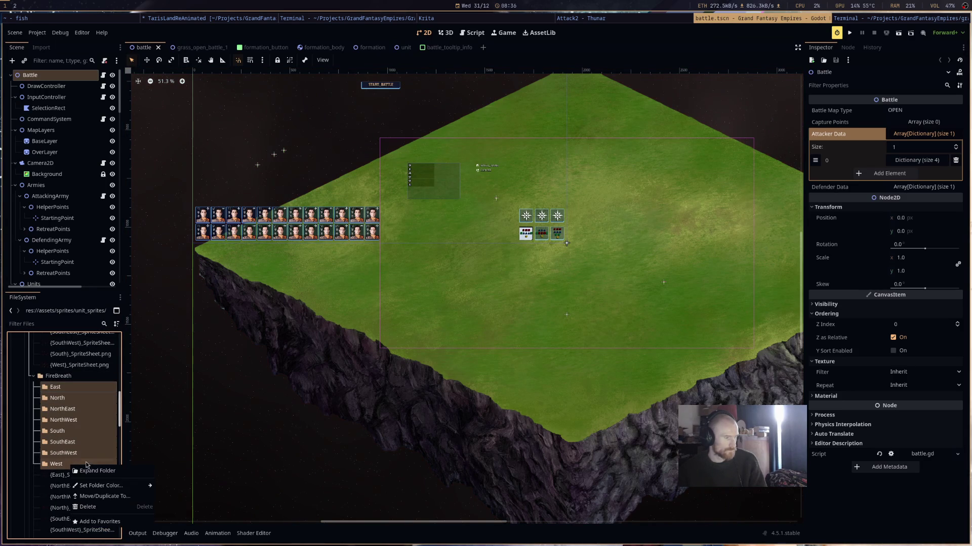
click(98, 507)
click(542, 316)
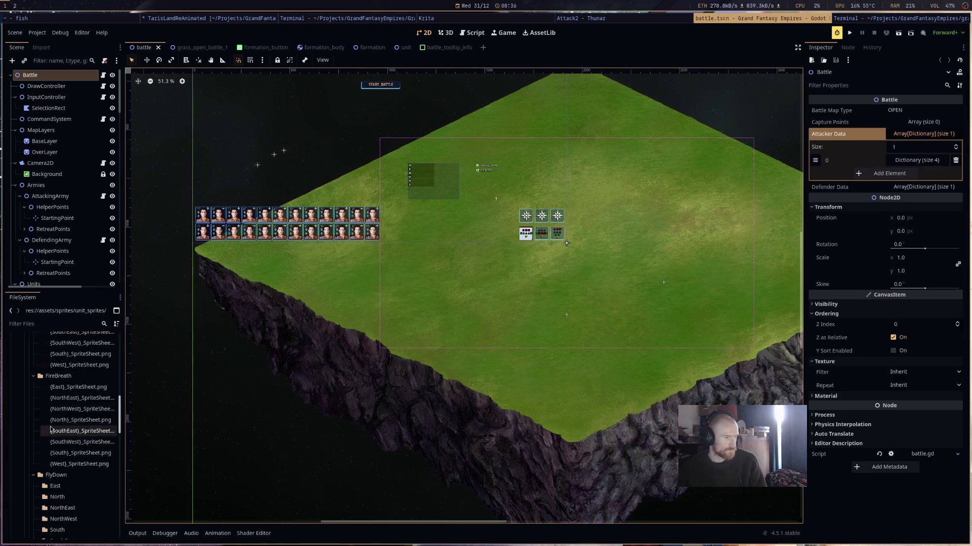
Step: Remove the East–West direction folders under FlyDown and FlyUp
click(67, 410)
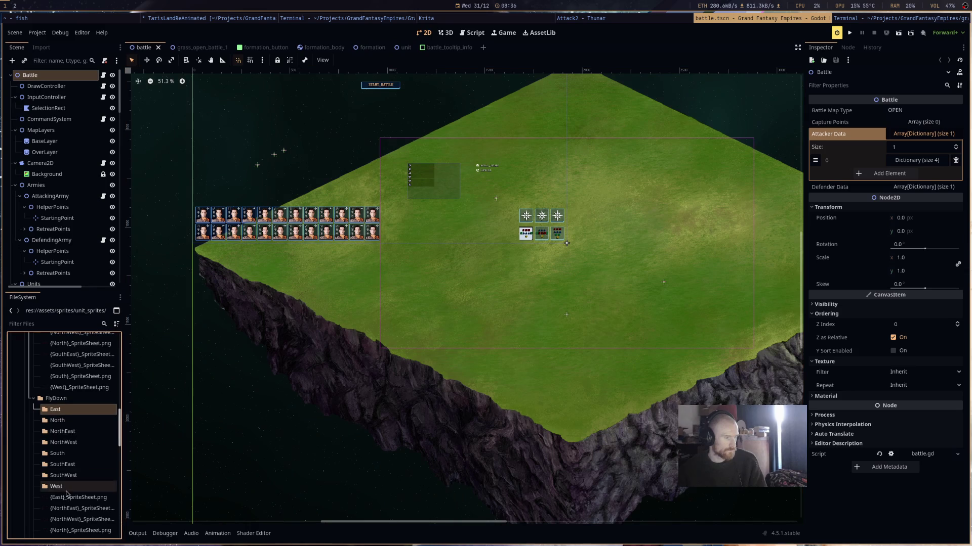
shift+click(57, 487)
right_click(56, 486)
click(103, 527)
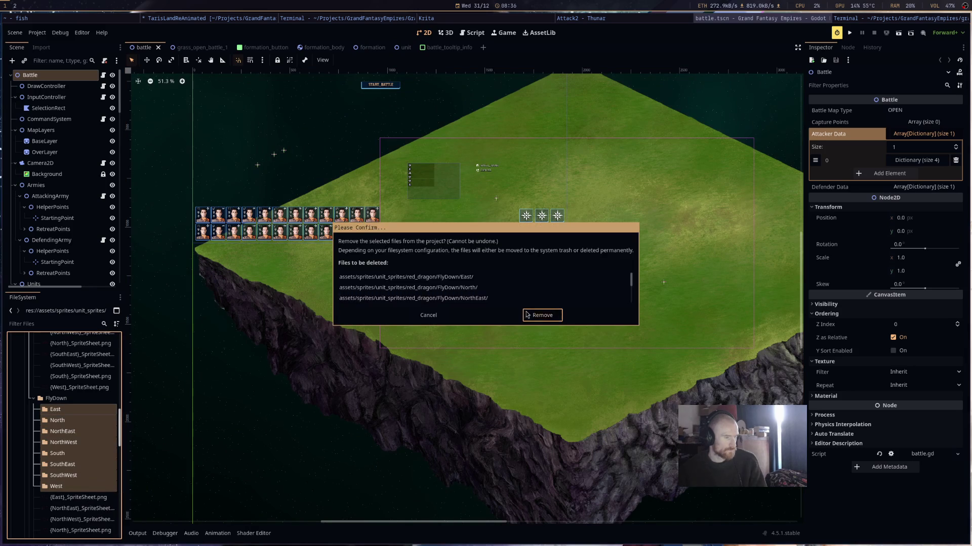
click(542, 315)
click(31, 420)
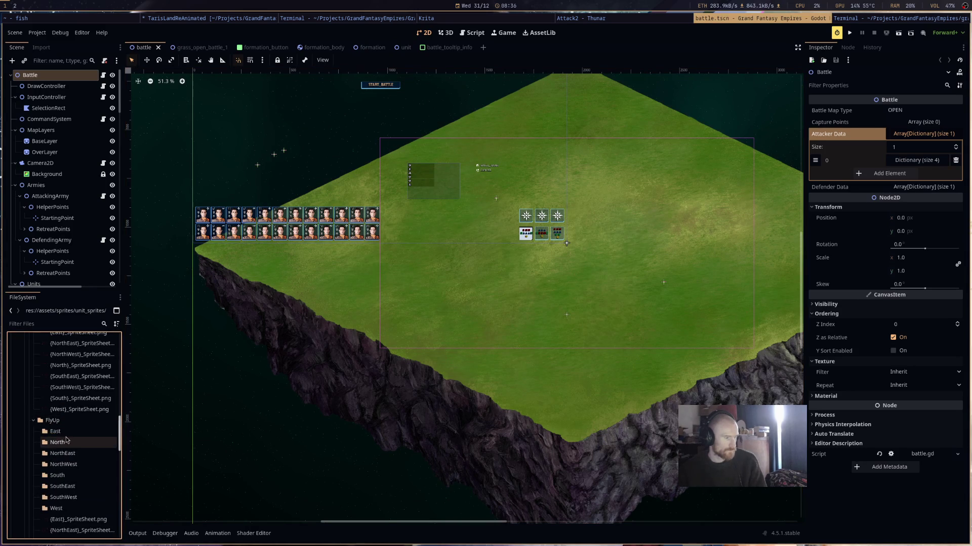
click(55, 431)
shift+click(67, 509)
right_click(68, 508)
click(96, 526)
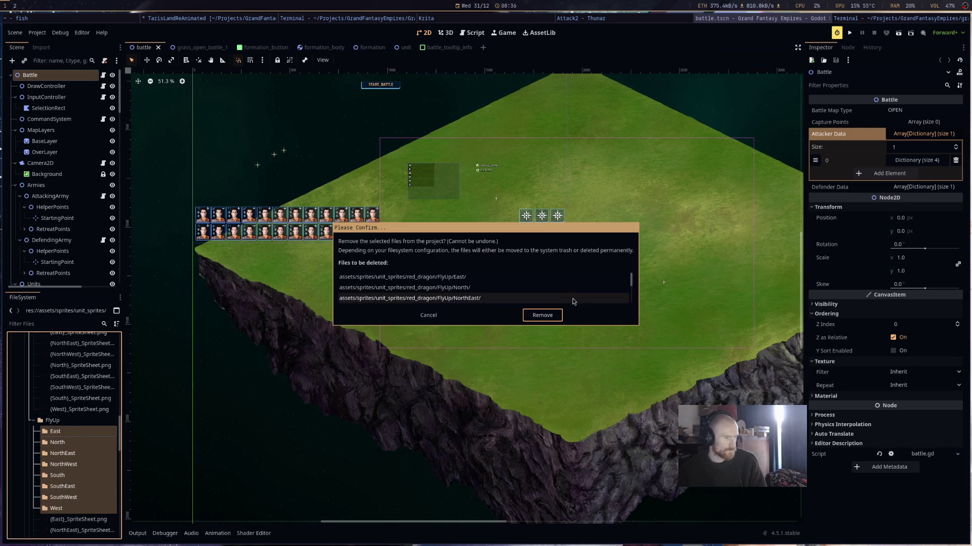
click(542, 315)
scroll(76, 459, down, 3)
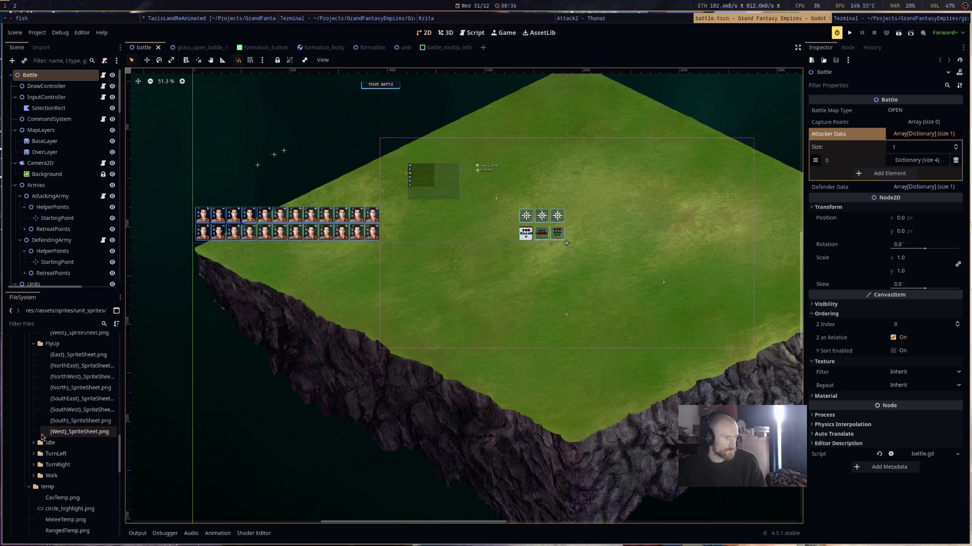
Step: Expand the red dragon's Idle folder and check the sprite sheet inside its East subfolder
click(32, 443)
click(57, 465)
click(59, 456)
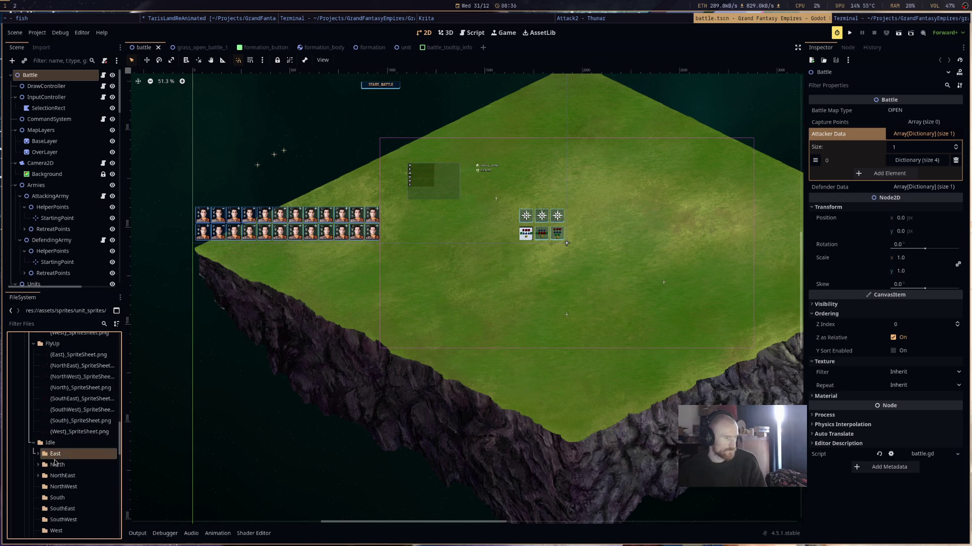
scroll(60, 456, down, 3)
click(37, 378)
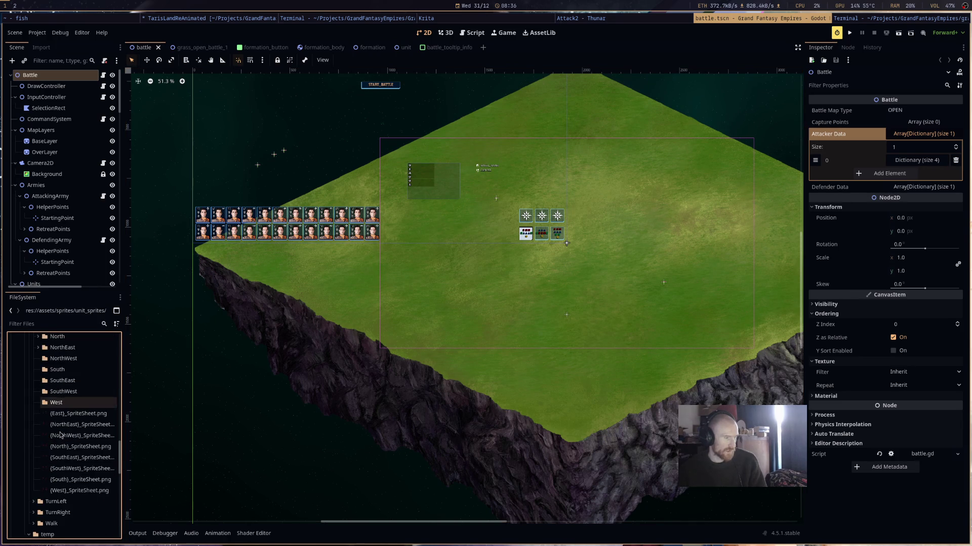
click(37, 379)
click(37, 377)
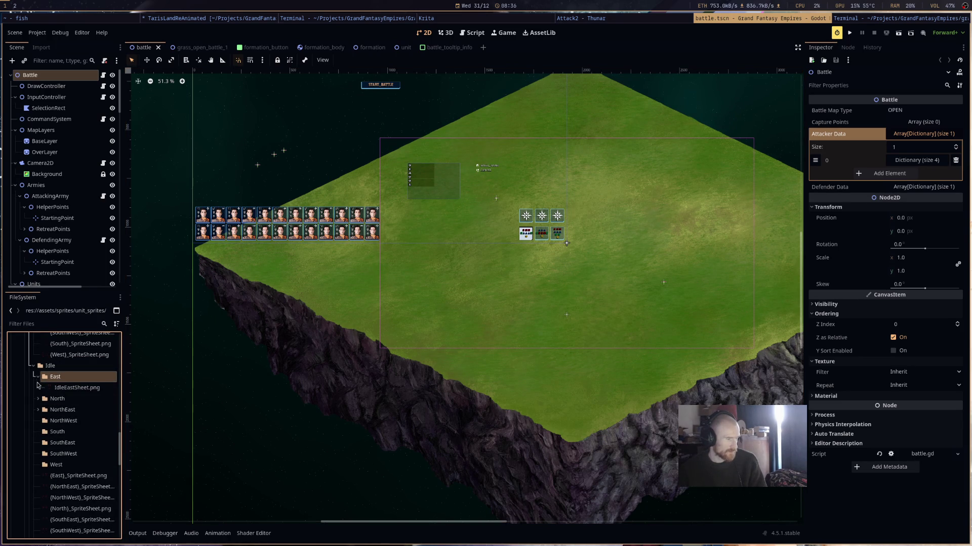
scroll(40, 425, down, 3)
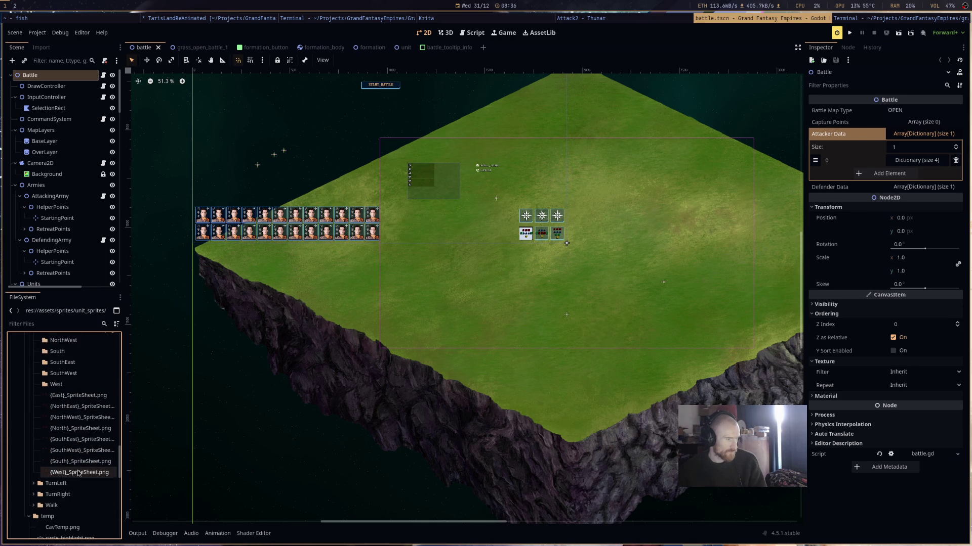
scroll(79, 464, up, 3)
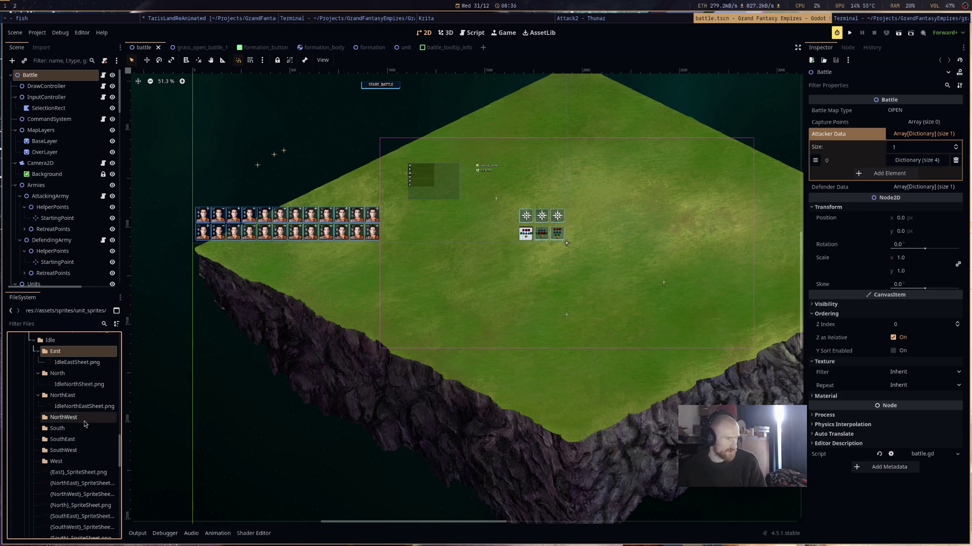
Step: Delete Idle's direction subfolders, East through West
click(70, 461)
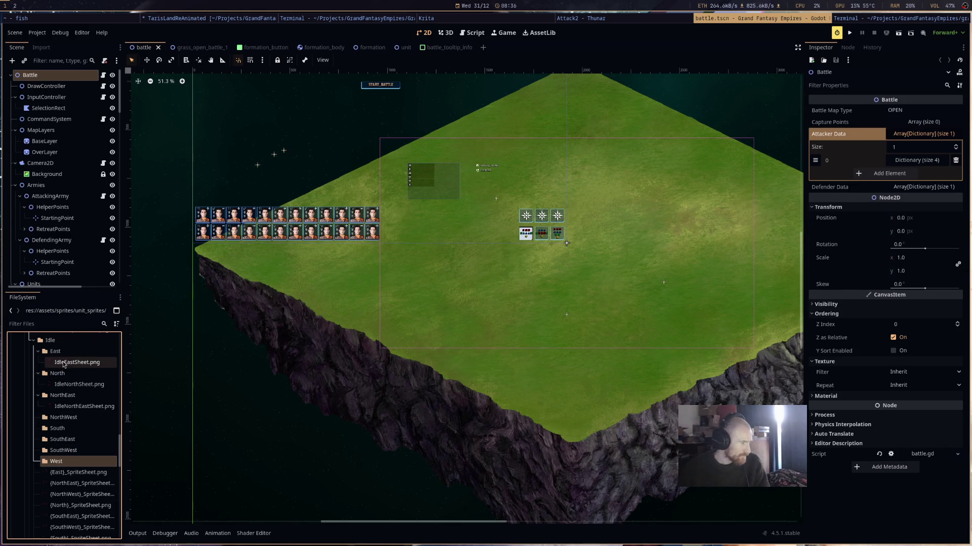
shift+click(56, 352)
right_click(67, 355)
click(84, 371)
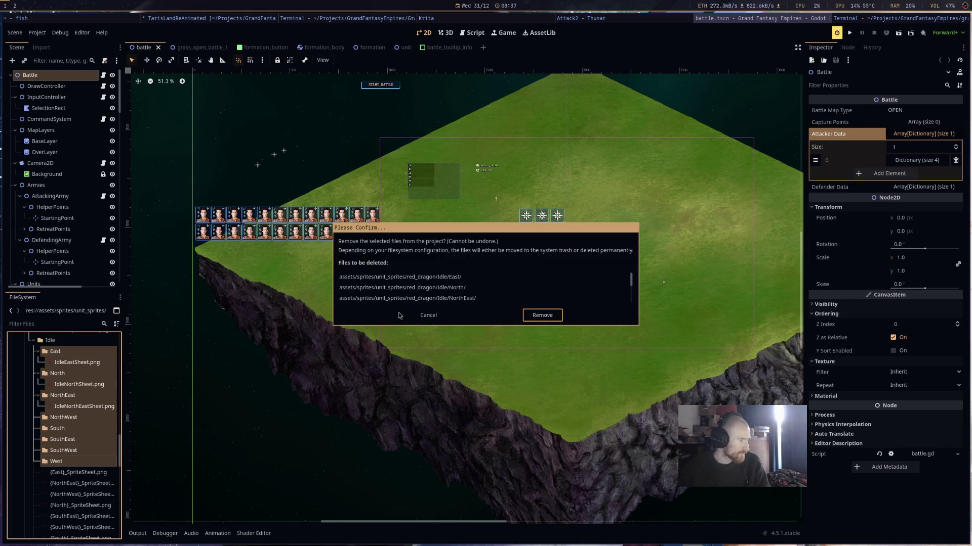
click(542, 317)
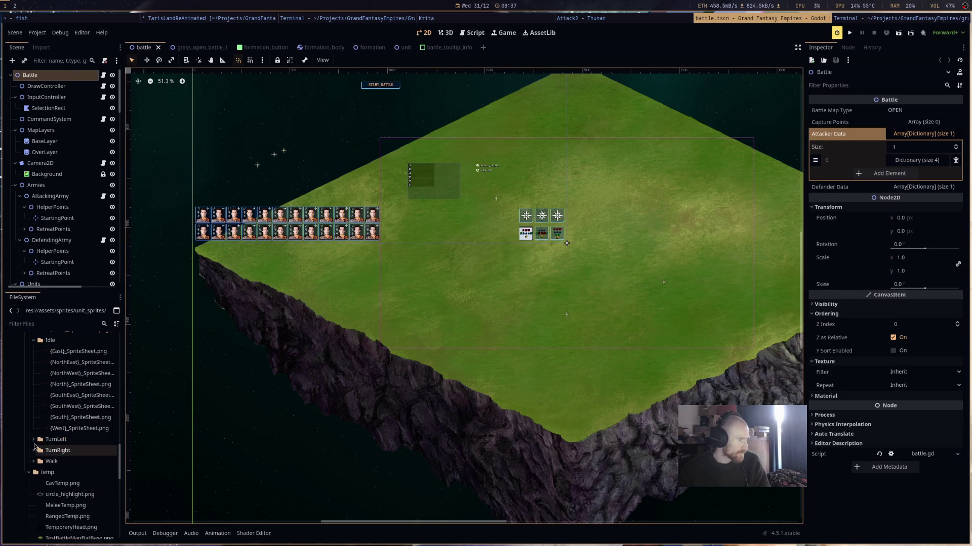
Step: Delete TurnLeft's direction subfolders, East through West
double_click(61, 439)
scroll(65, 439, down, 1)
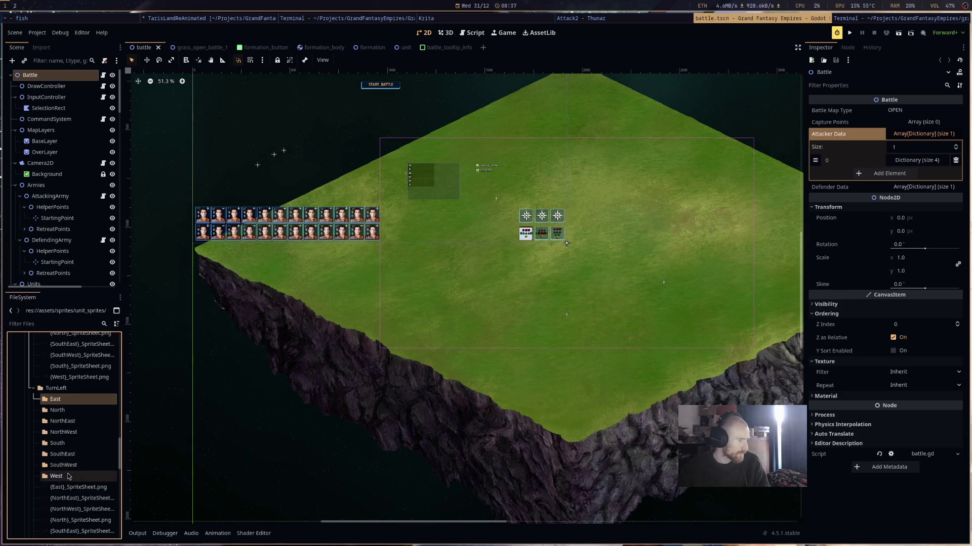
shift+click(56, 475)
right_click(60, 476)
click(87, 515)
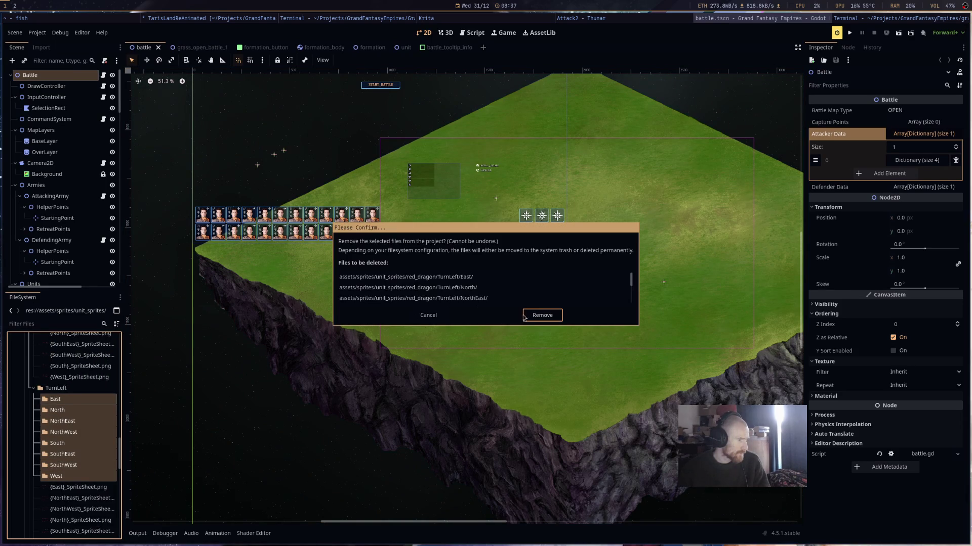
click(542, 316)
Step: Delete TurnRight's direction subfolders the same way
click(35, 434)
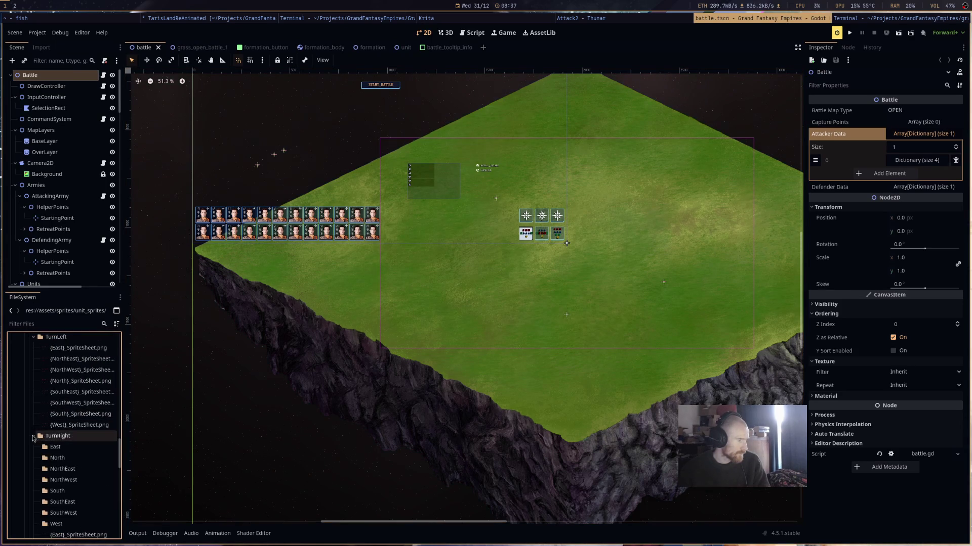
shift+click(56, 525)
right_click(66, 524)
click(79, 526)
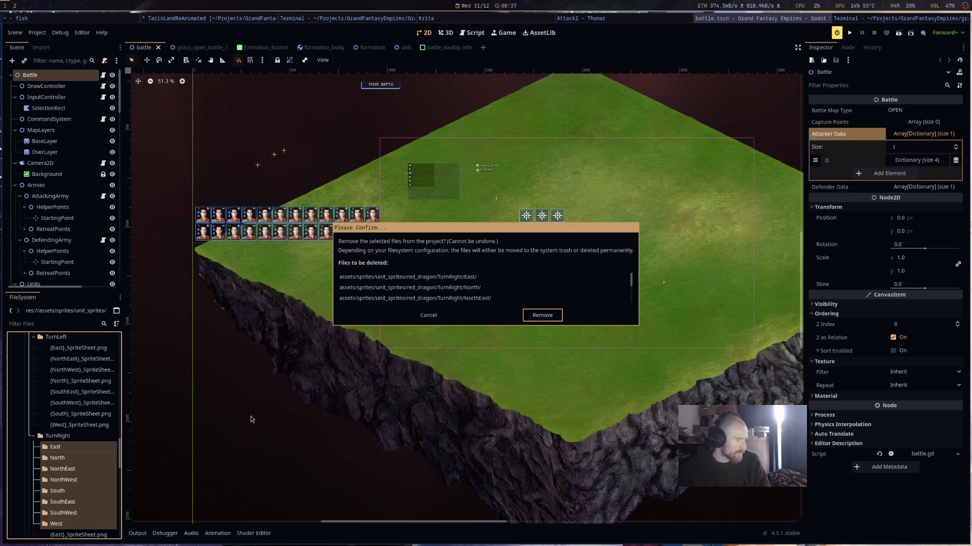
click(554, 320)
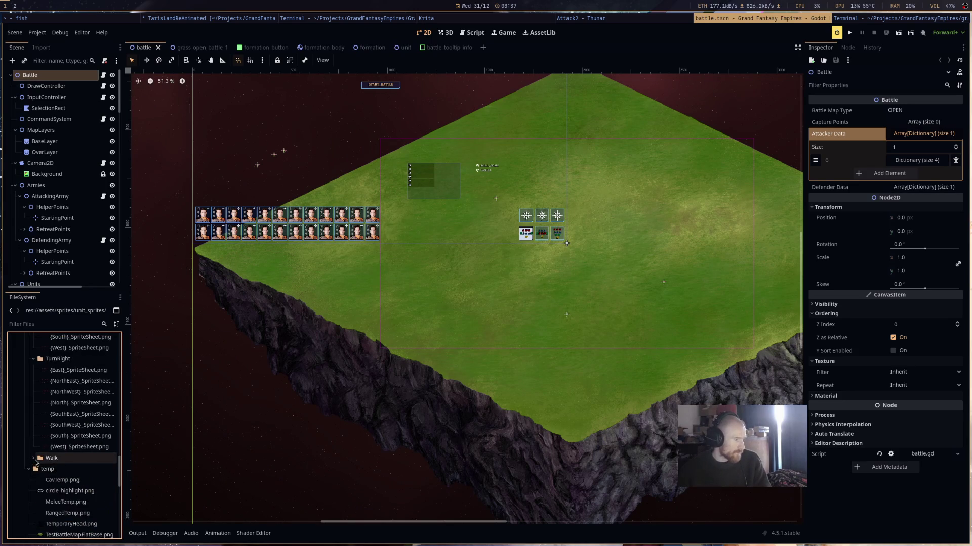
Step: Delete Walk's direction subfolders, then nudge the battle map view
click(35, 458)
click(55, 391)
shift+click(65, 459)
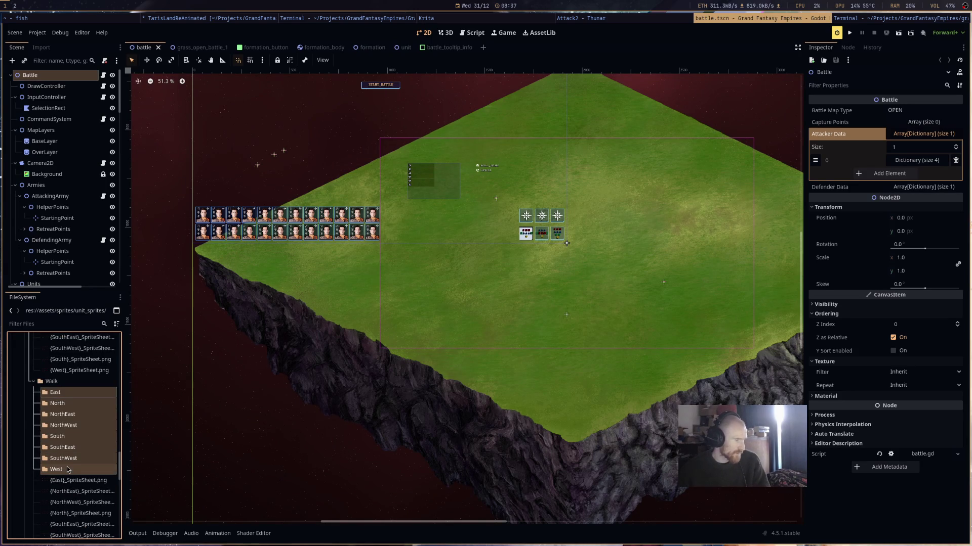
right_click(67, 468)
click(108, 505)
click(543, 315)
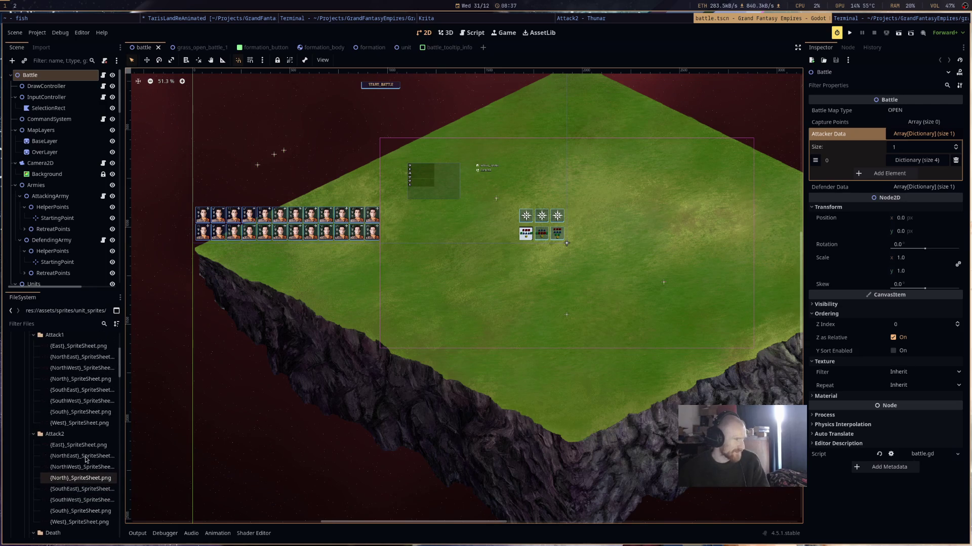
mouse_move(403, 267)
mouse_down()
mouse_move(323, 315)
mouse_move(389, 275)
mouse_up()
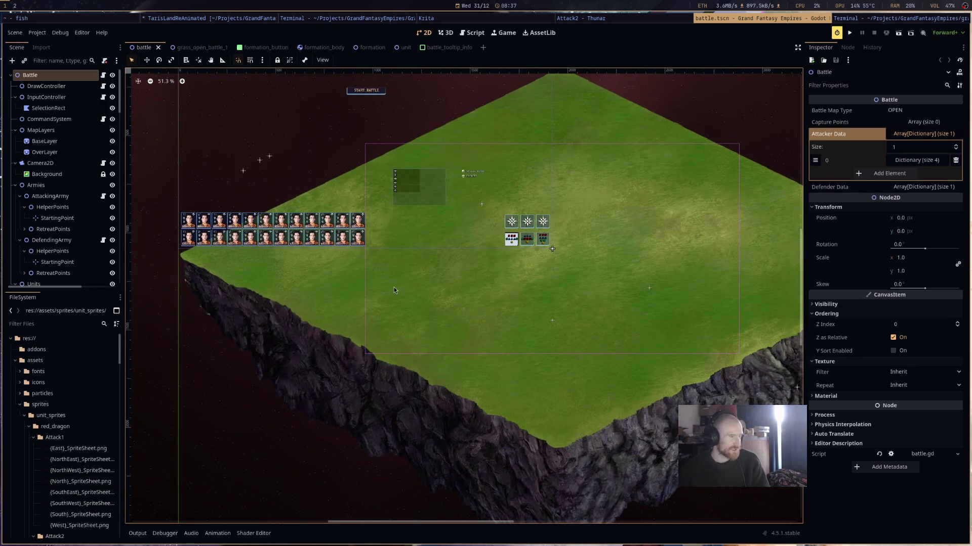
scroll(558, 255, down, 1)
drag(559, 254, 603, 326)
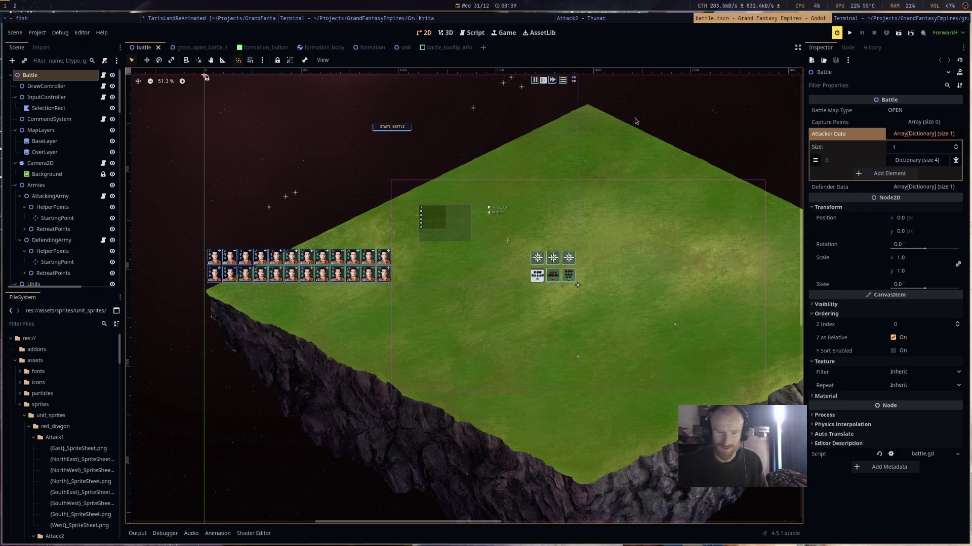
drag(528, 239, 556, 257)
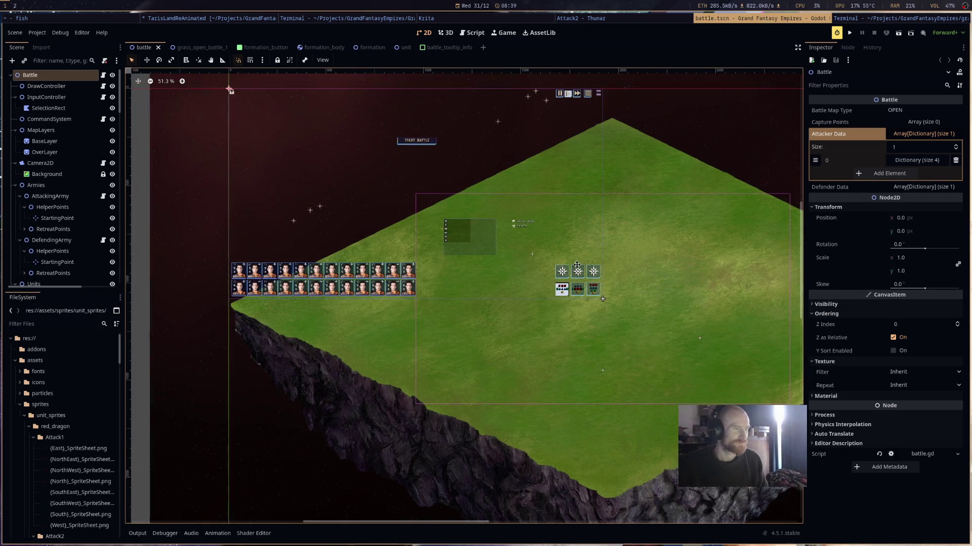
scroll(542, 245, up, 1)
scroll(527, 232, up, 1)
scroll(512, 221, up, 1)
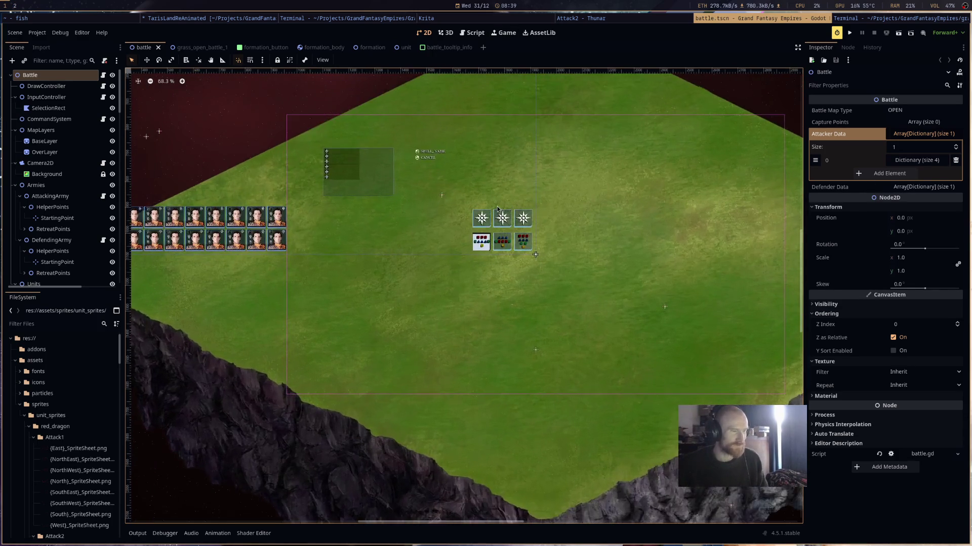
scroll(498, 209, up, 1)
scroll(497, 209, down, 2)
scroll(600, 254, down, 1)
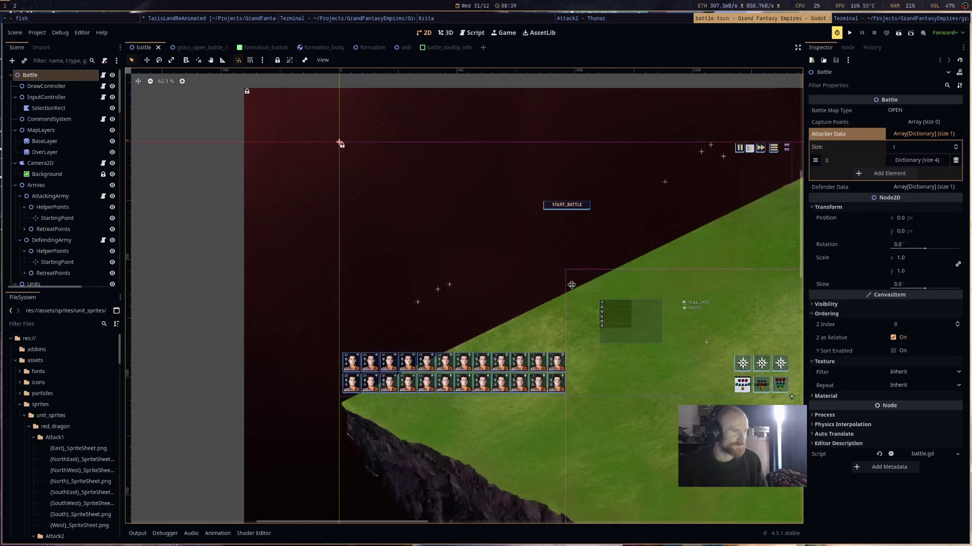
scroll(386, 184, up, 1)
scroll(386, 184, up, 1)
scroll(532, 245, up, 1)
scroll(532, 244, up, 1)
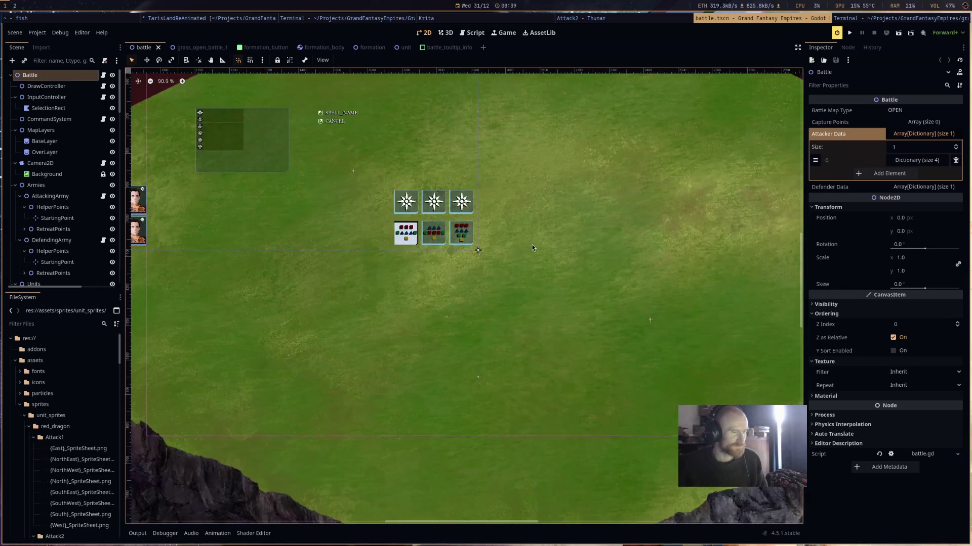
drag(533, 245, 520, 296)
scroll(520, 296, down, 1)
scroll(524, 278, down, 1)
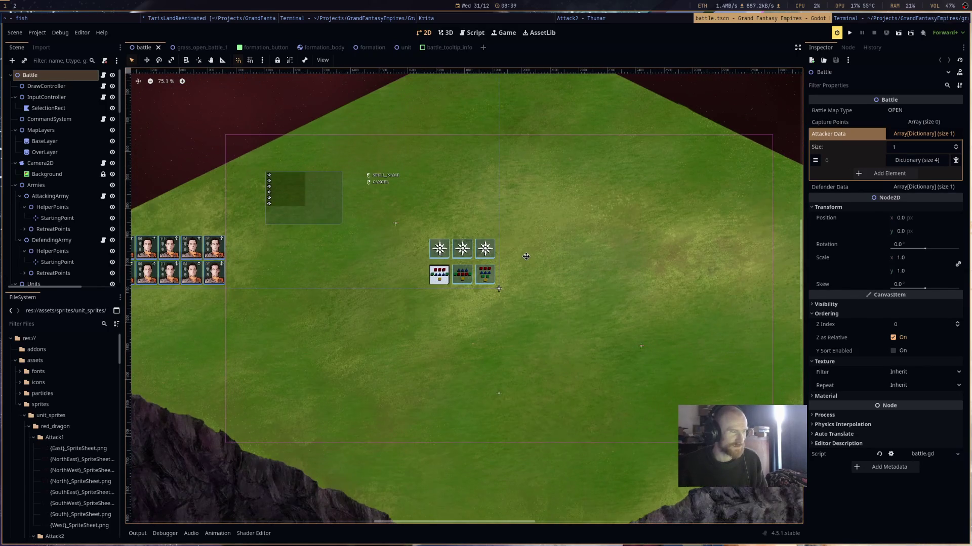
drag(526, 261, 490, 263)
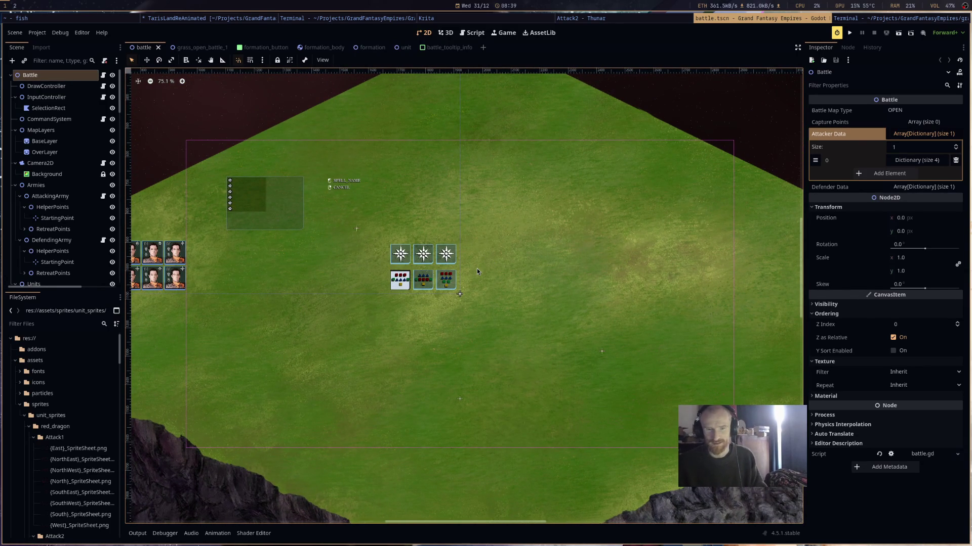
drag(461, 231, 481, 224)
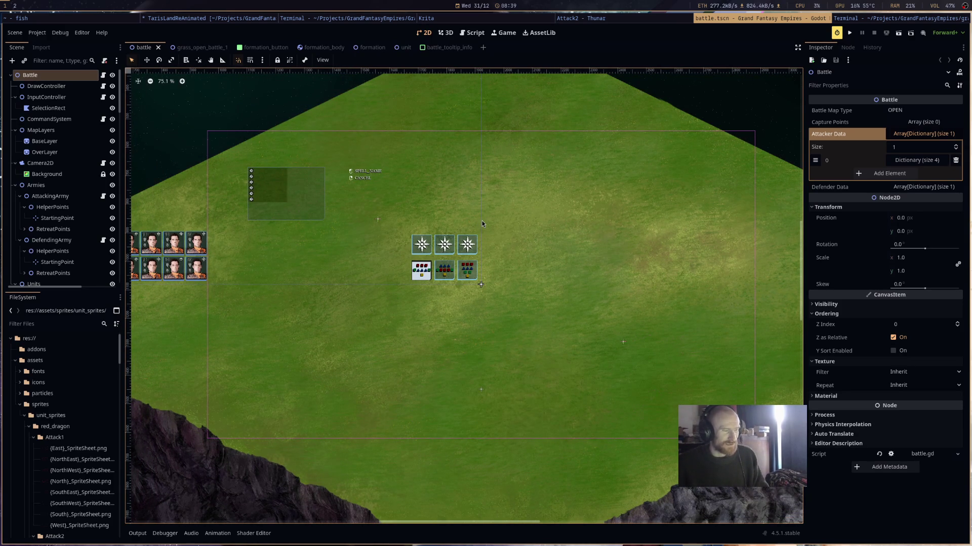
scroll(83, 150, down, 3)
scroll(84, 150, up, 2)
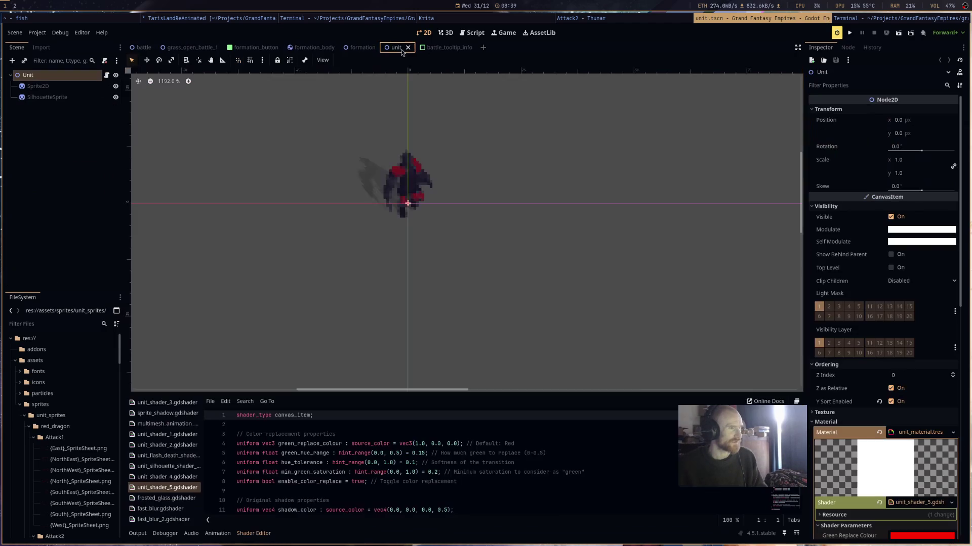
click(402, 48)
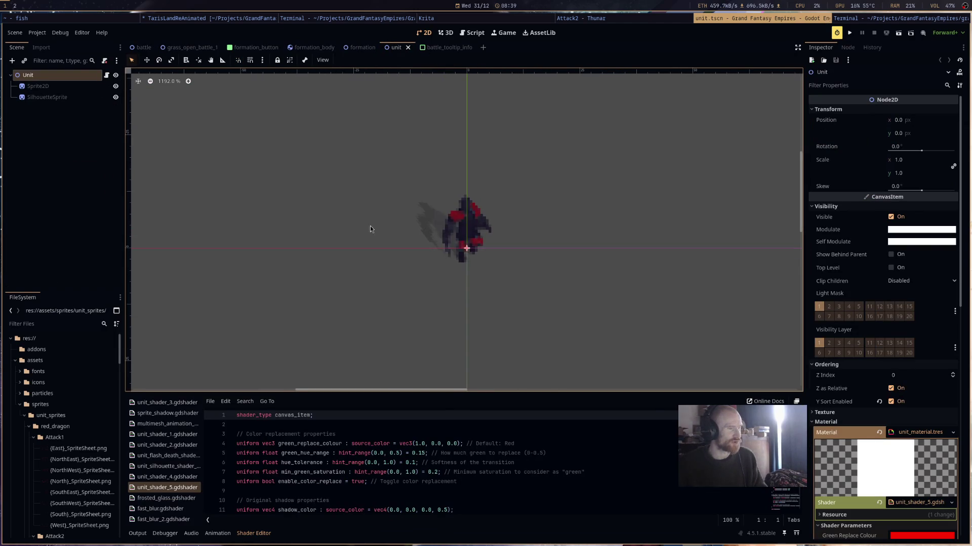
Step: Select the Unit root node in the unit scene and bring up its unit.gd script
drag(346, 333, 664, 129)
click(183, 160)
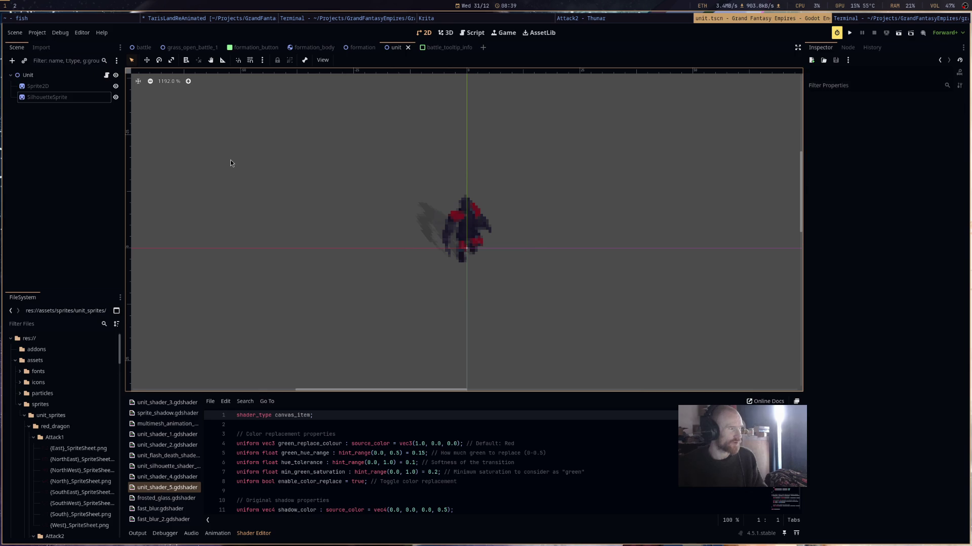
click(83, 76)
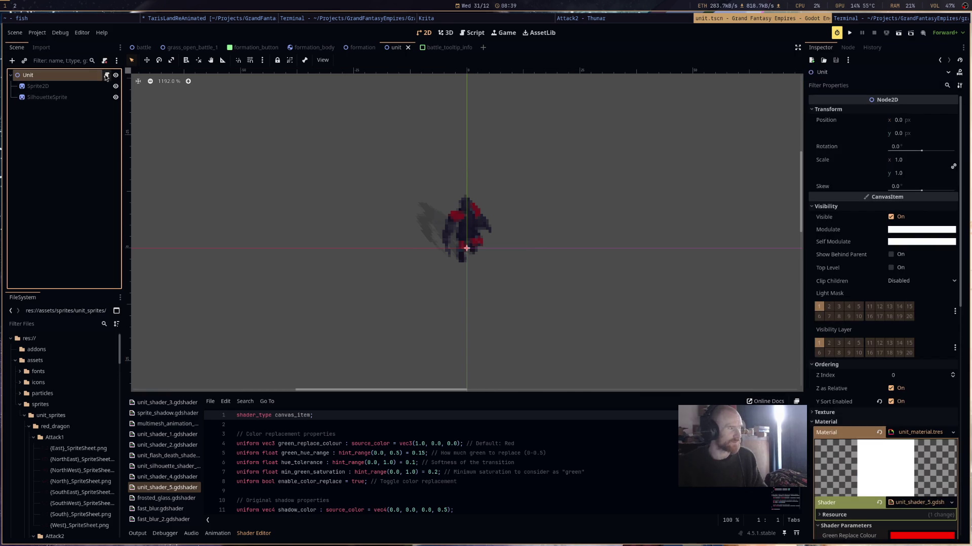
click(107, 74)
scroll(410, 238, up, 8)
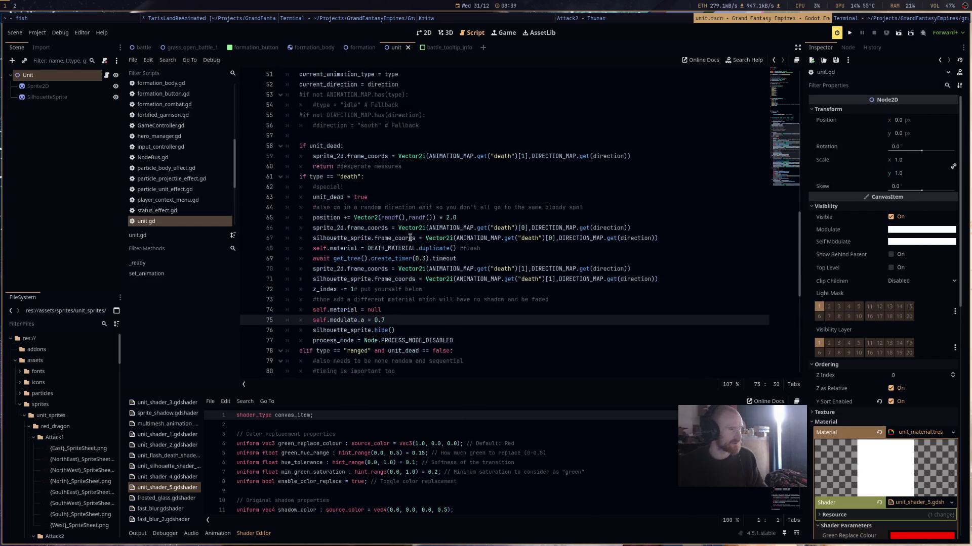
scroll(410, 238, up, 3)
scroll(784, 108, up, 6)
scroll(785, 108, up, 3)
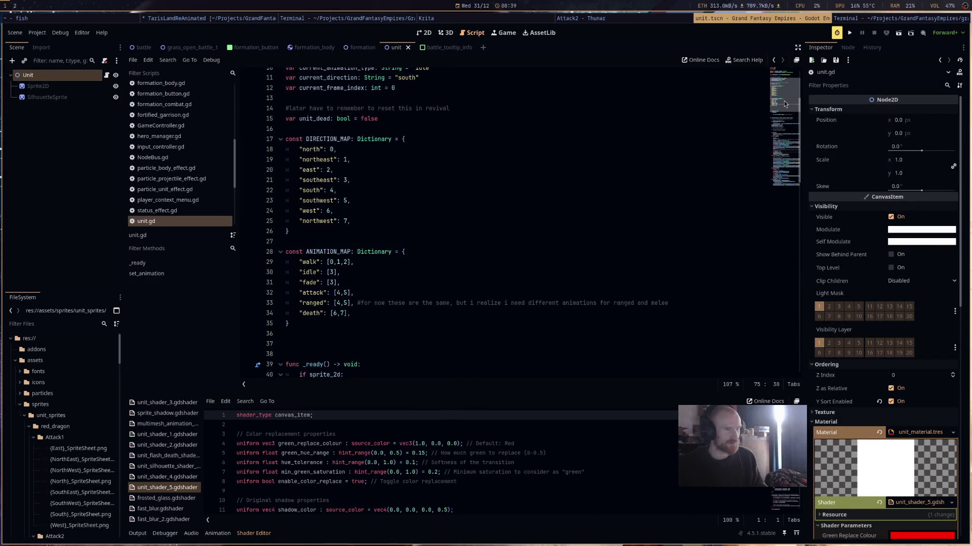
scroll(785, 102, up, 3)
drag(785, 87, 783, 188)
scroll(553, 126, up, 6)
scroll(552, 126, up, 13)
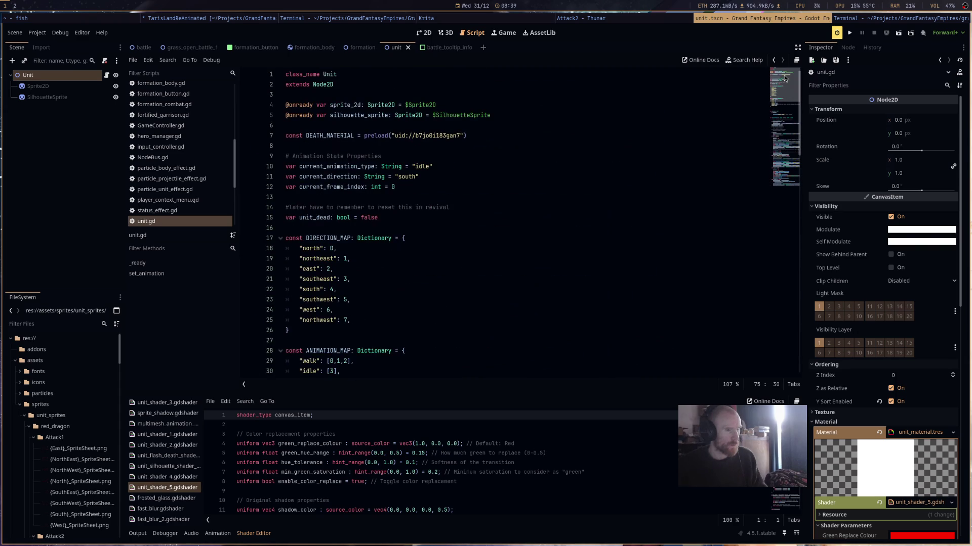
Step: Review unit.gd's onready node-reference lines 4-5, then return to the dragon sprite's 2D view
click(521, 135)
drag(521, 135, 494, 115)
click(525, 167)
click(493, 115)
key(shift+Up)
key(shift+Home)
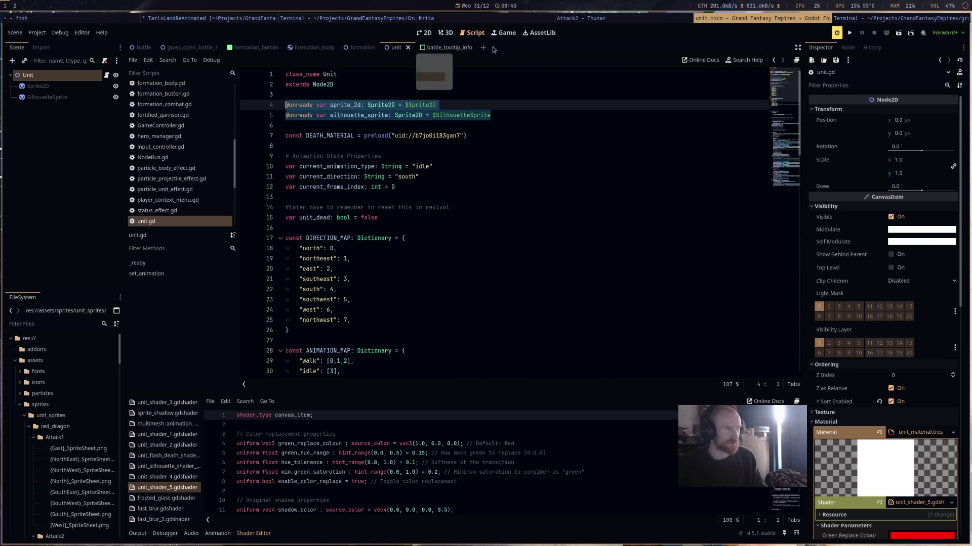
click(424, 32)
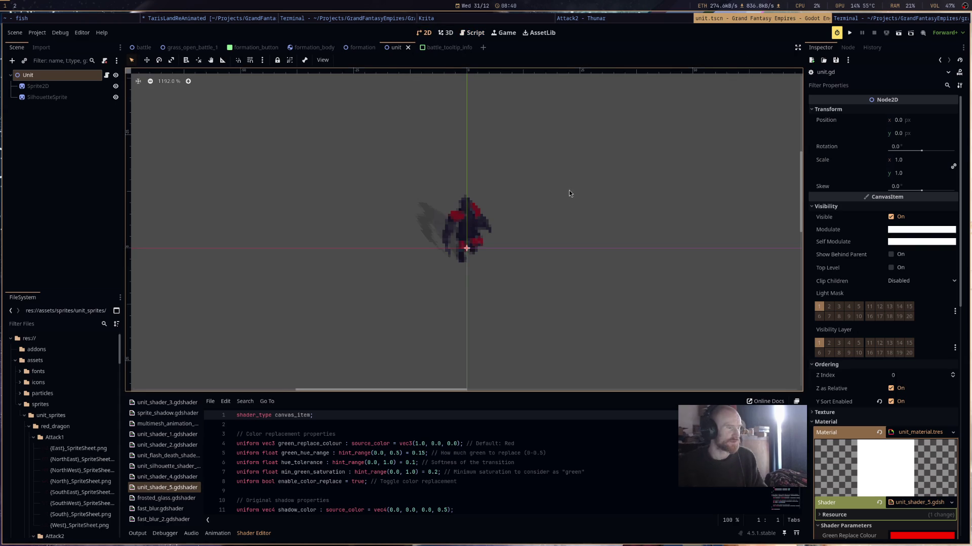
scroll(544, 240, down, 2)
scroll(544, 240, down, 1)
Step: Copy the Unit node tree and paste it as the root of a new empty scene
right_click(55, 75)
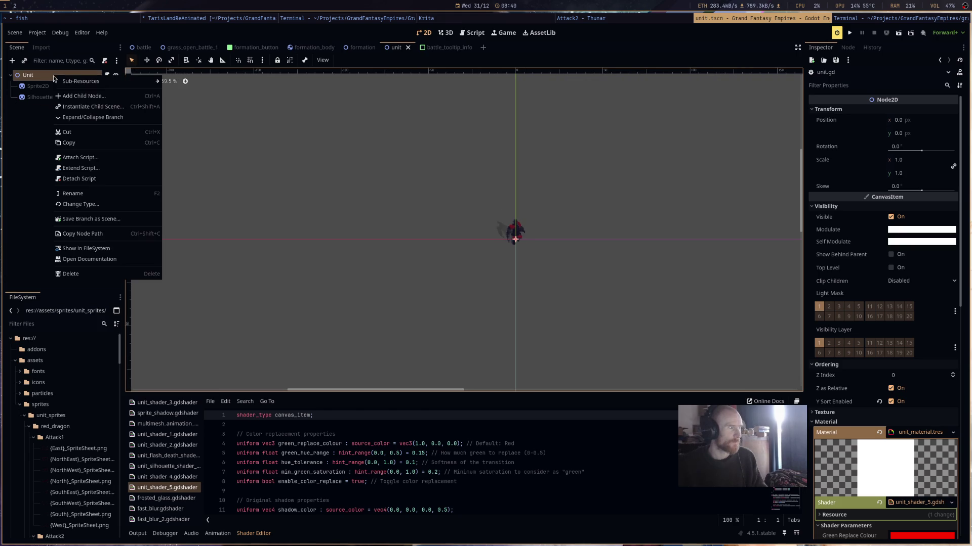
click(94, 142)
click(483, 47)
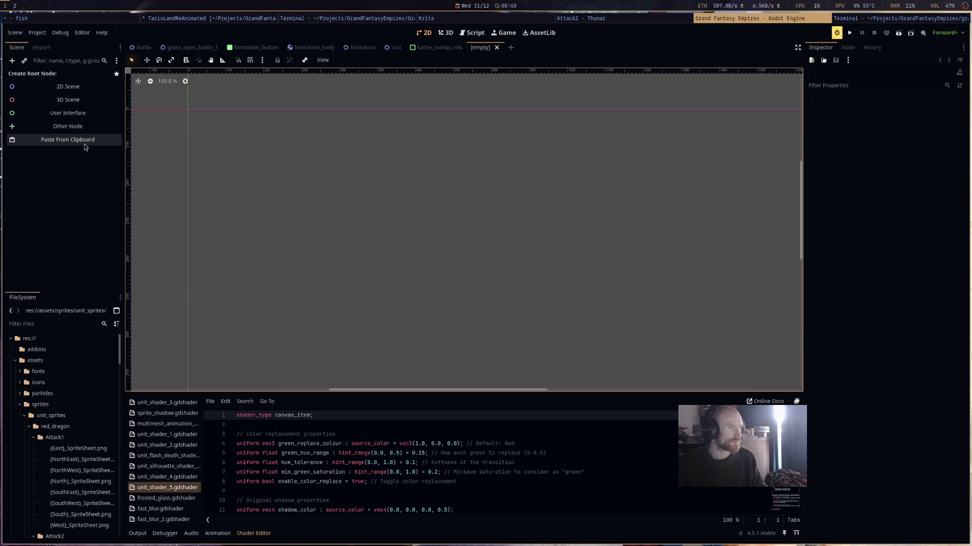
click(84, 143)
scroll(556, 259, up, 2)
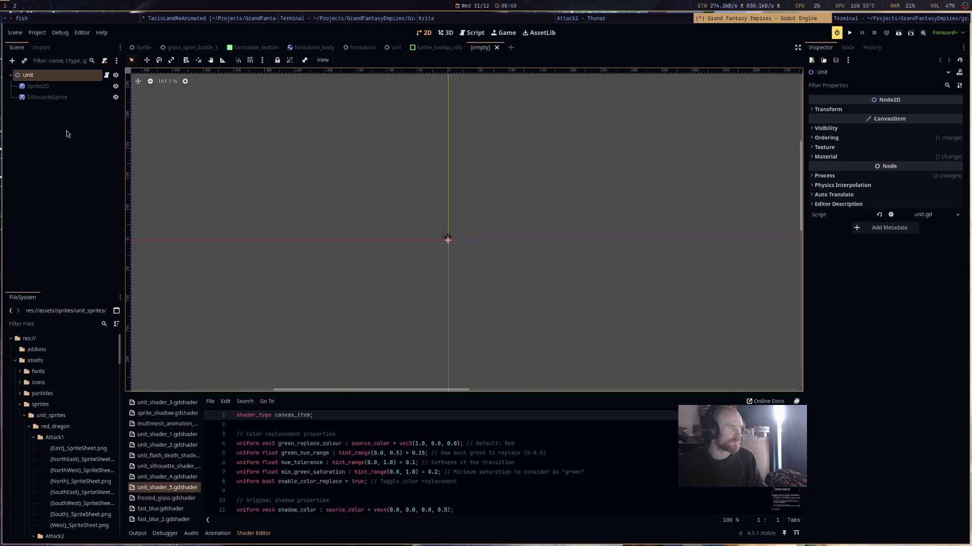
Step: Rename the pasted root to MonsterousUnit, frame the dragon, and detach the copied script
click(65, 76)
text(MonsterousUn)
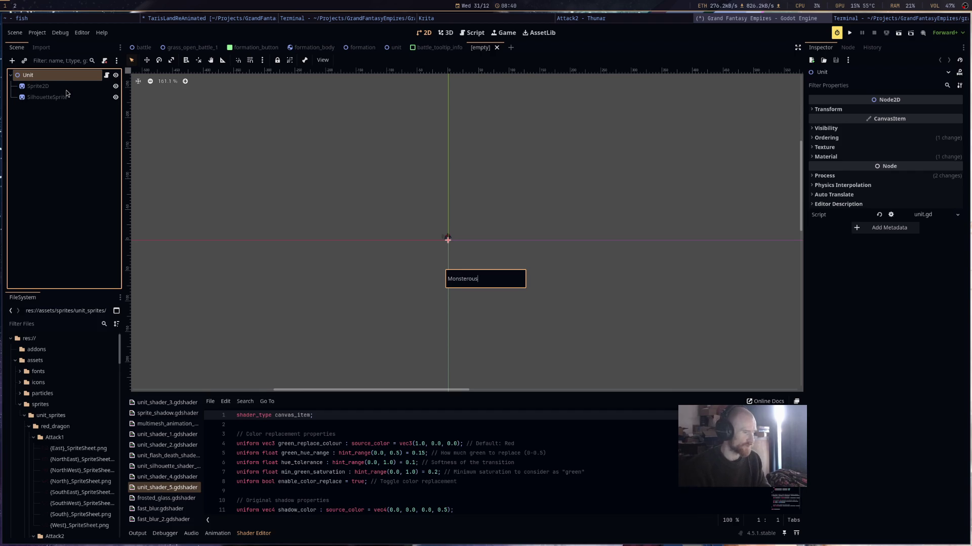
text(it)
key(Return)
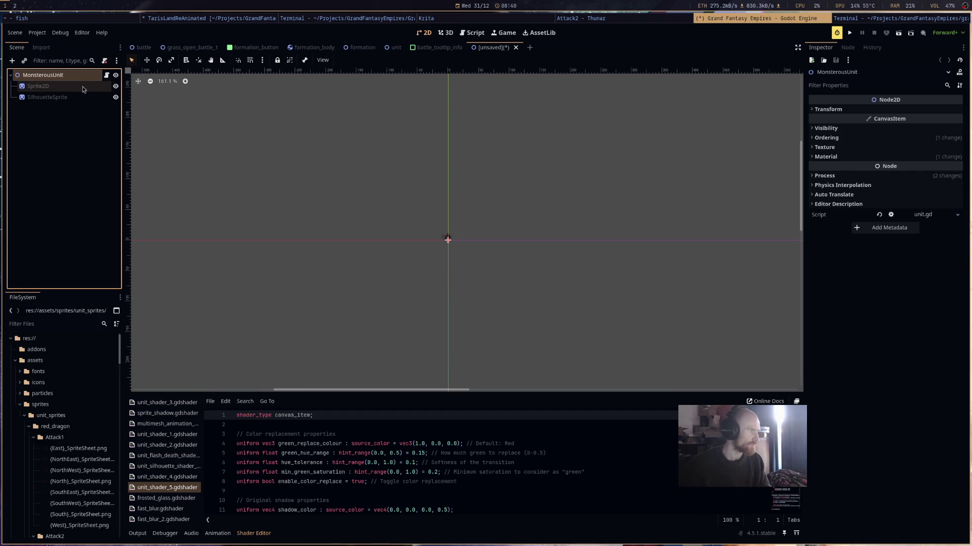
key(f)
scroll(495, 200, up, 1)
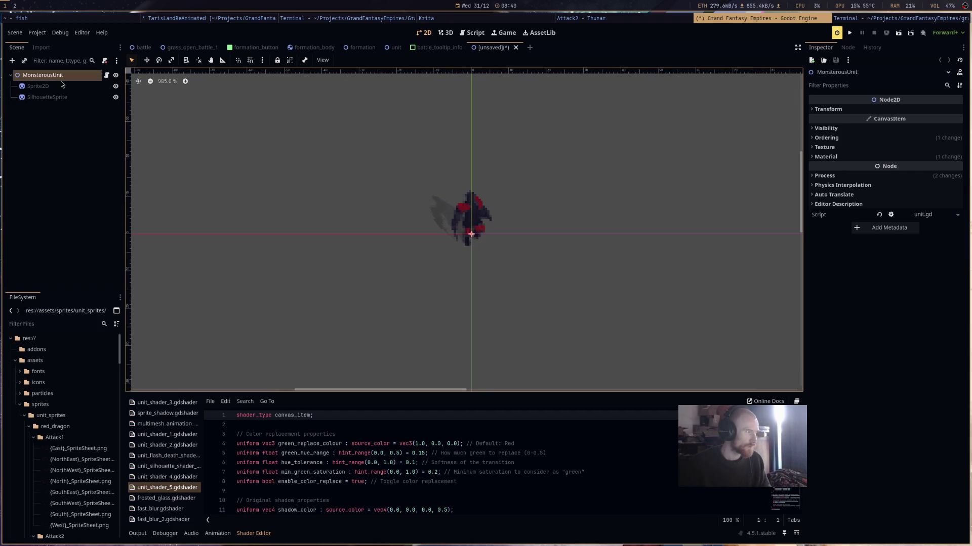
click(91, 86)
click(104, 60)
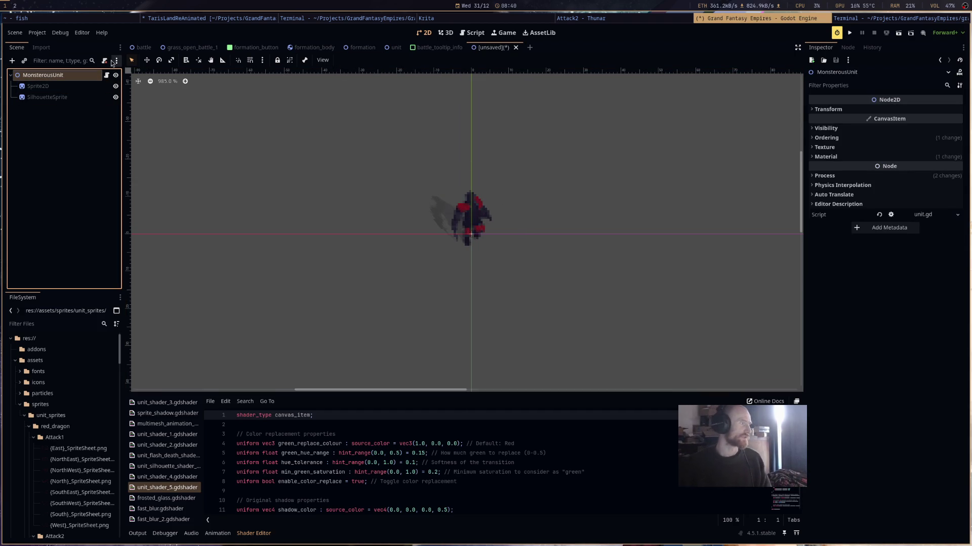
Step: Create a new monsterous_unit.gd script for the root in scripts/battle
click(103, 60)
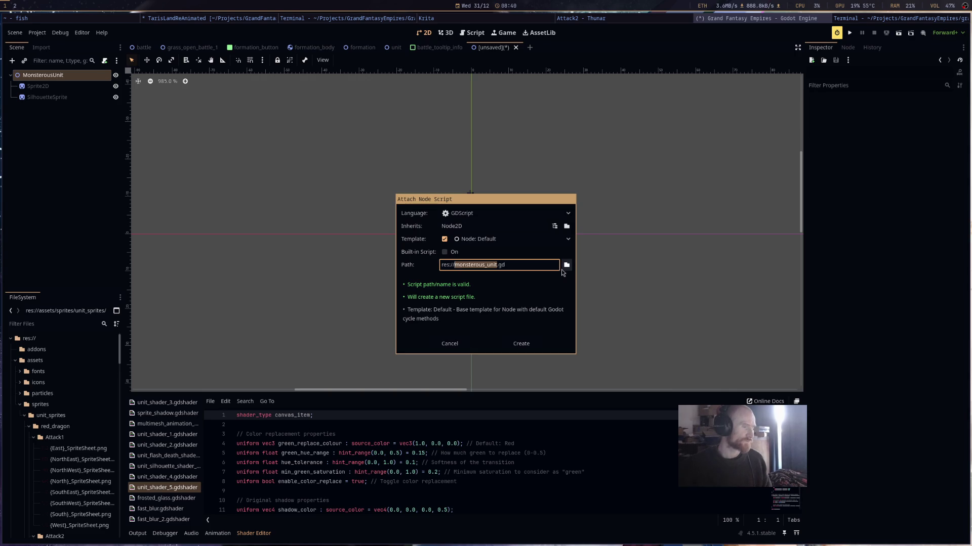
click(566, 265)
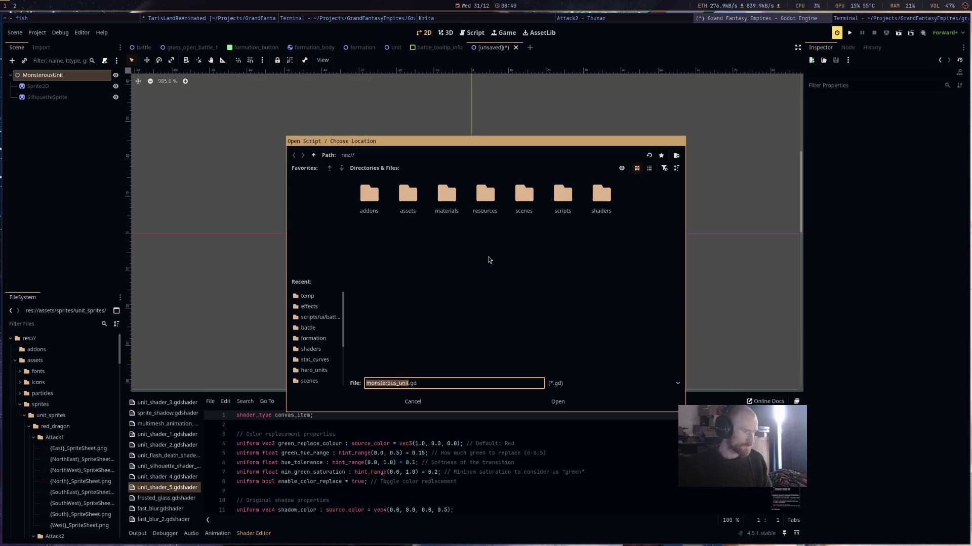
double_click(558, 204)
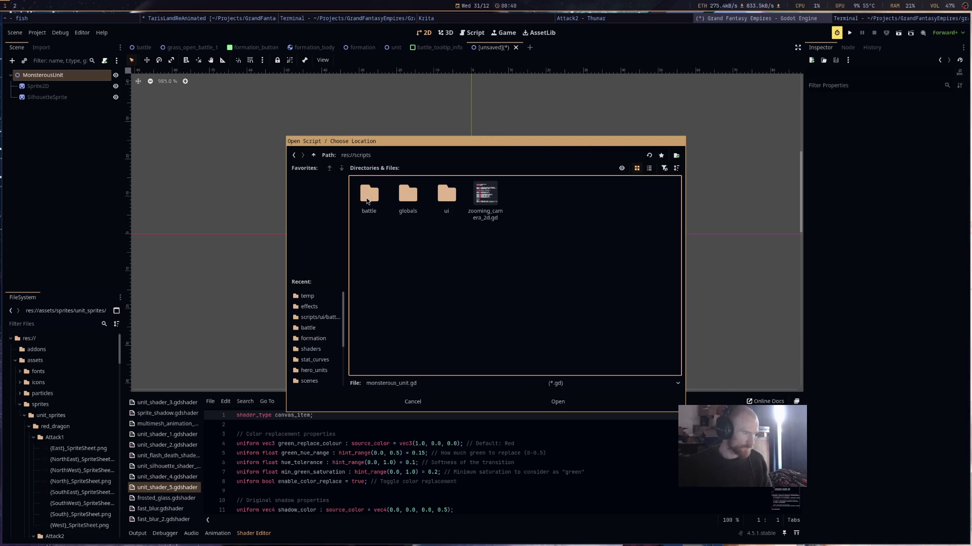
double_click(368, 196)
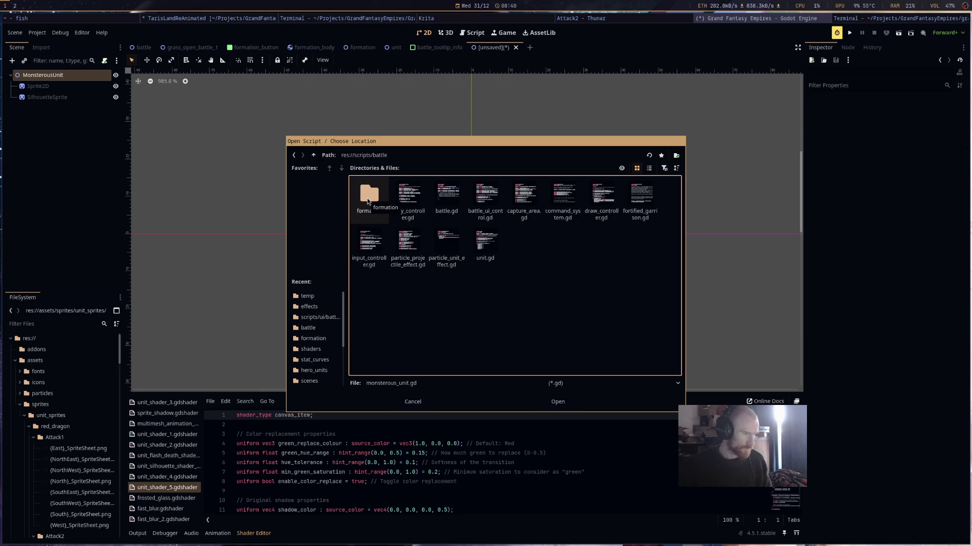
click(558, 402)
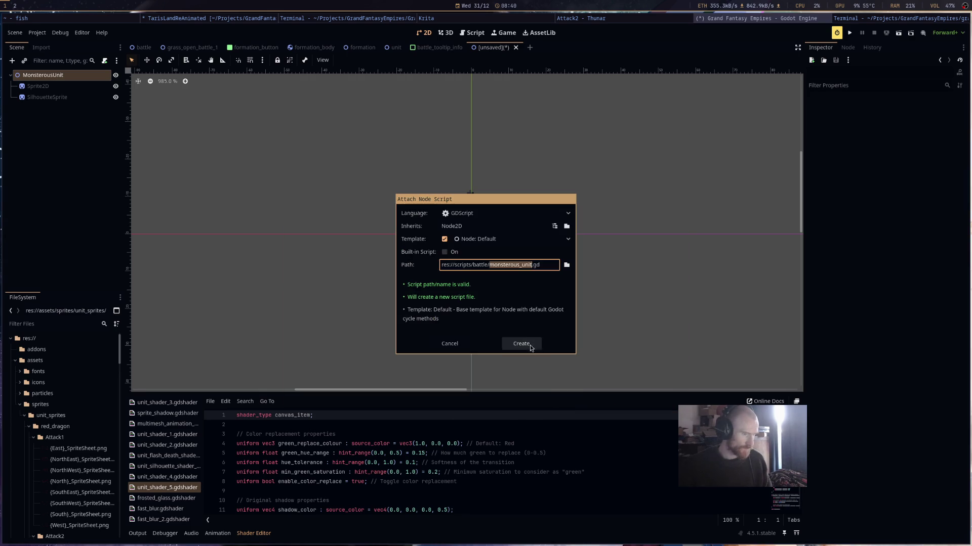
click(531, 347)
Step: Add 'class_name MonsterousUnit' above the extends line and start saving the scene
key(Return)
key(Up)
text(class_name MonsterousUnit)
key(ctrl+s)
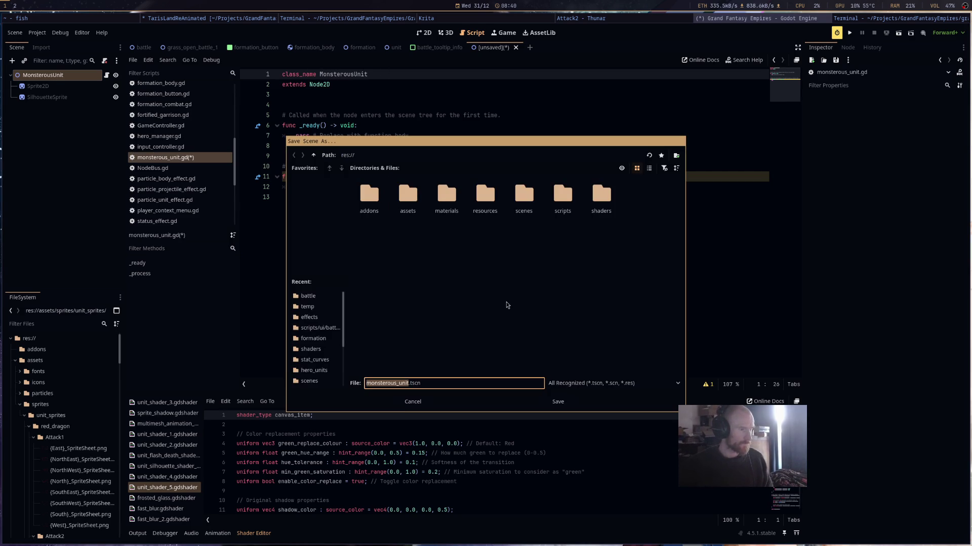
Step: Save the scene as monsterous_unit.tscn in res://scenes and return to the dragon's 2D view
double_click(524, 199)
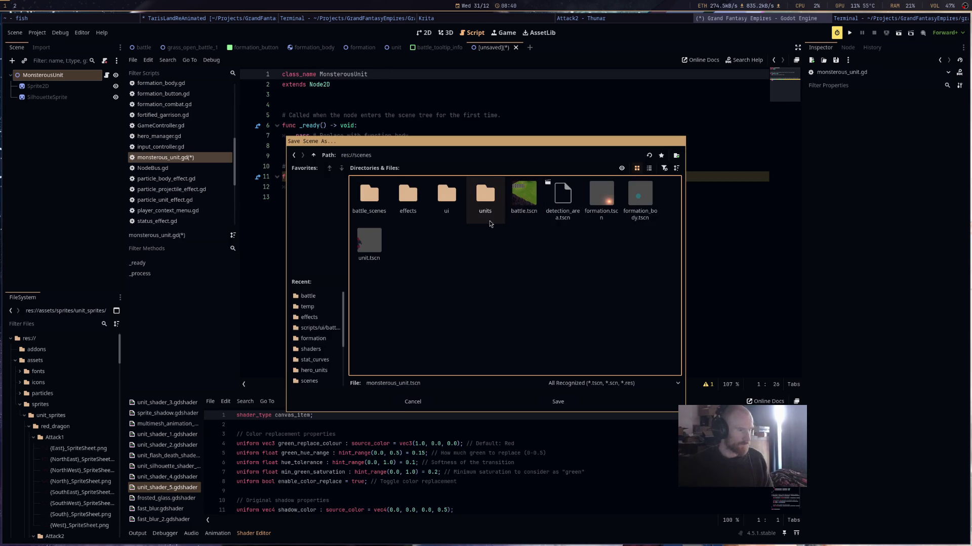
double_click(486, 199)
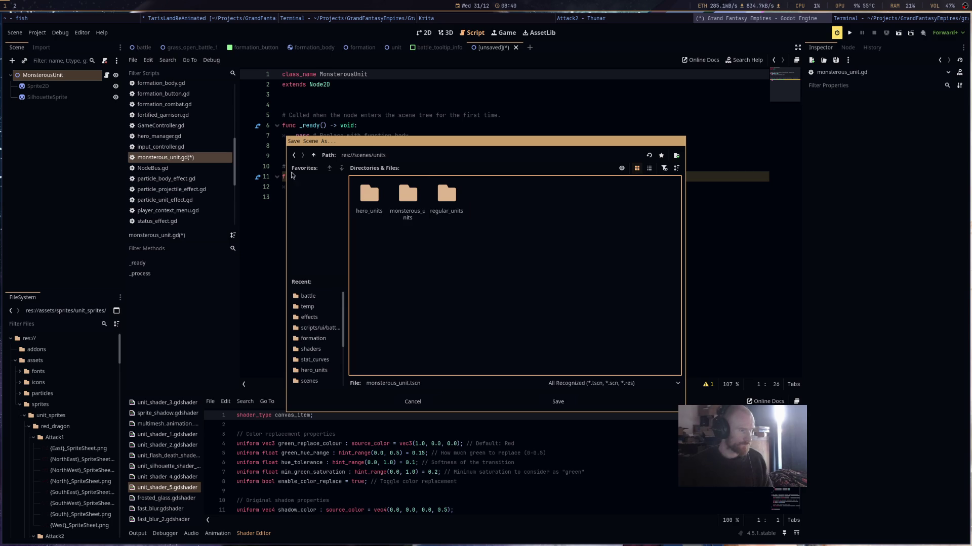
click(294, 156)
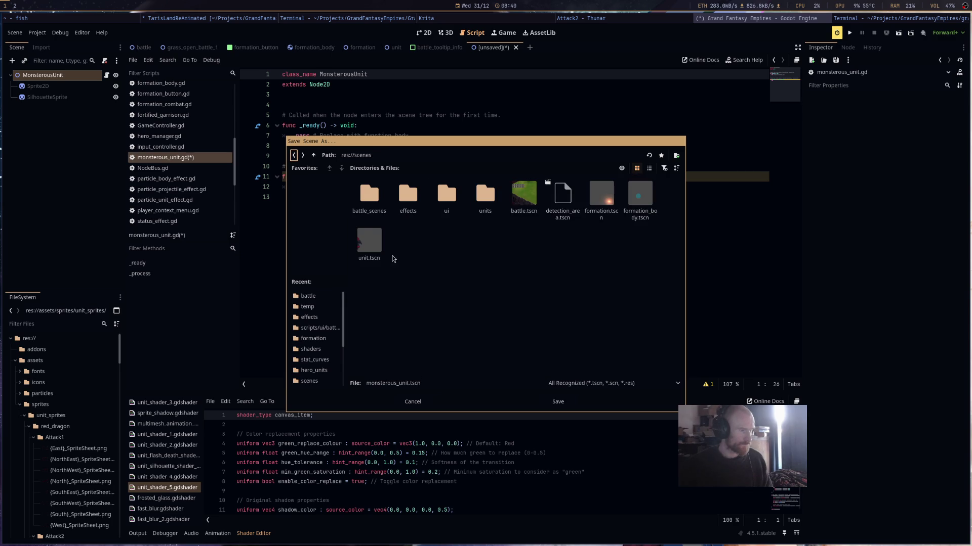
click(558, 403)
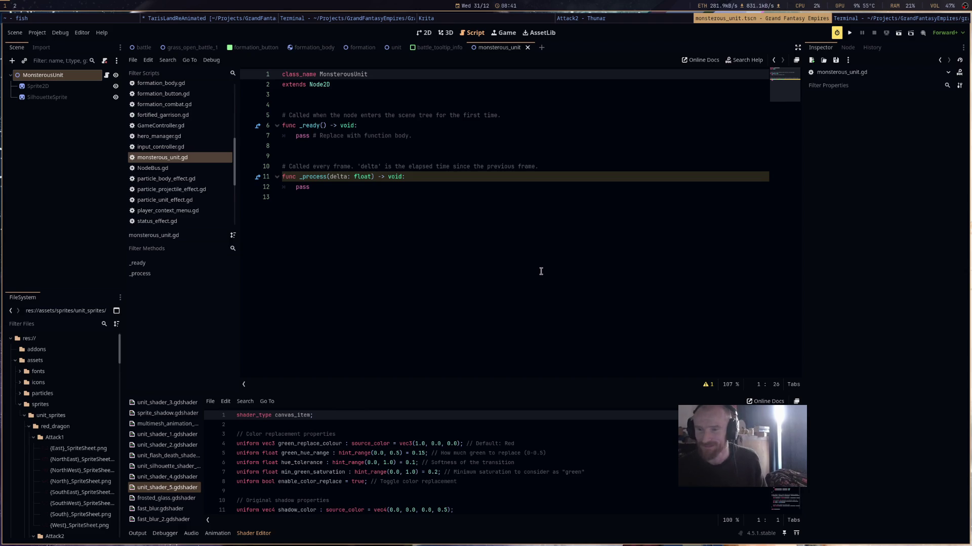
click(532, 290)
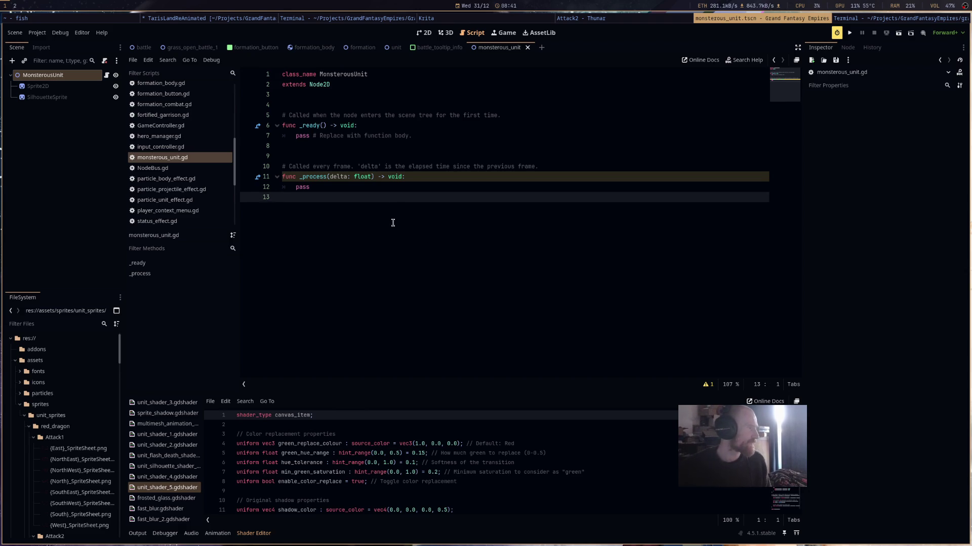
click(429, 33)
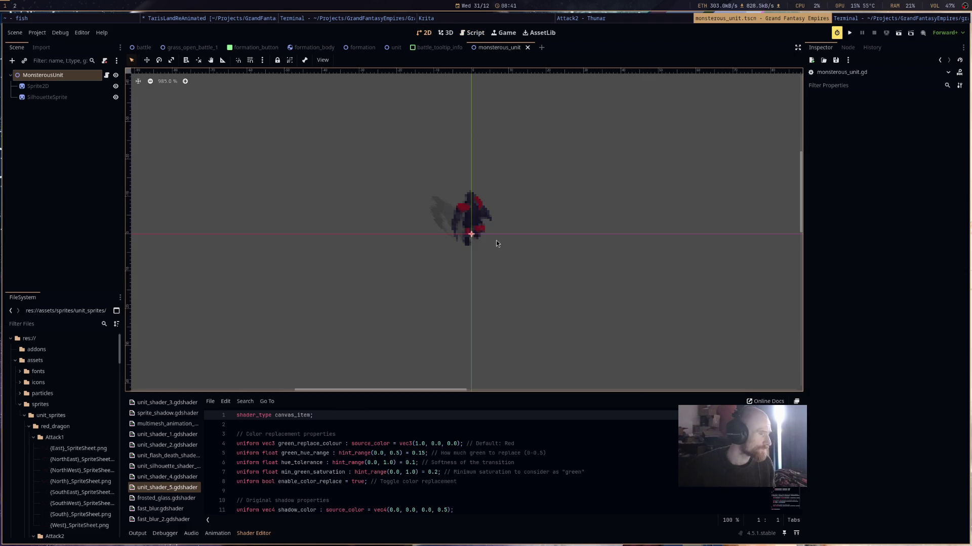
Step: Collapse the other animation folders and assign Idle's {East}_SpriteSheet.png as Sprite2D's texture
click(83, 88)
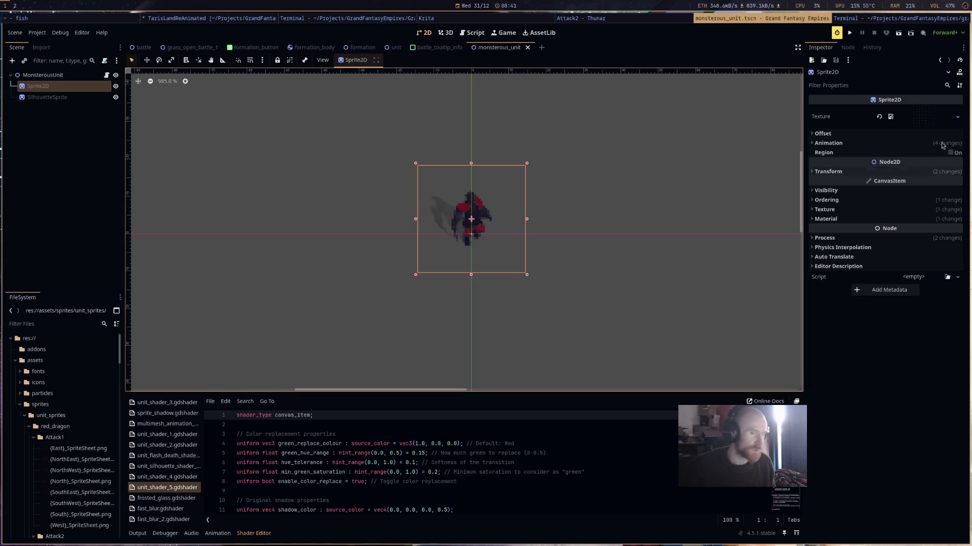
click(36, 438)
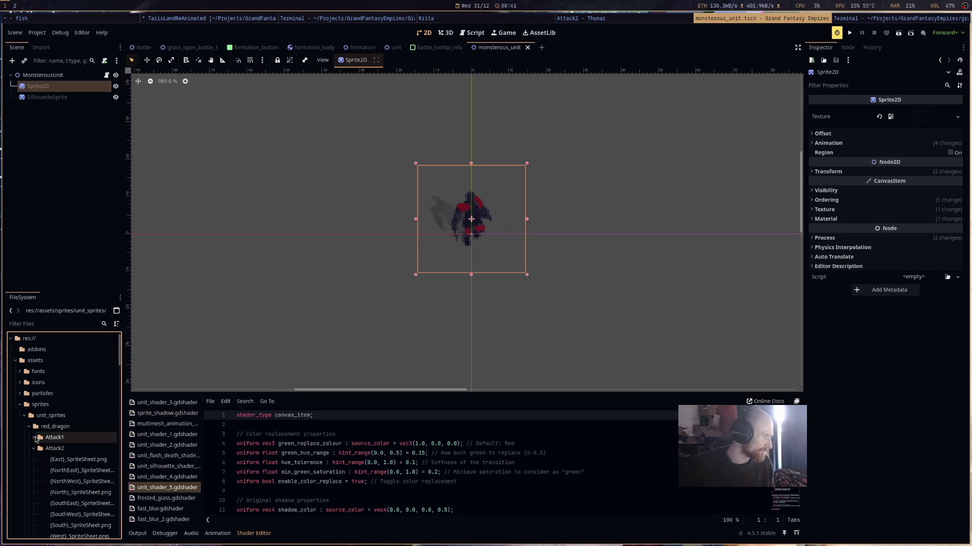
click(33, 449)
click(34, 471)
click(33, 492)
scroll(41, 485, down, 3)
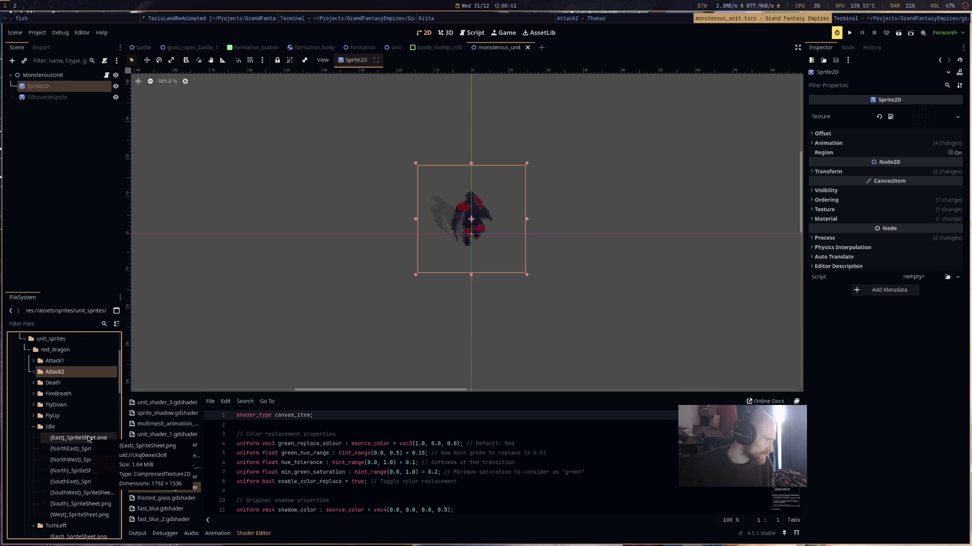
drag(88, 440, 901, 115)
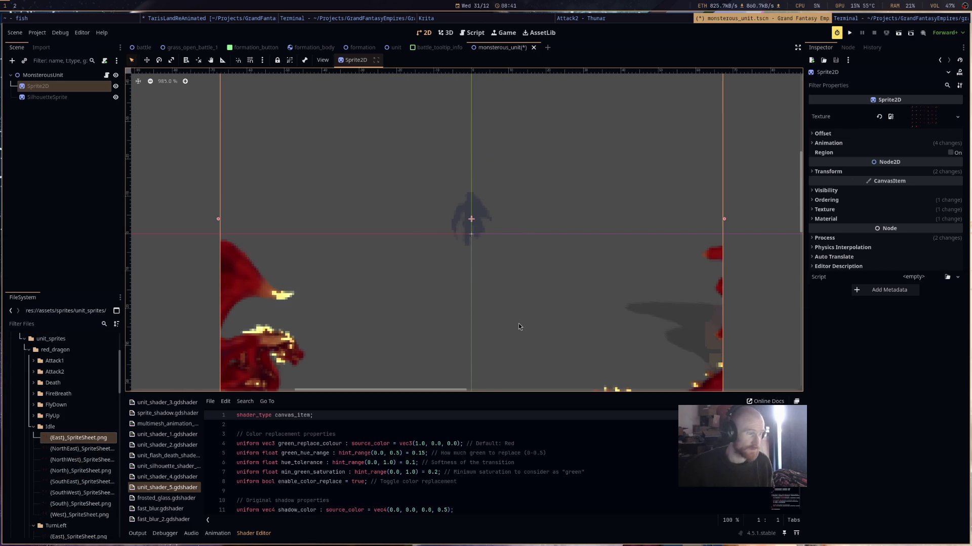
scroll(519, 324, down, 2)
scroll(518, 327, down, 1)
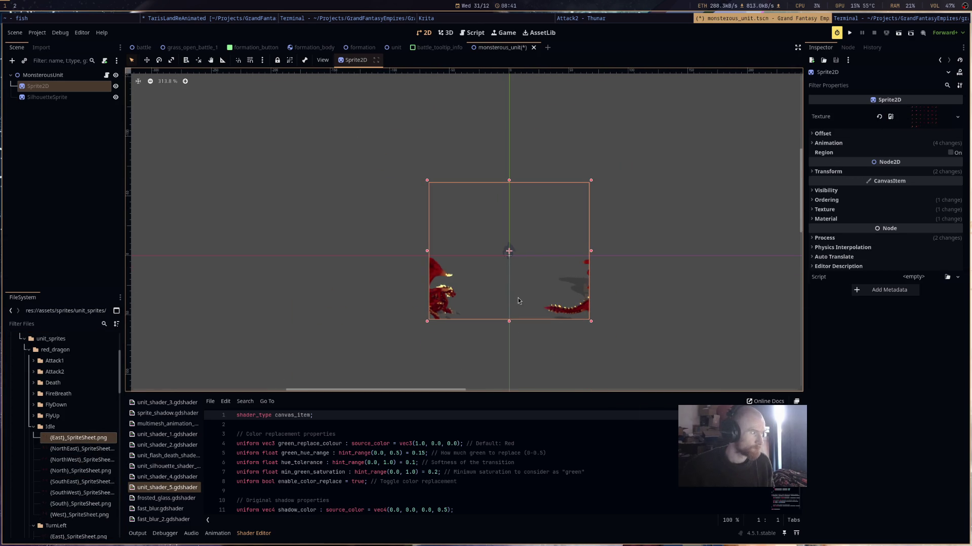
Step: Give SilhouetteSprite the same Idle East sheet, then inspect Sprite2D's animation settings and texture
click(47, 97)
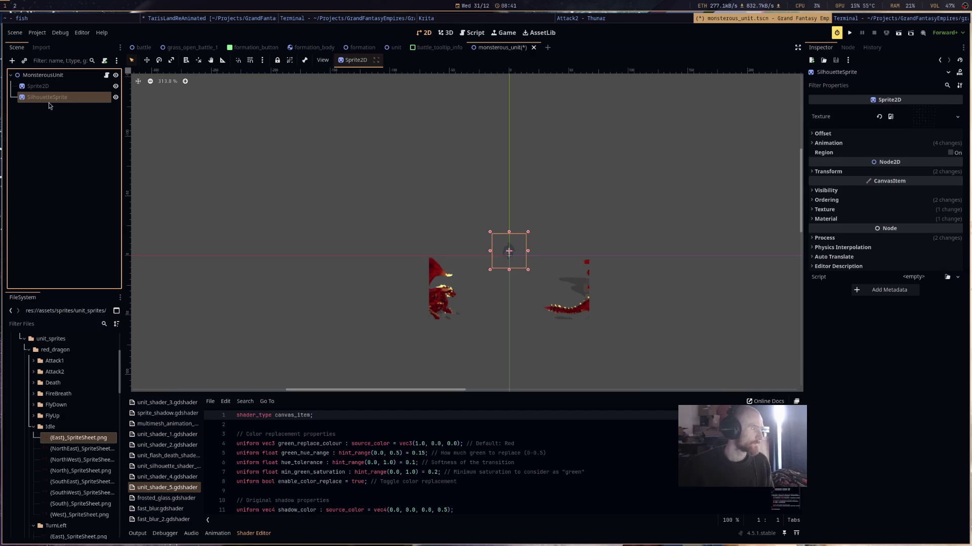
drag(83, 439, 905, 120)
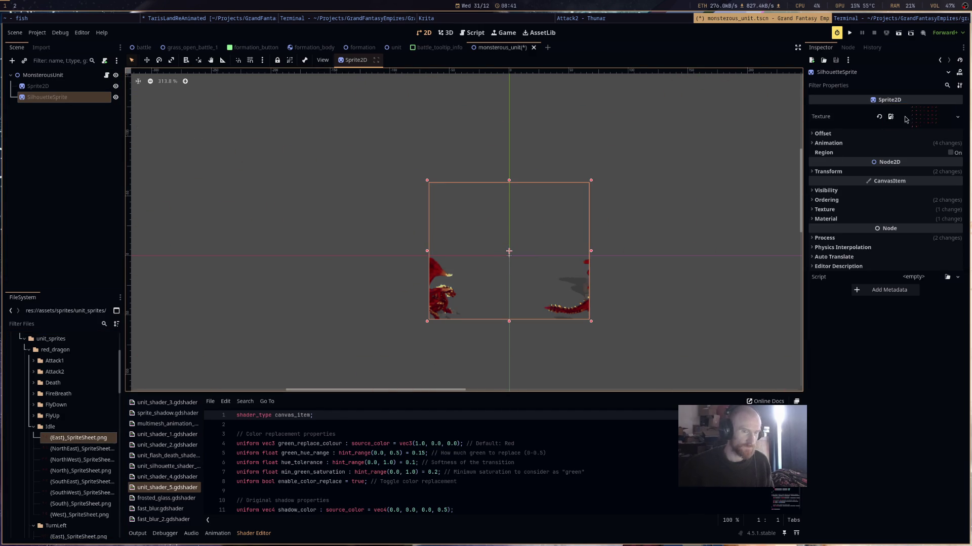
click(38, 85)
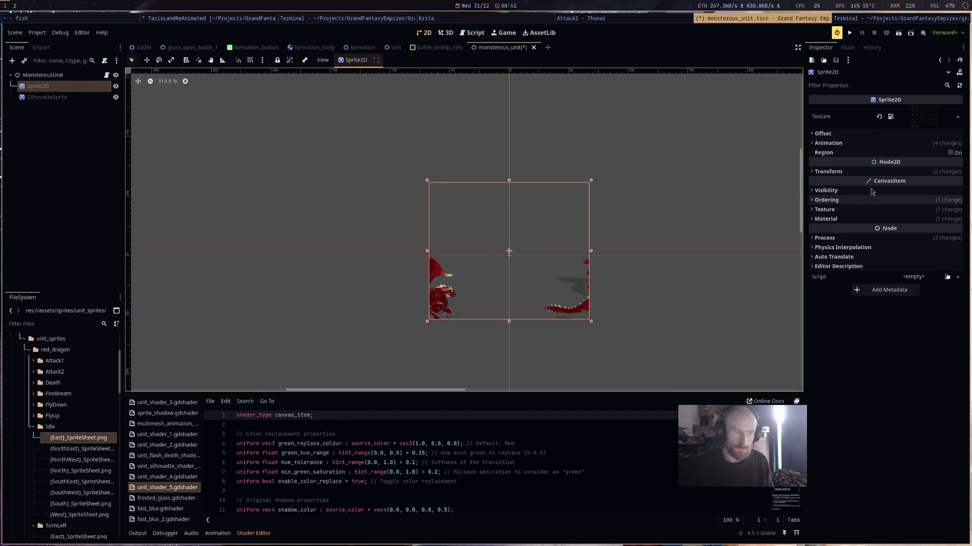
click(885, 143)
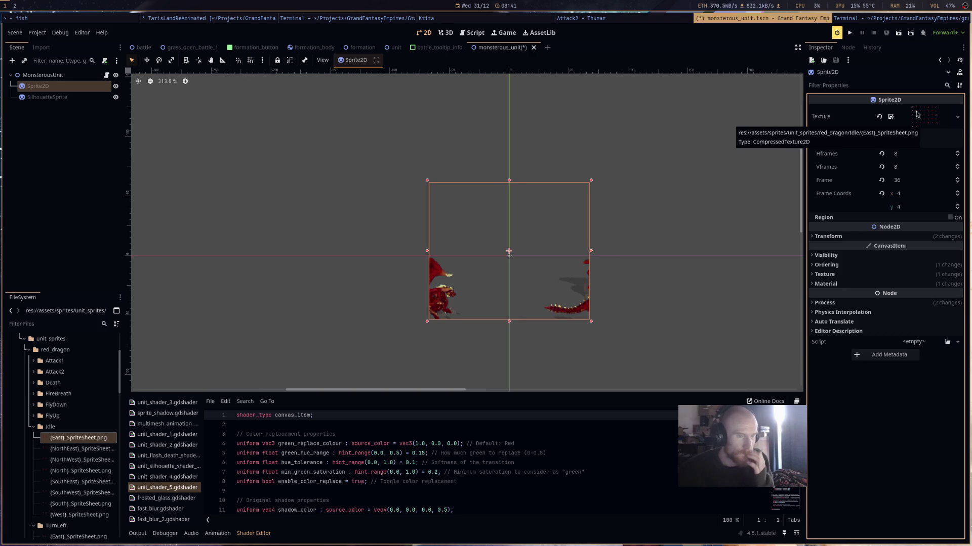
click(916, 112)
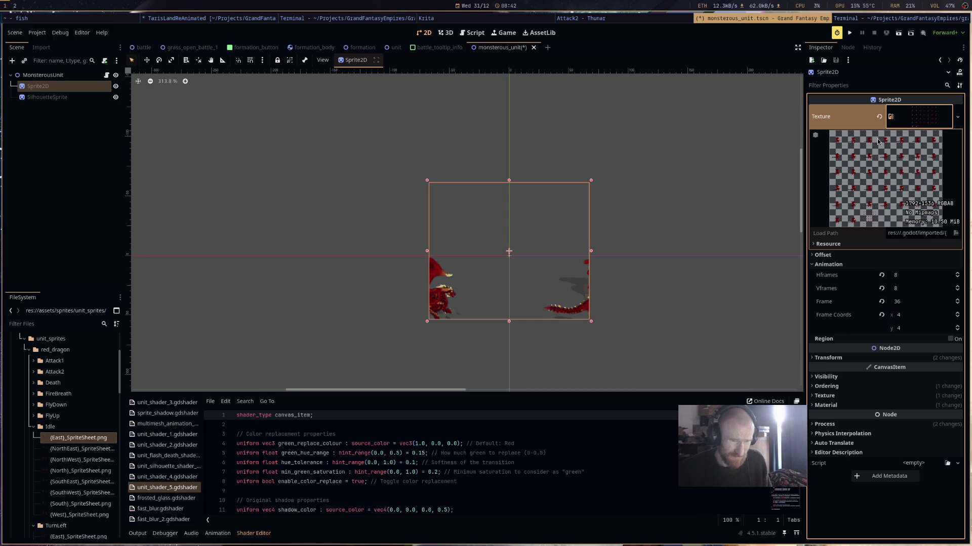
Step: Set Sprite2D's Hframes to 7 and Vframes to 6 so one dragon shows, and save the scene
click(915, 277)
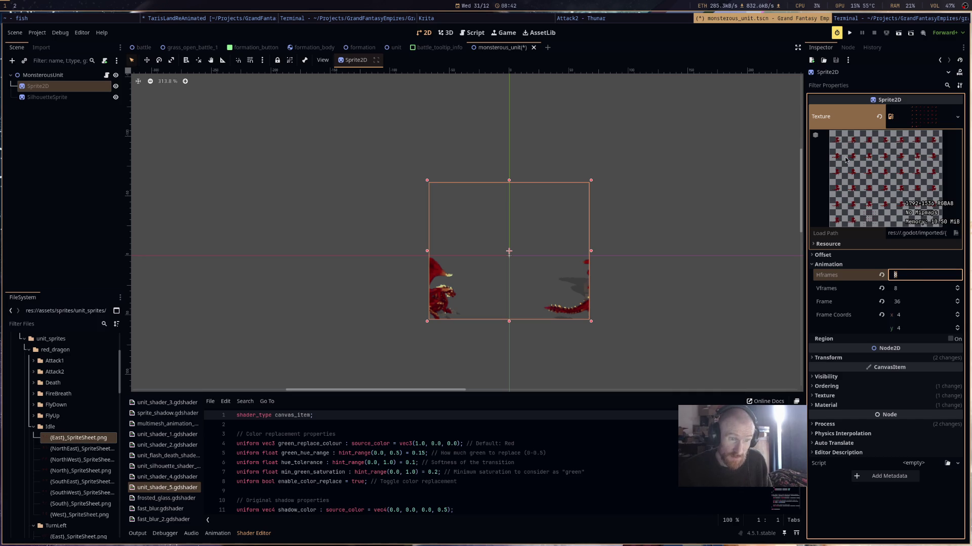
text(7)
click(909, 289)
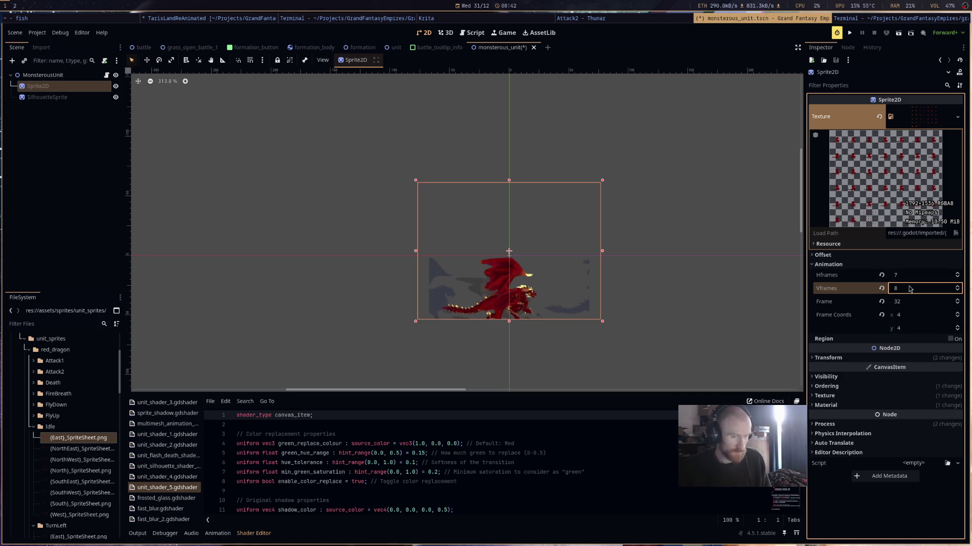
double_click(908, 288)
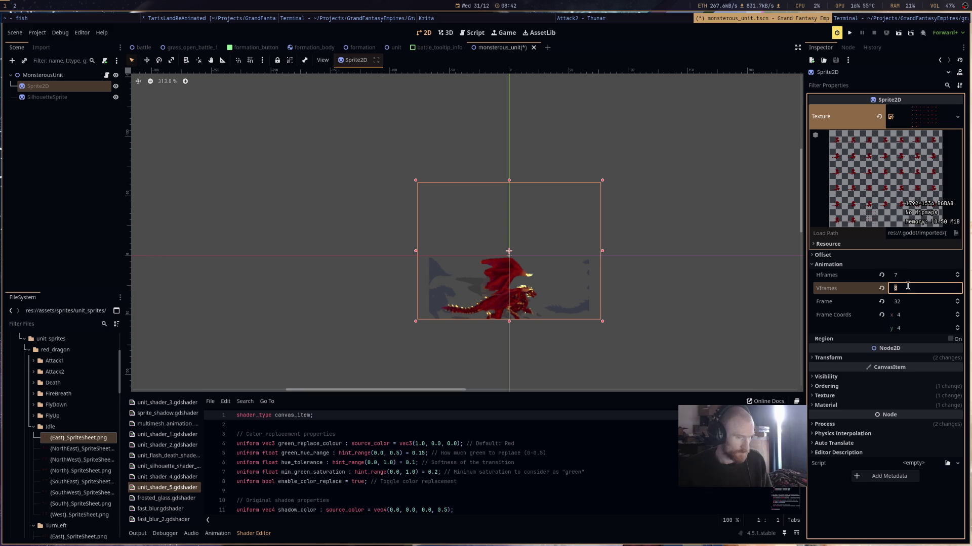
key(Return)
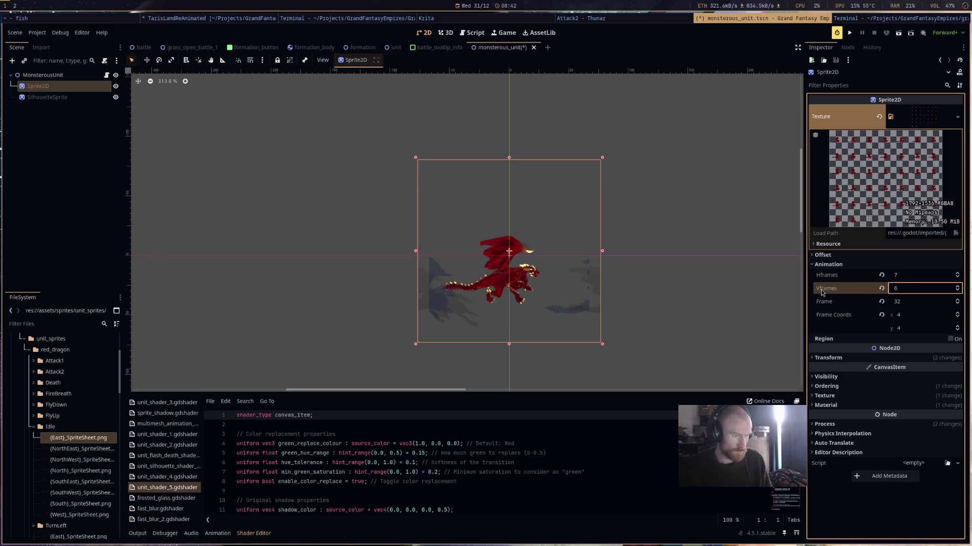
scroll(532, 309, up, 2)
scroll(509, 320, down, 1)
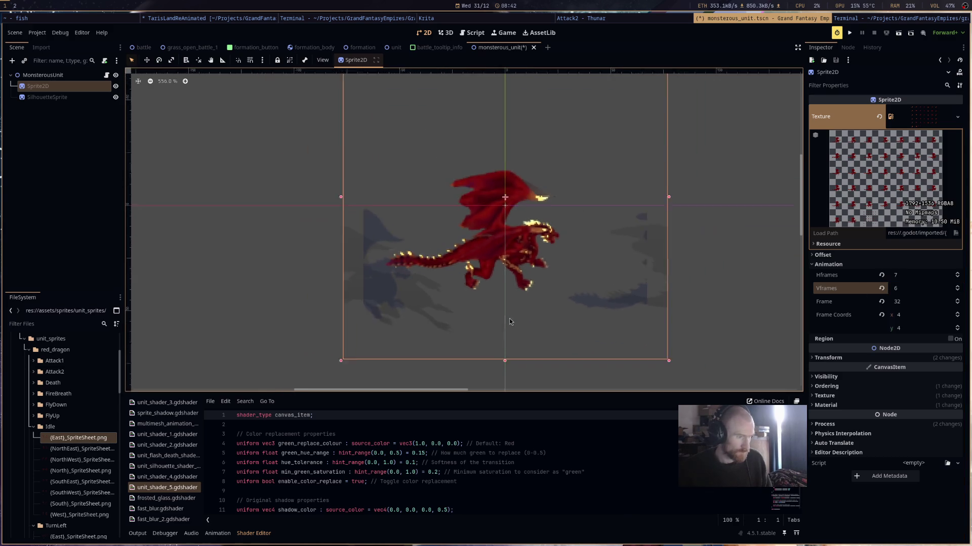
click(737, 290)
click(636, 263)
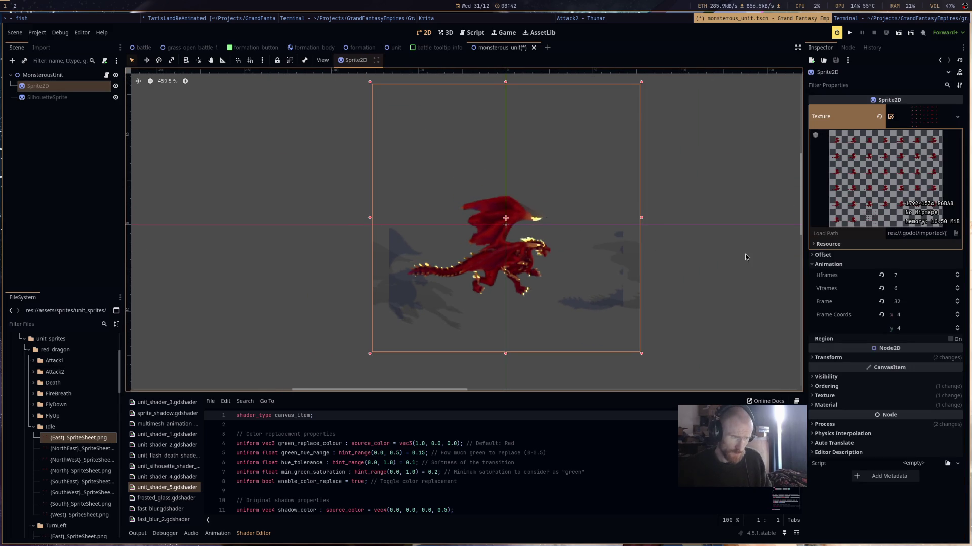
key(ctrl+s)
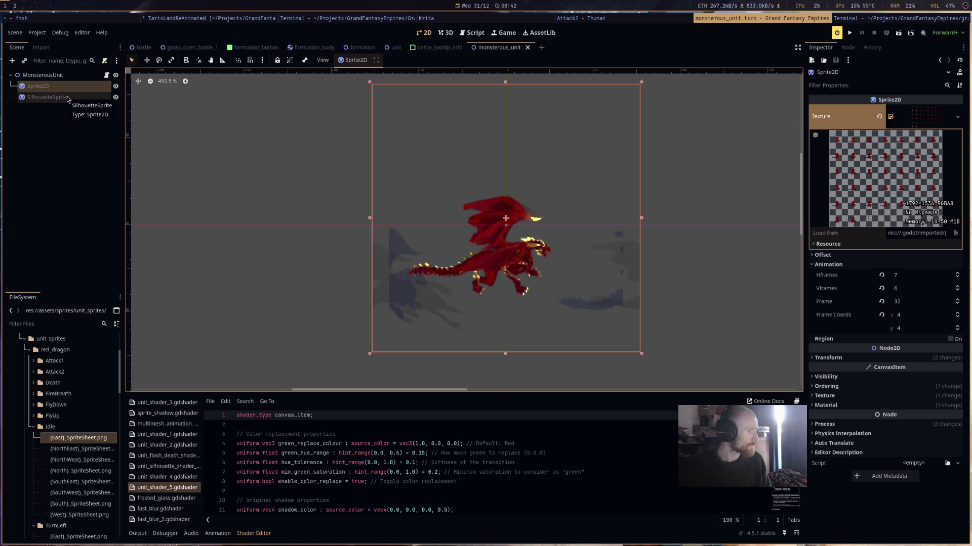
Step: Give SilhouetteSprite the matching 7×6 frame split and save the scene
click(48, 97)
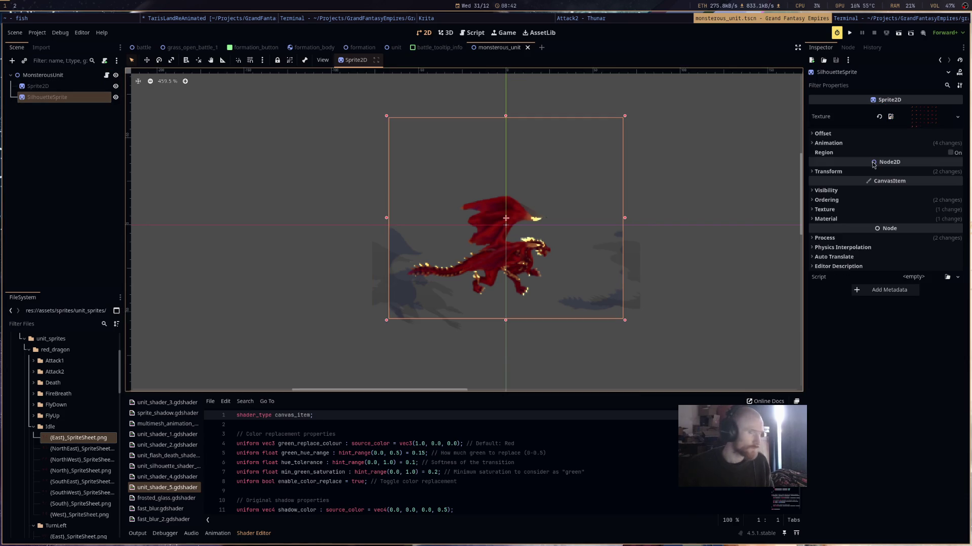
click(912, 159)
text(7)
click(912, 168)
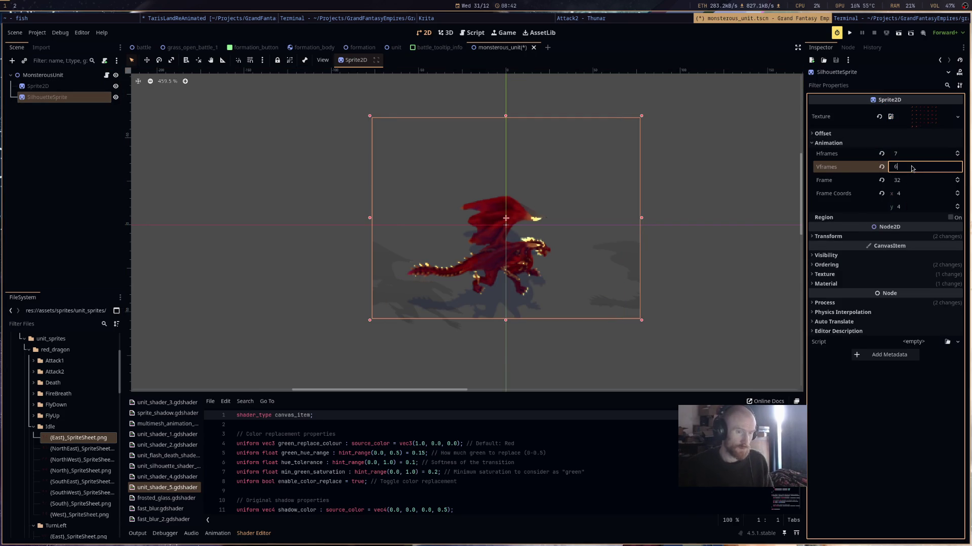
text(6)
key(Return)
key(ctrl+s)
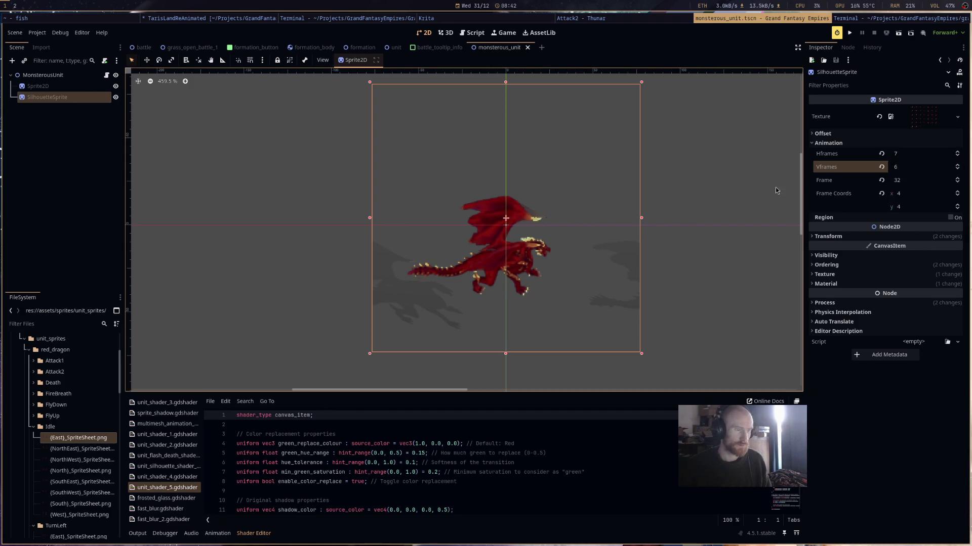
Step: Inspect Sprite2D's texture and material properties, then select the MonsterousUnit root
click(38, 86)
click(918, 116)
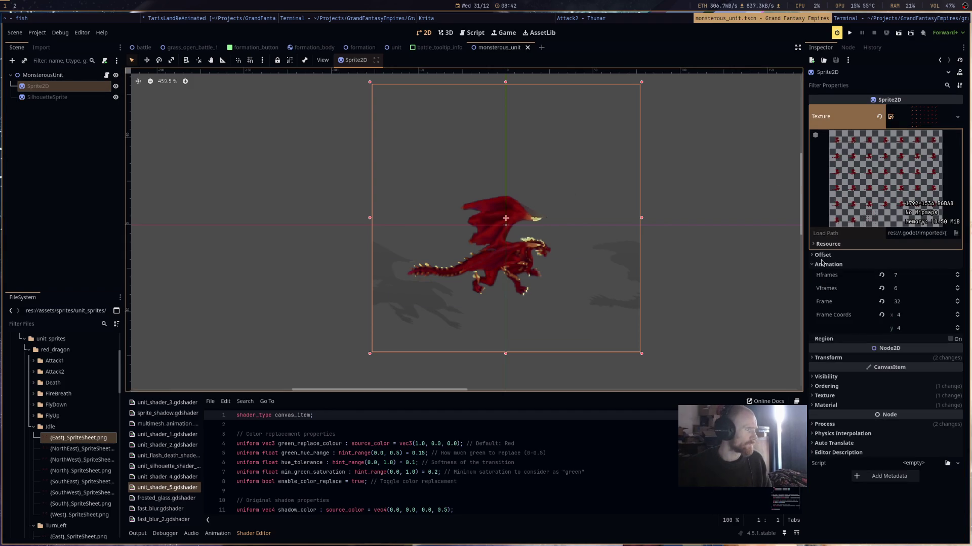
click(872, 404)
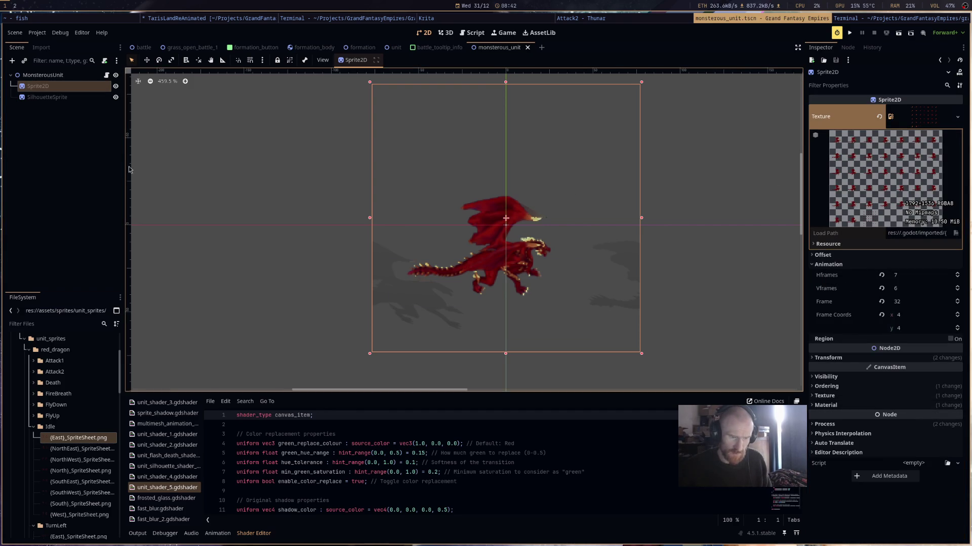
click(76, 77)
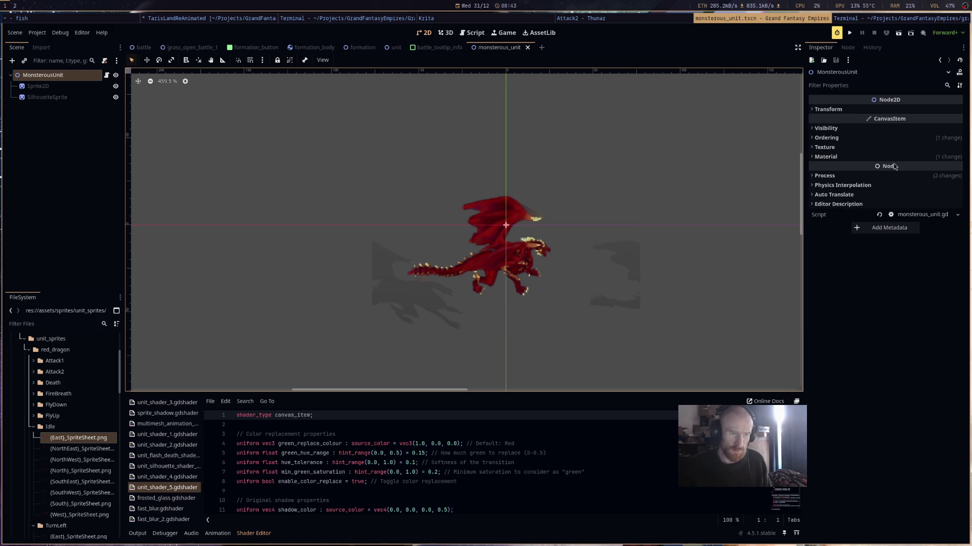
Step: Make the root's unit_material.tres shader material unique, then undo it
click(906, 158)
right_click(914, 166)
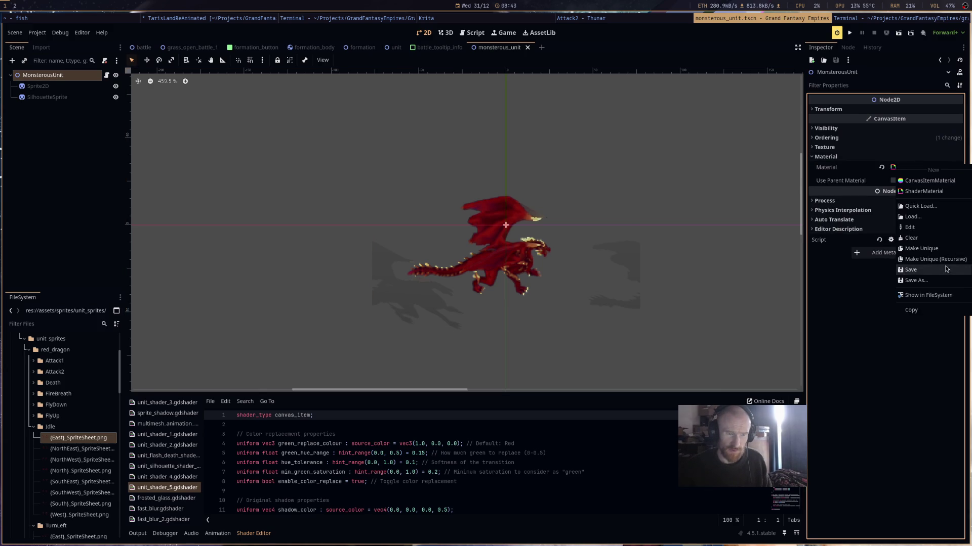
click(944, 260)
click(924, 168)
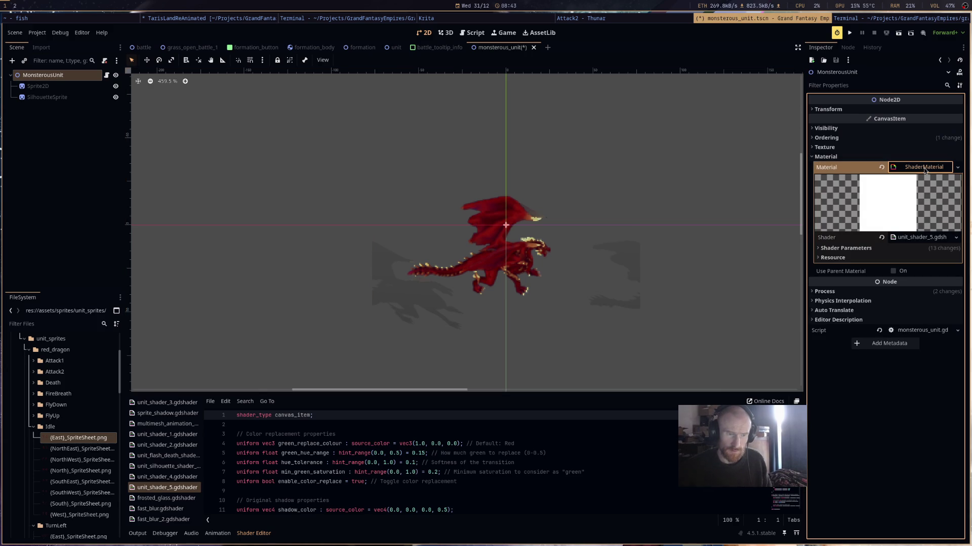
key(ctrl+z)
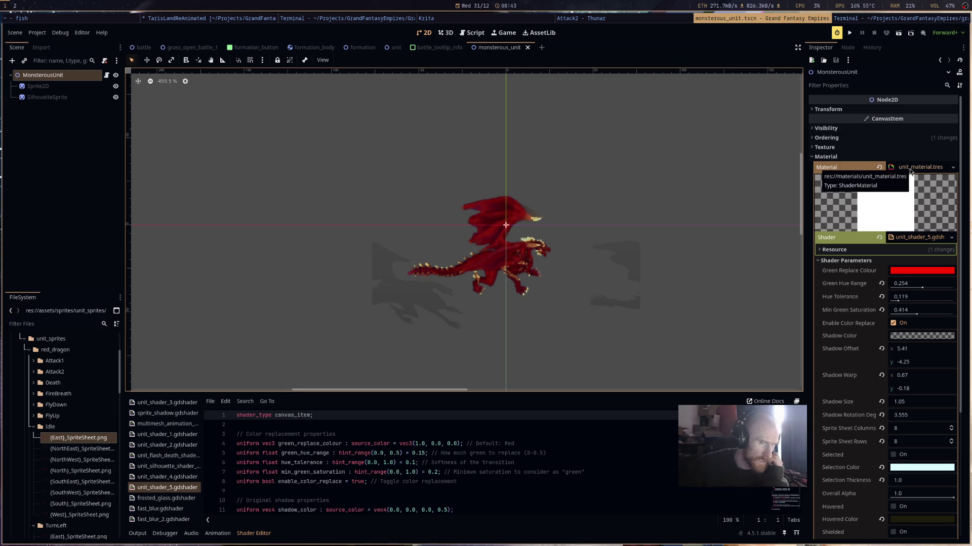
Step: Make the material unique again and reopen its resource options
right_click(910, 169)
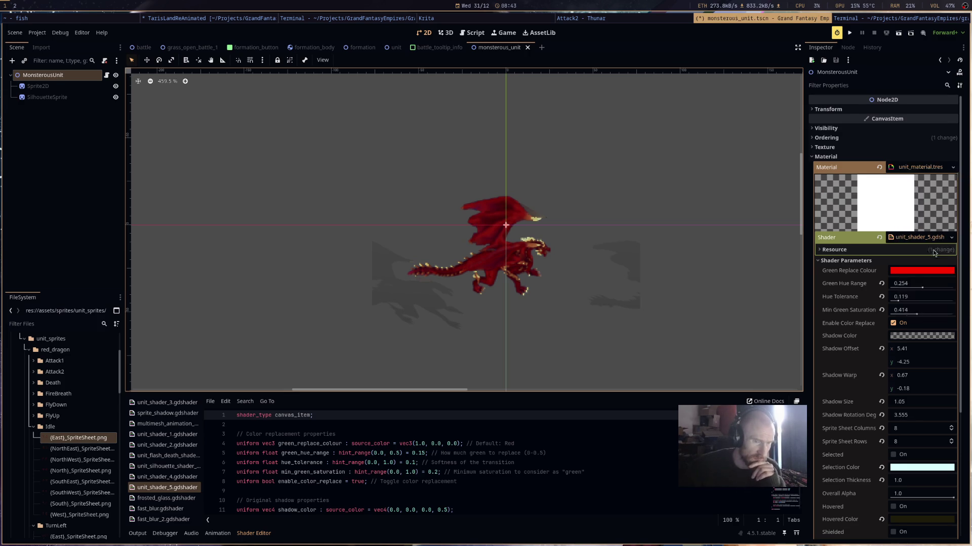
click(921, 252)
right_click(925, 169)
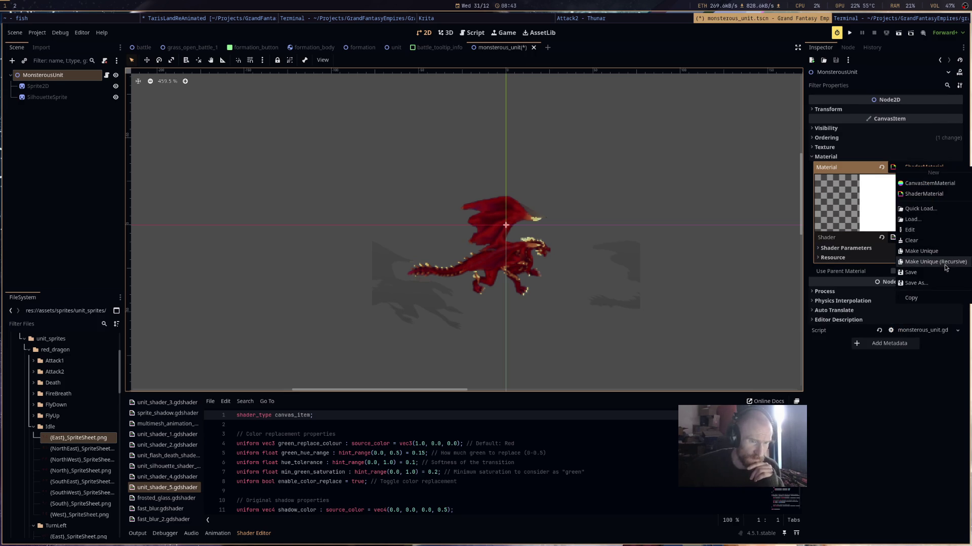
Step: Save the unique material as monsterous_material.tres in res://materials
click(942, 284)
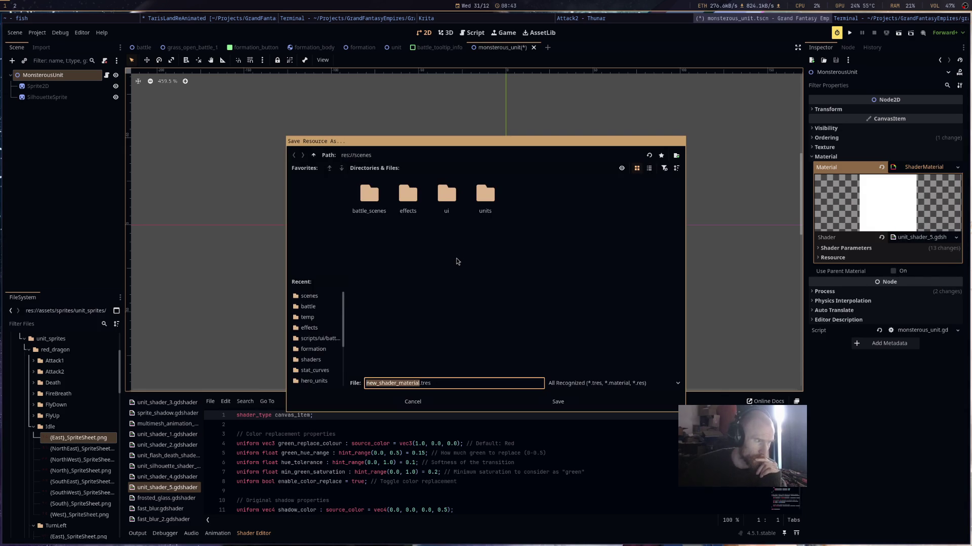
click(314, 155)
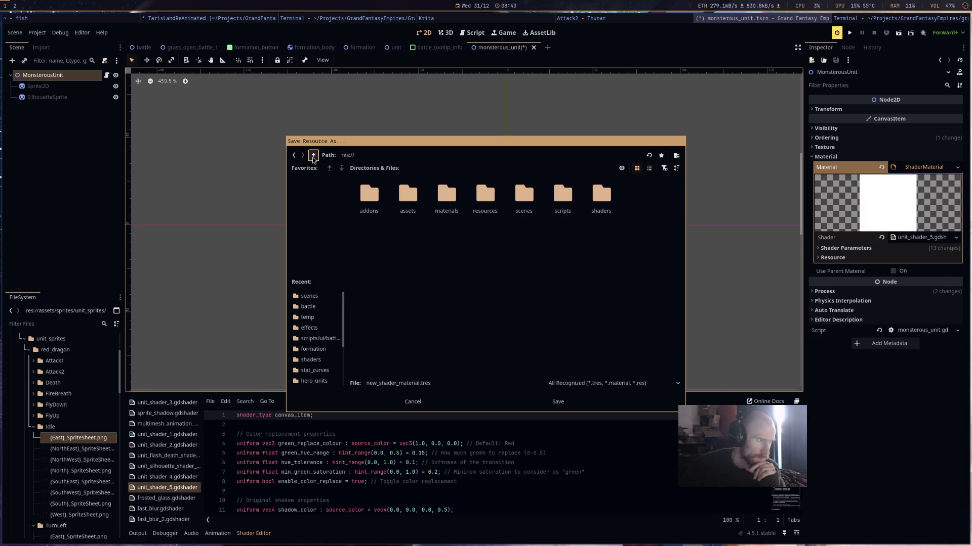
double_click(598, 196)
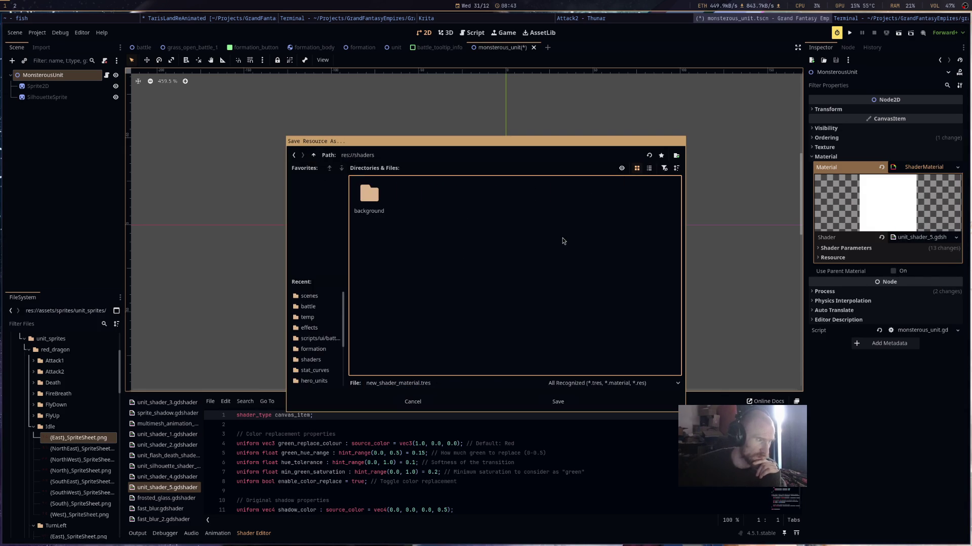
click(314, 155)
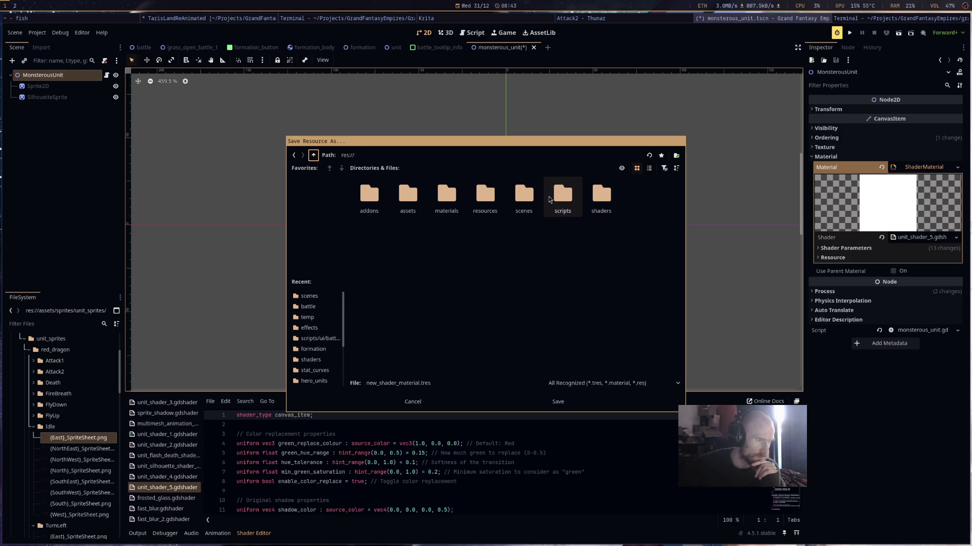
double_click(456, 200)
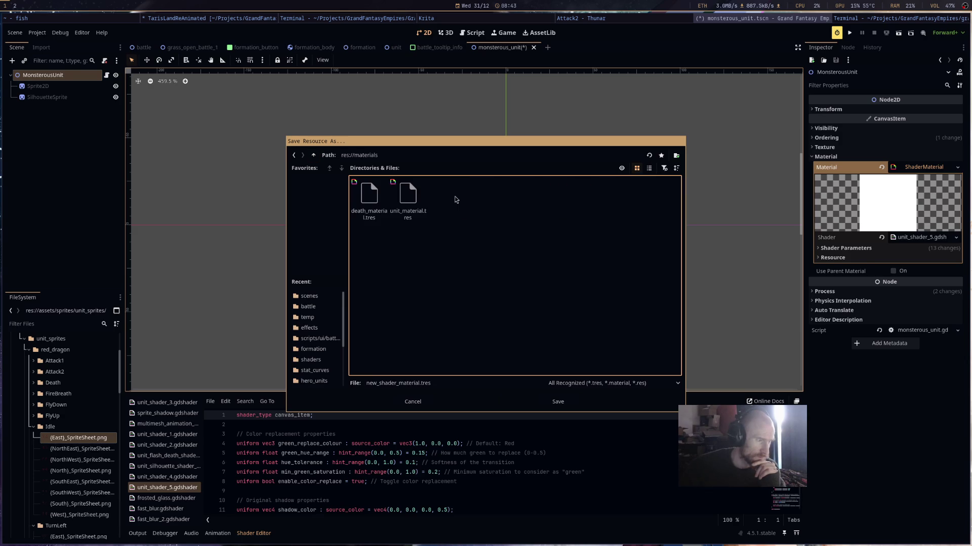
double_click(383, 383)
text(monsous_material)
key(Return)
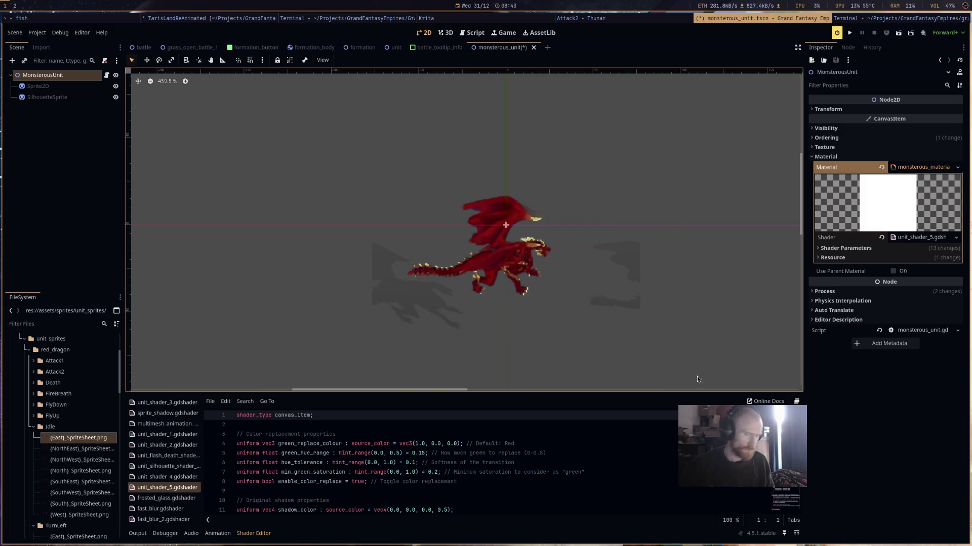
Step: Save the scene, nudge the shadow's x offset, then reset shadow offset, size and rotation to defaults
click(844, 248)
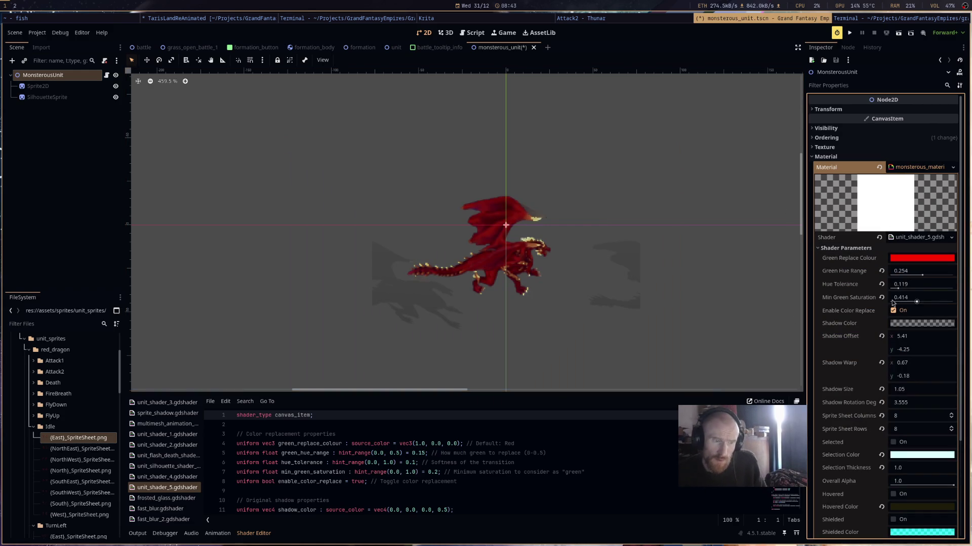
scroll(675, 286, up, 1)
key(ctrl+s)
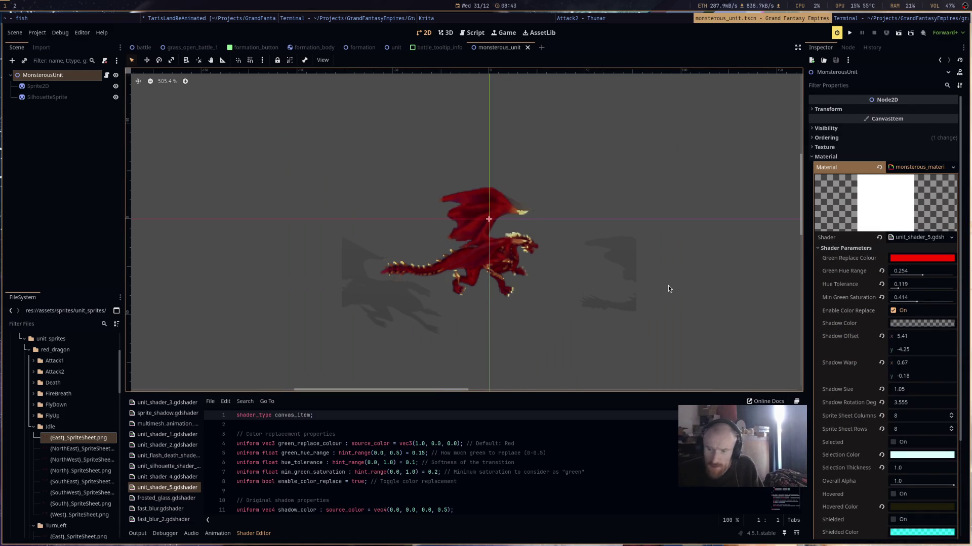
scroll(566, 247, up, 2)
scroll(568, 248, up, 2)
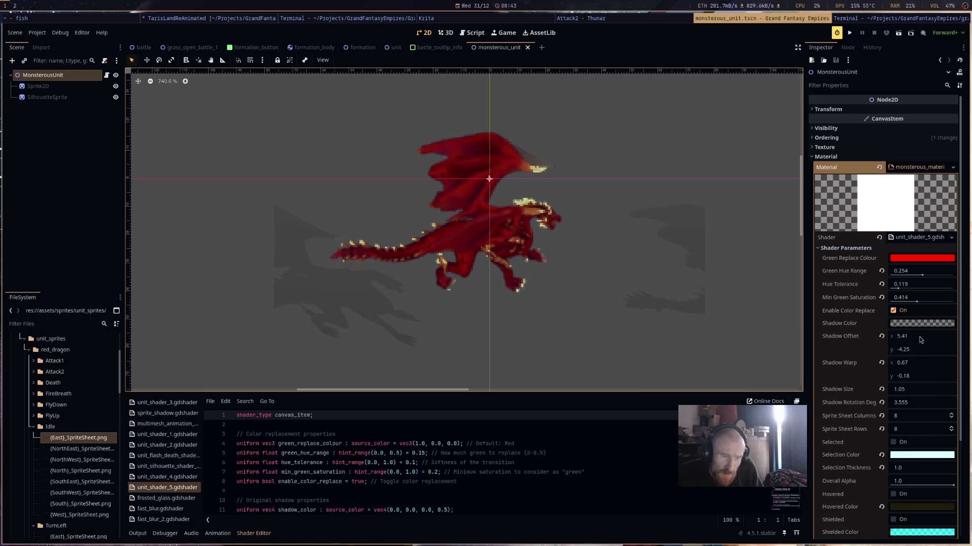
drag(919, 340, 896, 340)
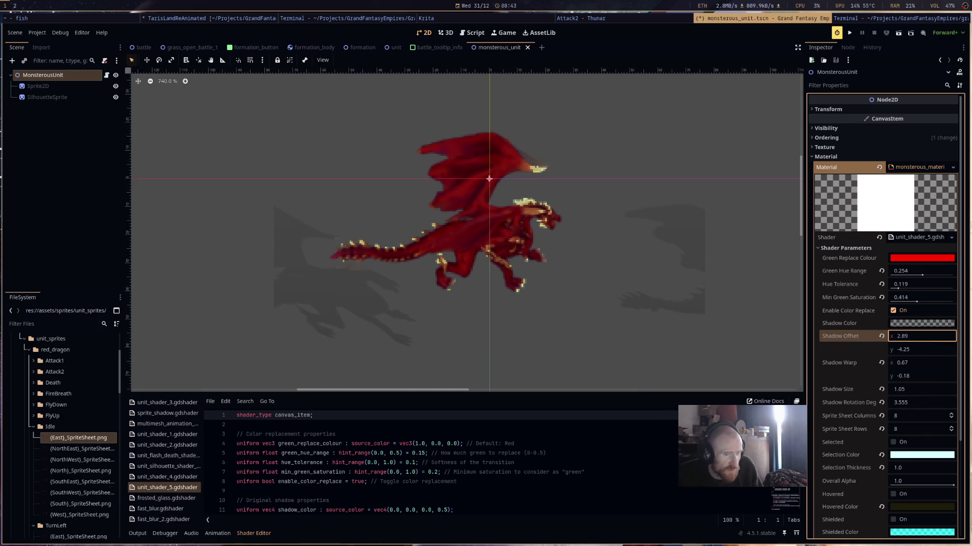
mouse_move(896, 340)
mouse_down()
mouse_move(927, 340)
mouse_move(907, 340)
mouse_move(916, 361)
mouse_move(885, 367)
mouse_up()
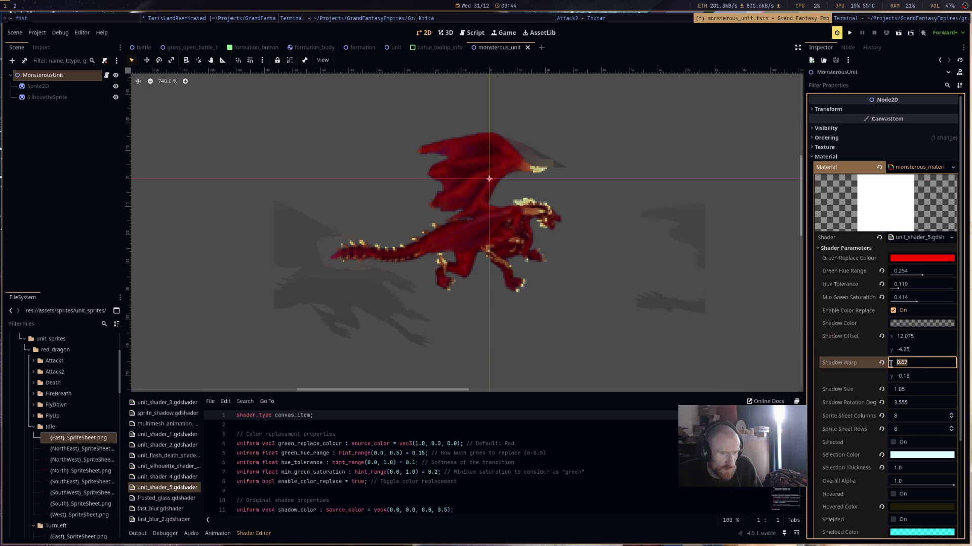
click(882, 336)
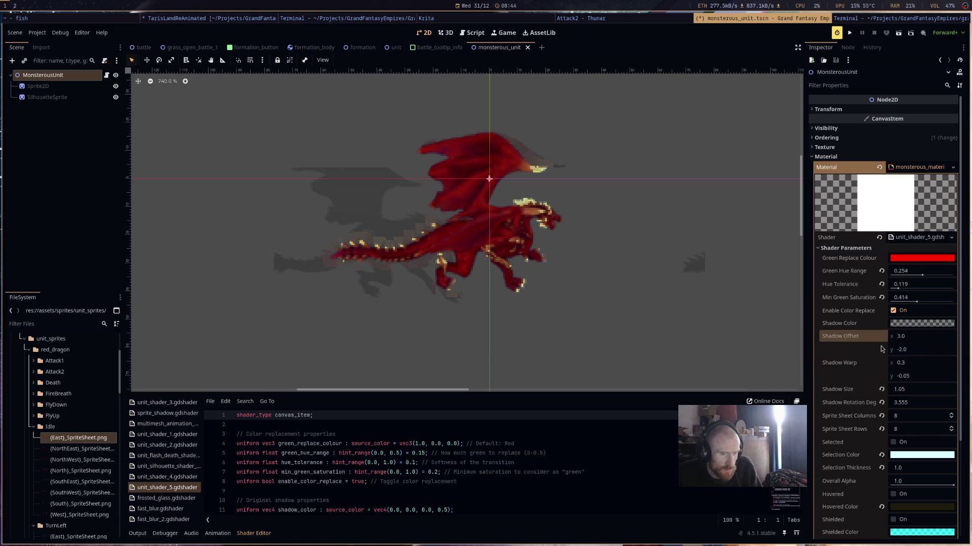
click(882, 388)
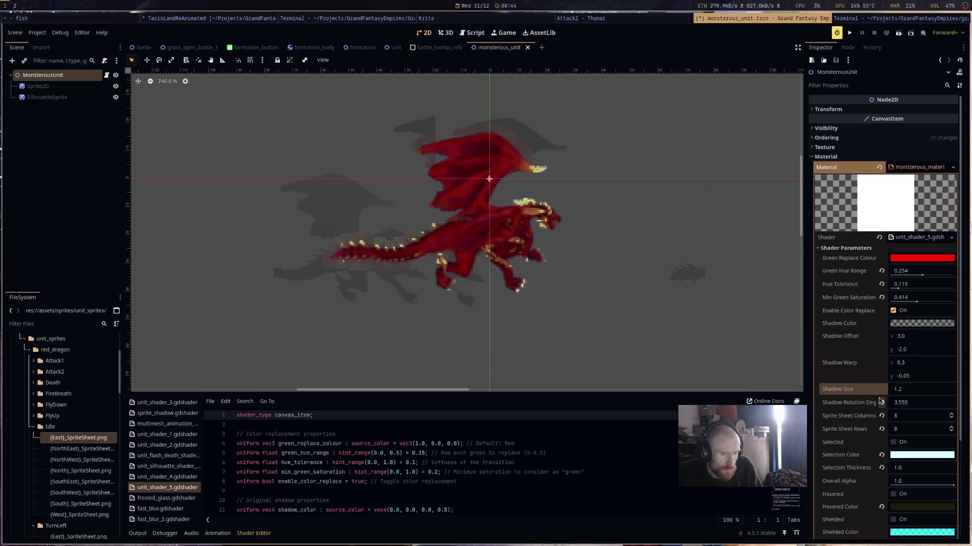
click(880, 403)
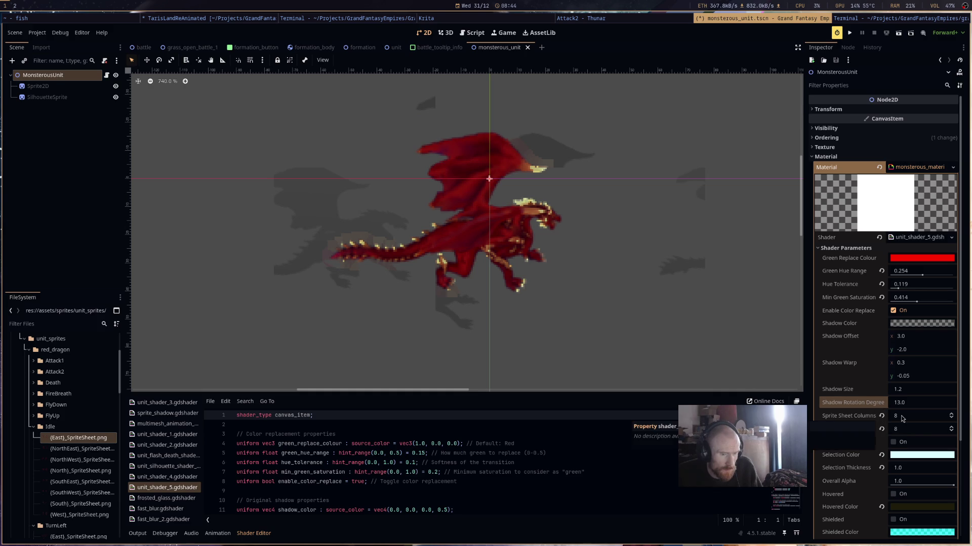
Step: Set the sprite sheet to 7 columns under the ordering properties and edit the row count
click(880, 137)
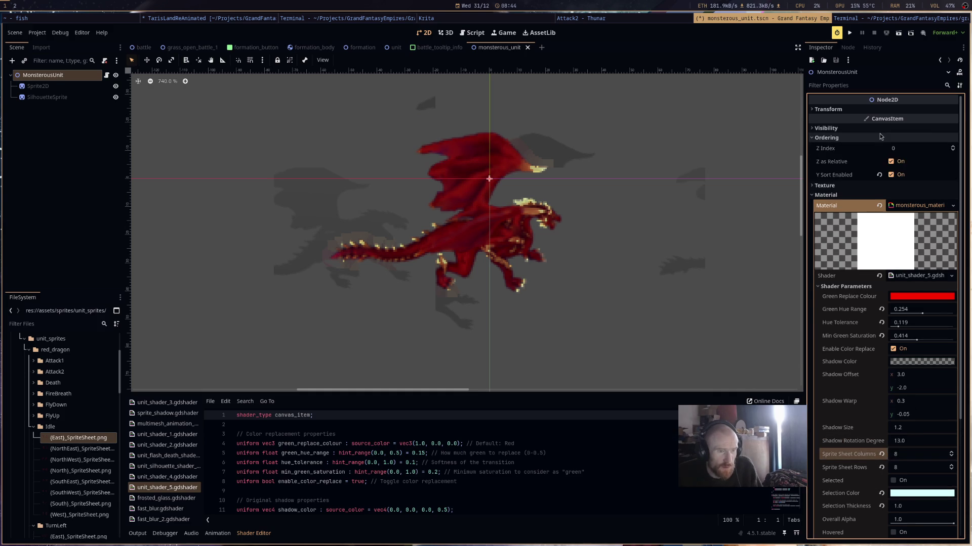
click(913, 416)
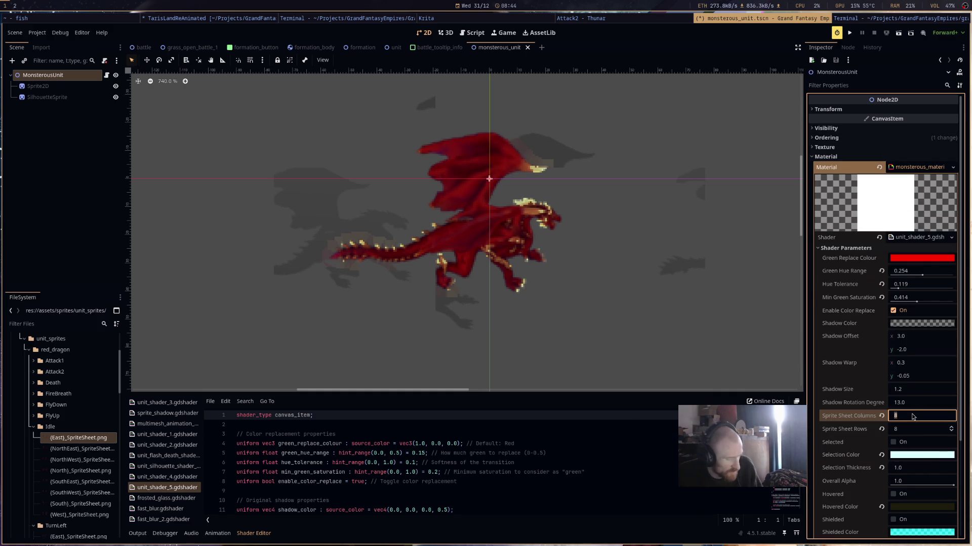
text(70)
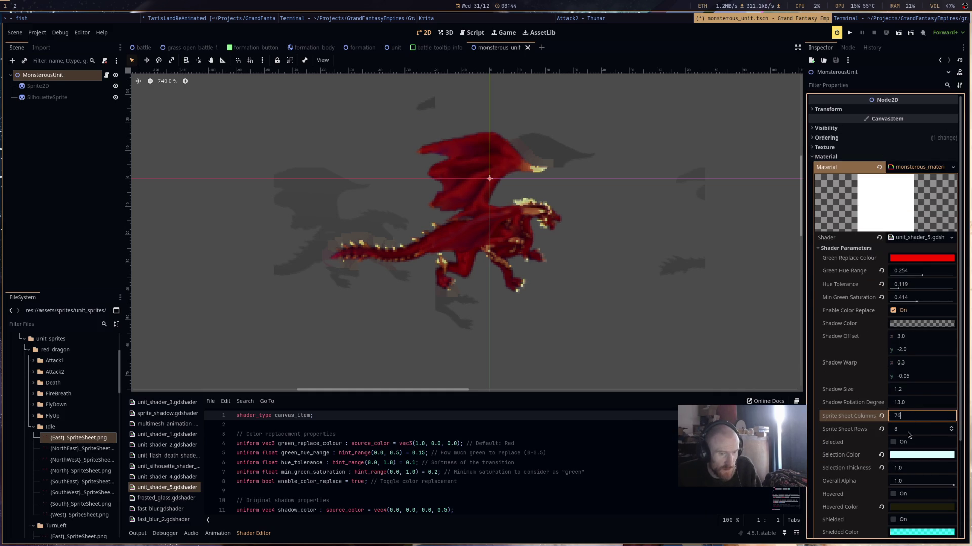
click(905, 429)
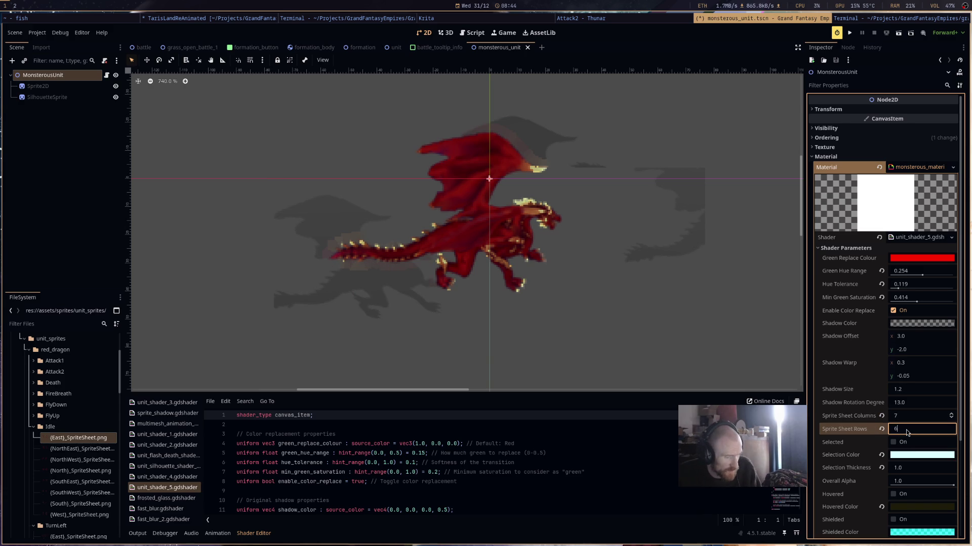
text(6)
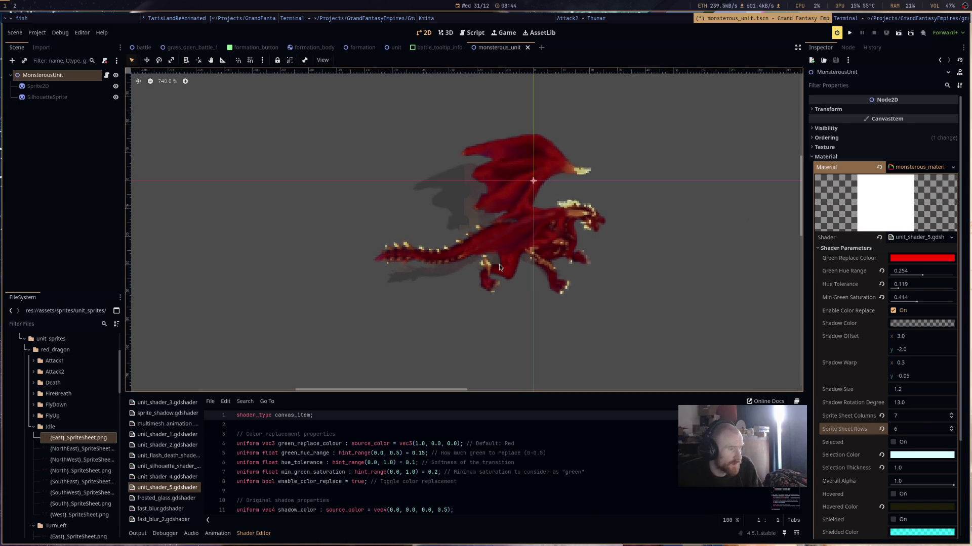
scroll(476, 224, up, 4)
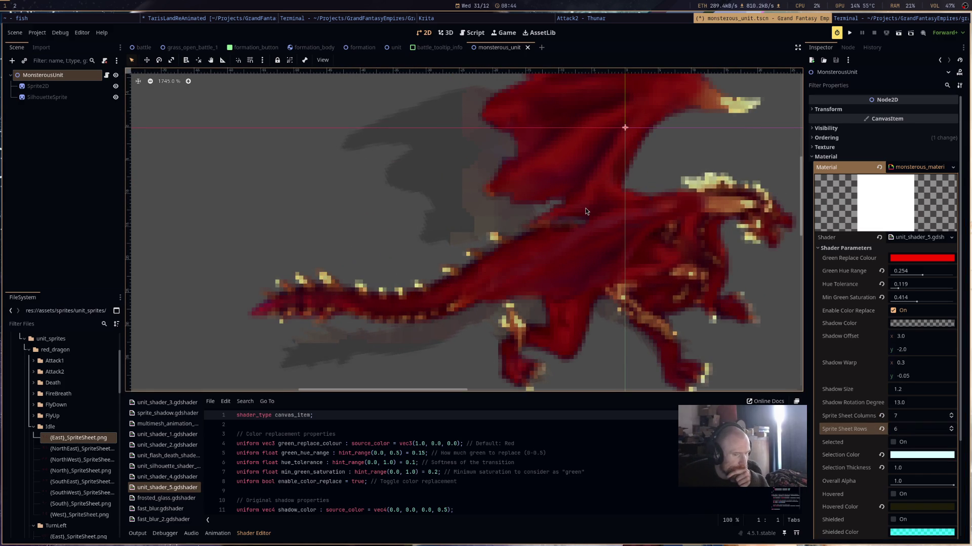
Step: Zero the Green Hue Range, reset the green replacement parameters and toggle green-to-red replacement
click(922, 276)
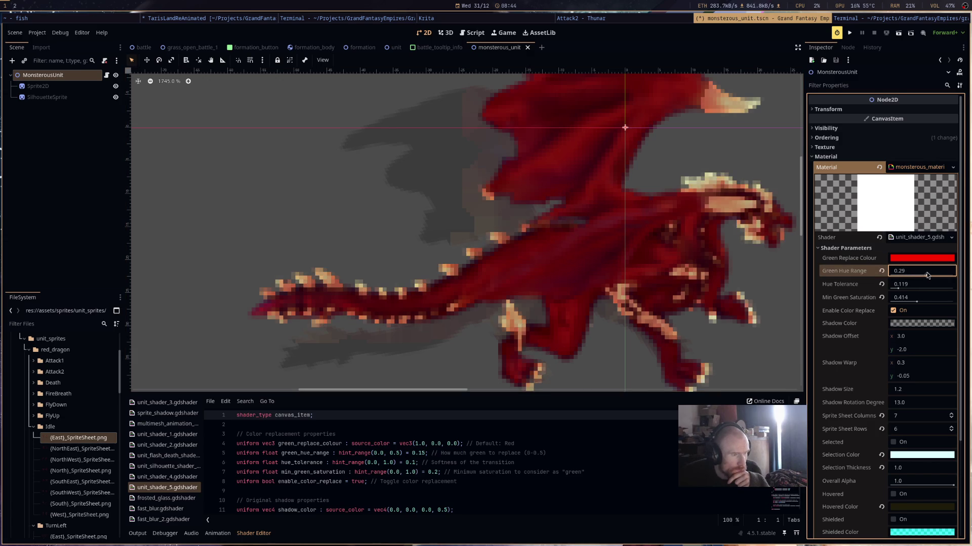
drag(922, 276, 882, 273)
click(882, 271)
click(882, 284)
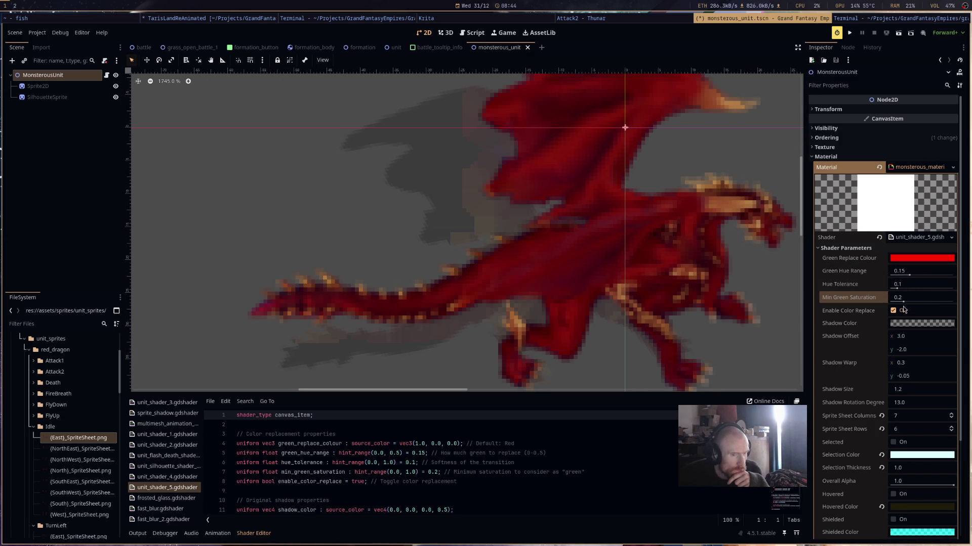
click(892, 310)
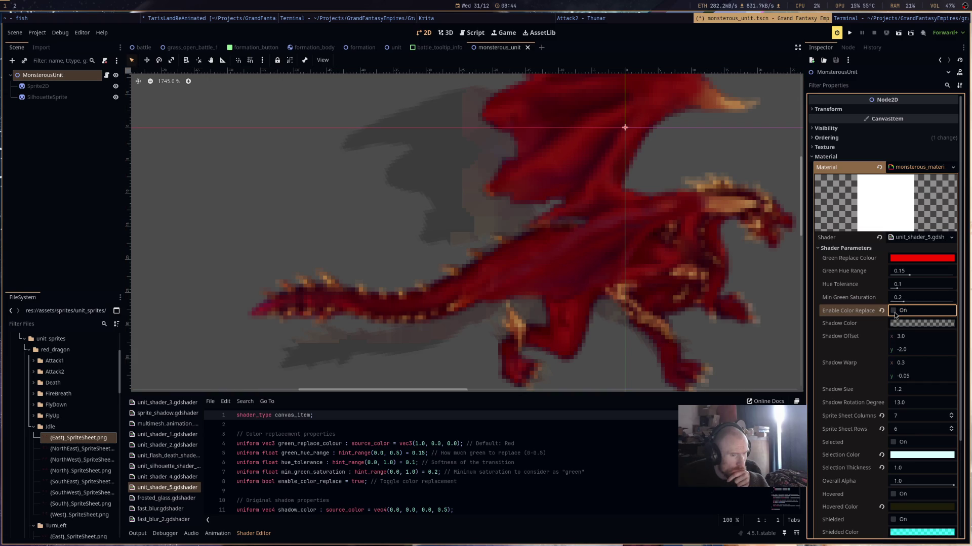
Step: Tune the shadow to offset x 3.13, size 1.11, rotation 13.16 and warp y 0.005
mouse_move(916, 340)
mouse_down()
mouse_move(934, 339)
mouse_move(909, 363)
mouse_up()
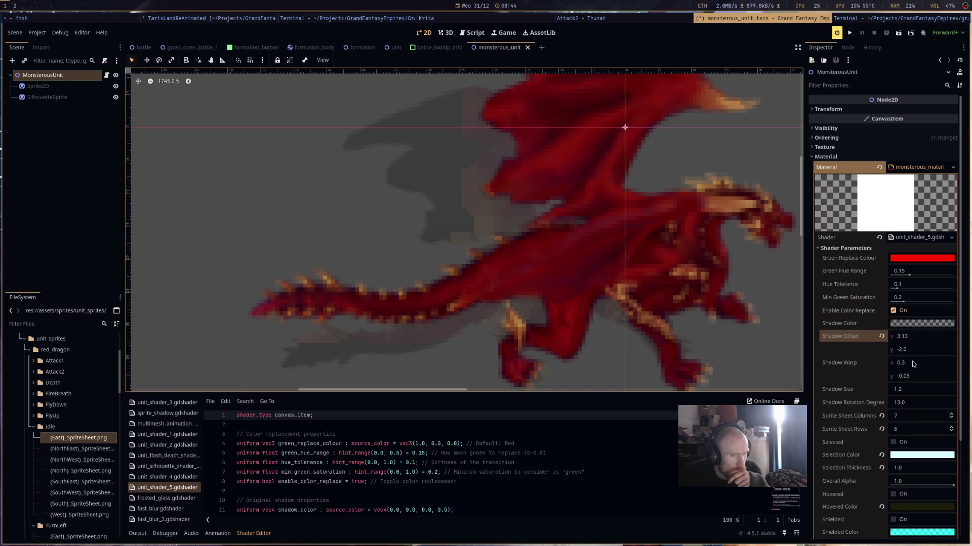
mouse_move(905, 404)
mouse_down()
mouse_move(922, 404)
mouse_move(923, 390)
mouse_move(908, 391)
mouse_up()
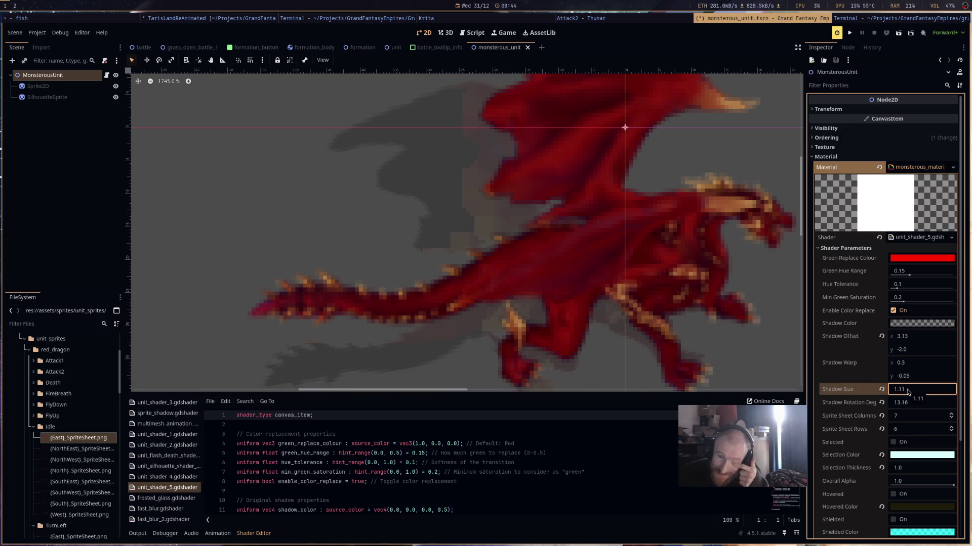
mouse_move(909, 375)
mouse_down()
mouse_move(918, 375)
mouse_move(903, 375)
mouse_up()
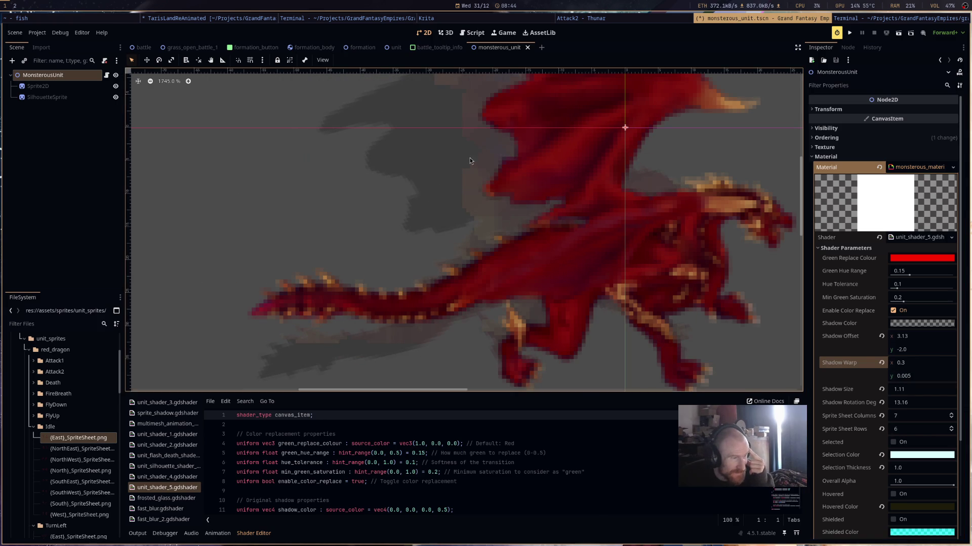
scroll(515, 273, up, 5)
scroll(694, 291, down, 2)
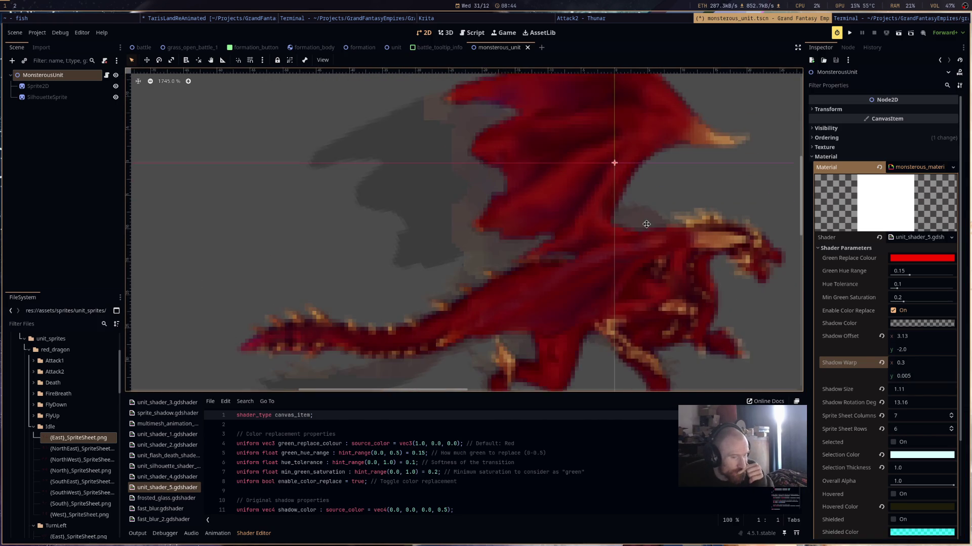
Step: Preview the dragon's Hovered and Shielded tints, turning each back off
click(893, 494)
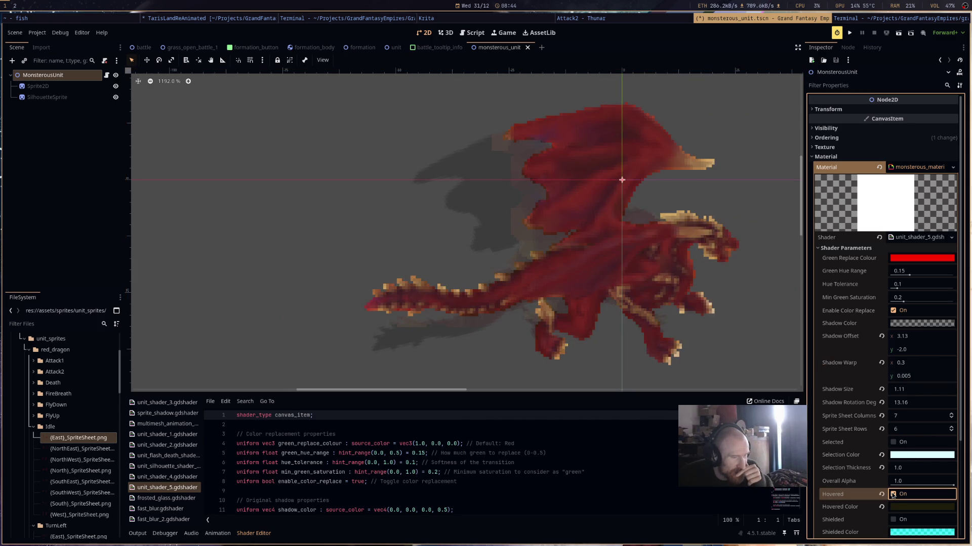
click(893, 495)
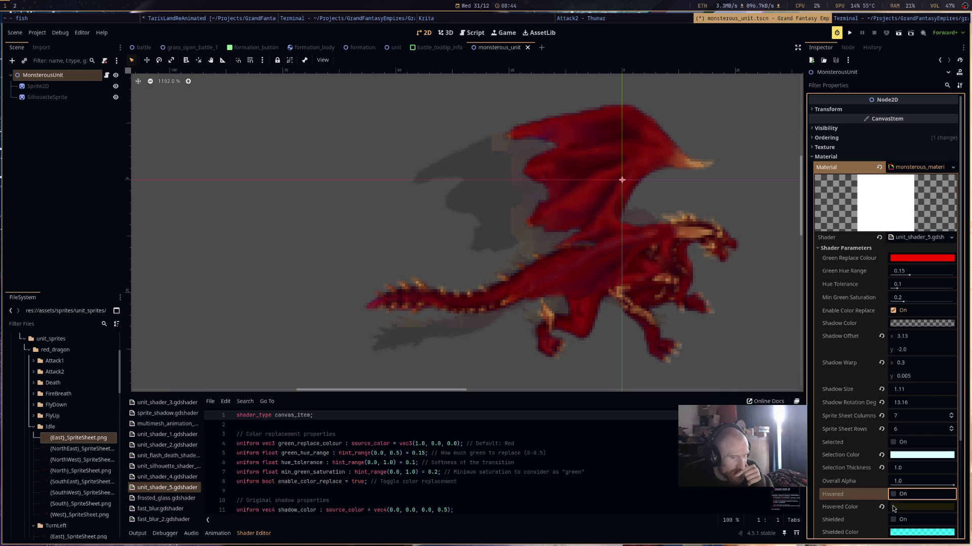
click(893, 519)
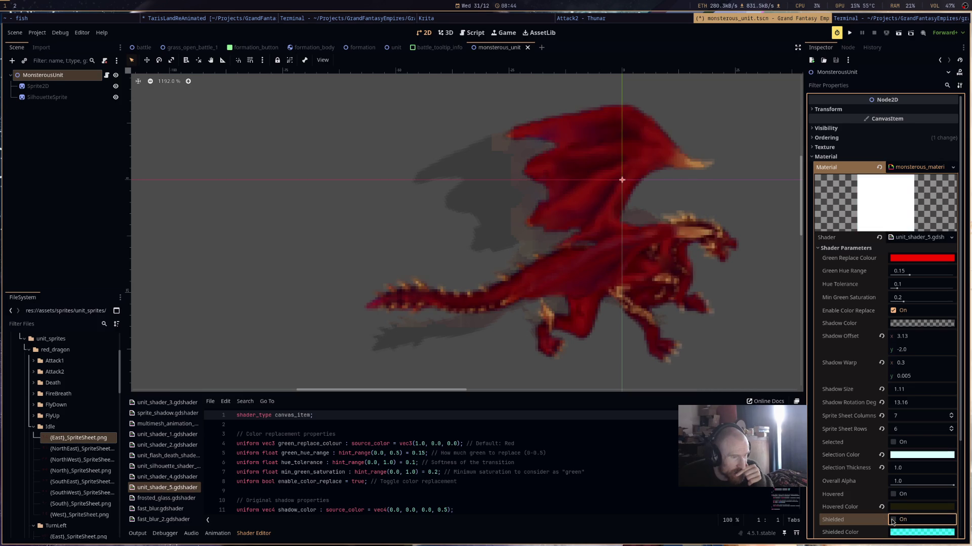
click(893, 520)
Step: Set Selection Thickness to 2.0, reset shield pulse speed and intensity, and test fading overall alpha
drag(905, 471, 911, 471)
text(2)
key(Return)
scroll(910, 413, down, 3)
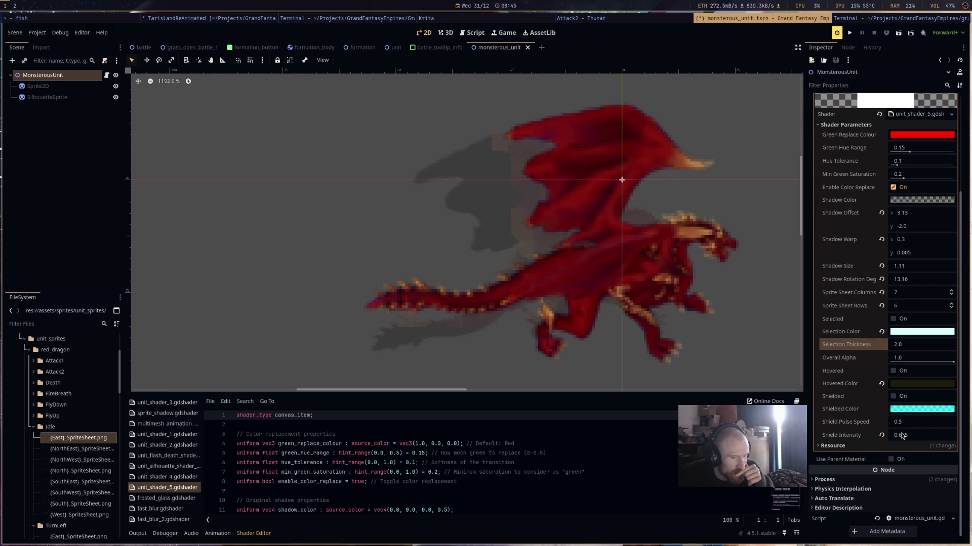
text(0.83)
key(Tab)
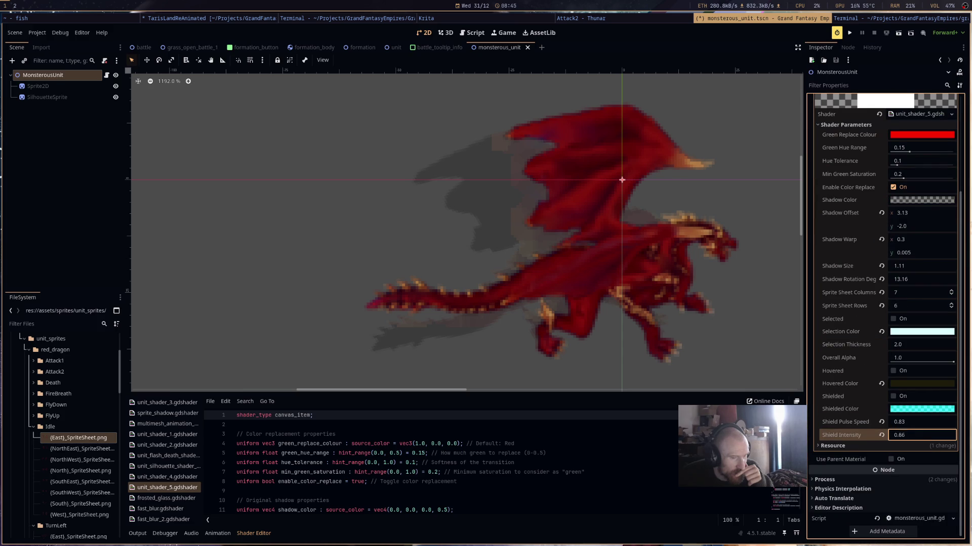
click(881, 435)
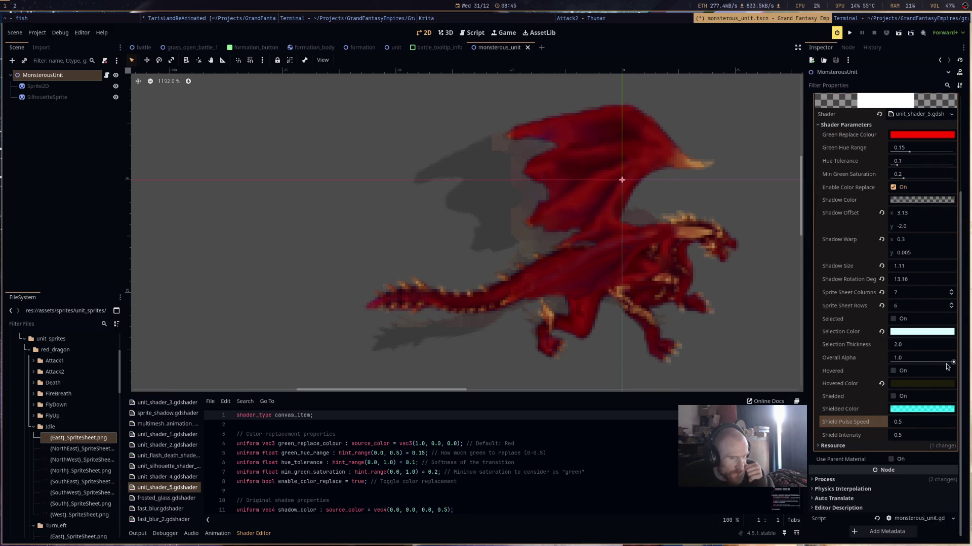
drag(953, 362, 954, 362)
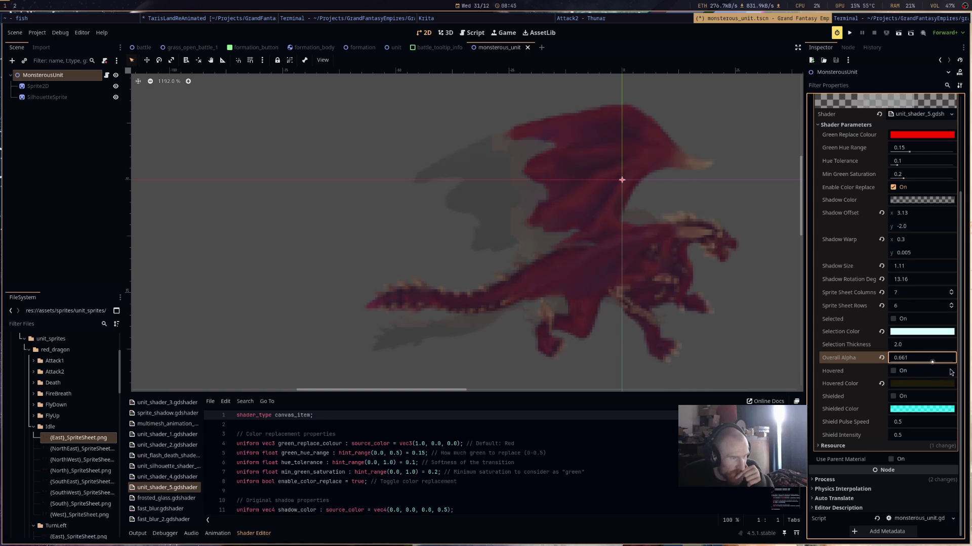
Step: Switch Selected on so a white outline is drawn around the dragon
click(894, 319)
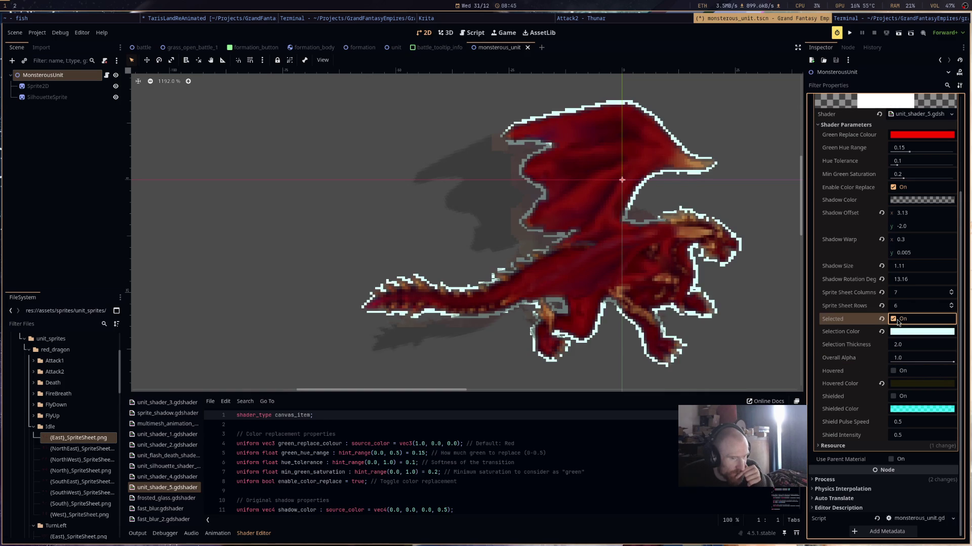
click(893, 319)
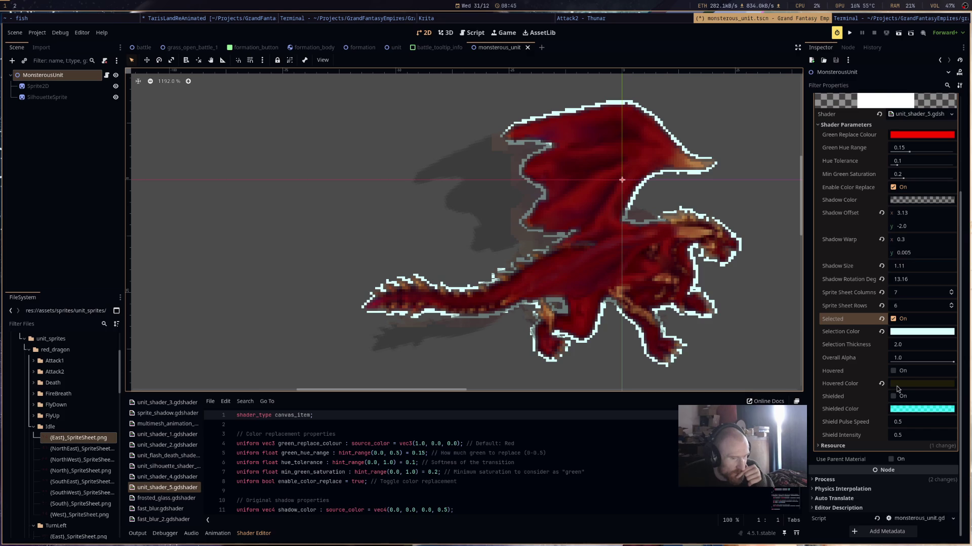
Step: Change the Shadow Color to white in the colour picker
click(909, 203)
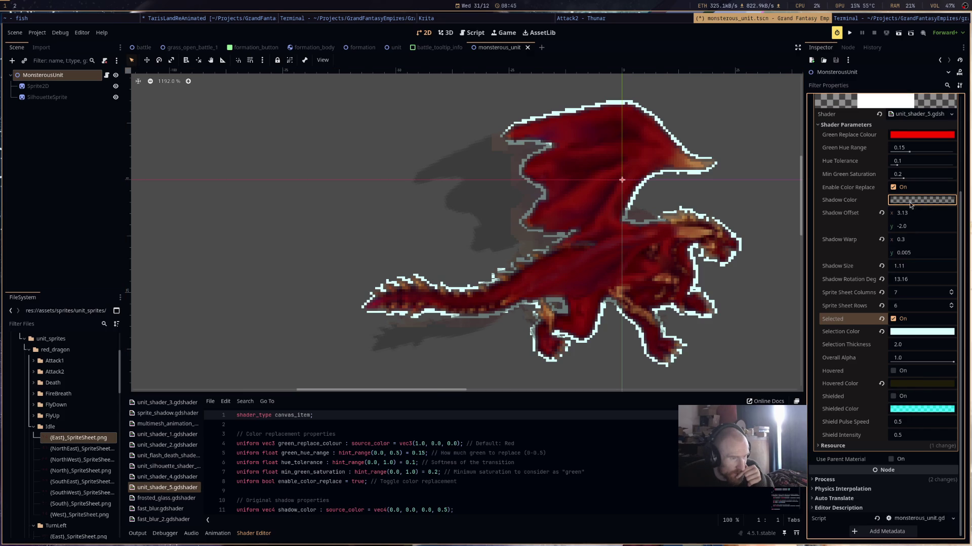
click(900, 203)
click(904, 201)
click(909, 202)
mouse_move(535, 252)
mouse_down()
mouse_move(539, 122)
mouse_move(534, 259)
mouse_move(535, 153)
mouse_up()
click(621, 218)
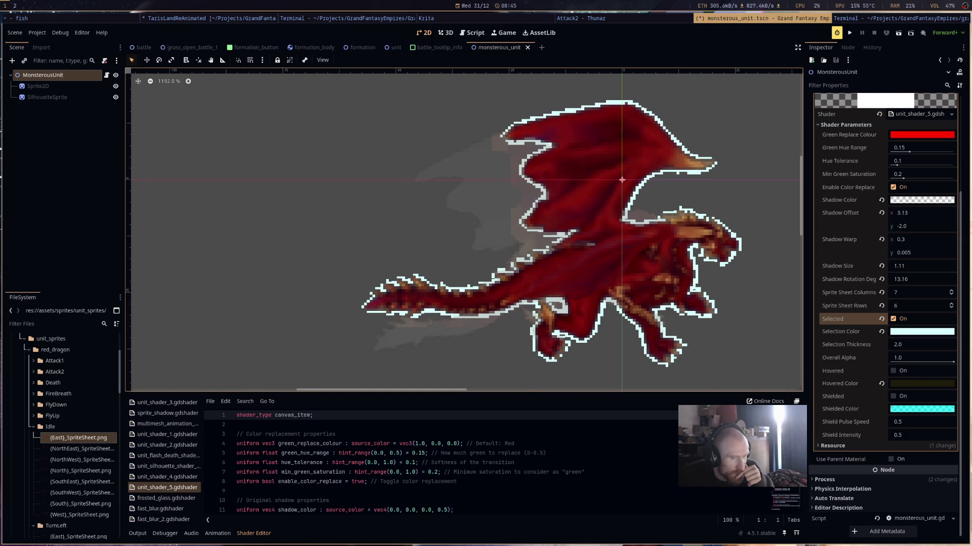
Step: Enlarge the shader code editor by dragging the canvas/editor splitter upward
mouse_move(515, 393)
mouse_down()
mouse_move(507, 184)
mouse_move(528, 289)
mouse_up()
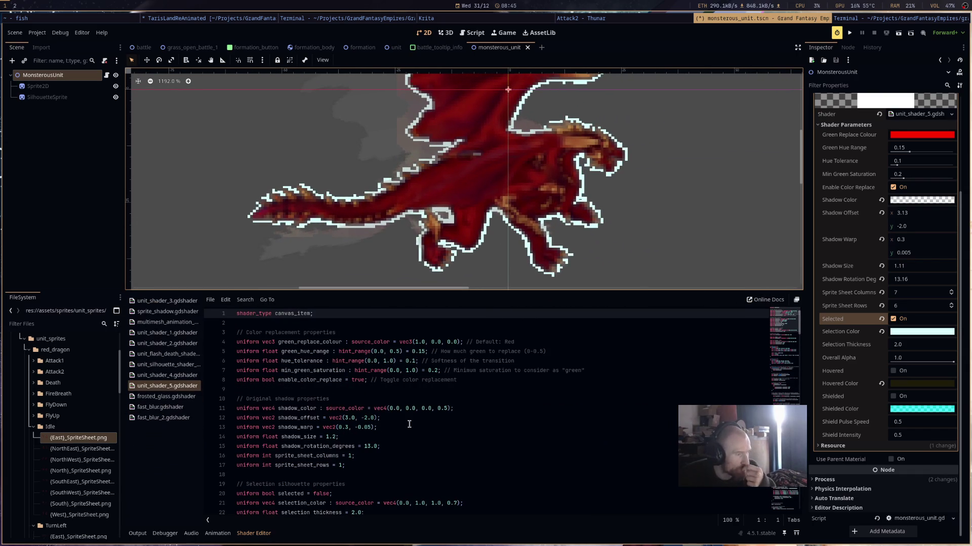
scroll(409, 424, down, 4)
scroll(422, 430, down, 4)
scroll(425, 433, down, 3)
scroll(425, 433, down, 5)
scroll(425, 433, down, 5)
scroll(425, 433, down, 5)
scroll(425, 435, down, 5)
scroll(425, 434, down, 3)
scroll(426, 434, down, 2)
scroll(425, 435, down, 2)
scroll(426, 434, down, 2)
scroll(425, 434, down, 2)
scroll(426, 434, down, 2)
scroll(425, 435, down, 2)
scroll(426, 434, down, 2)
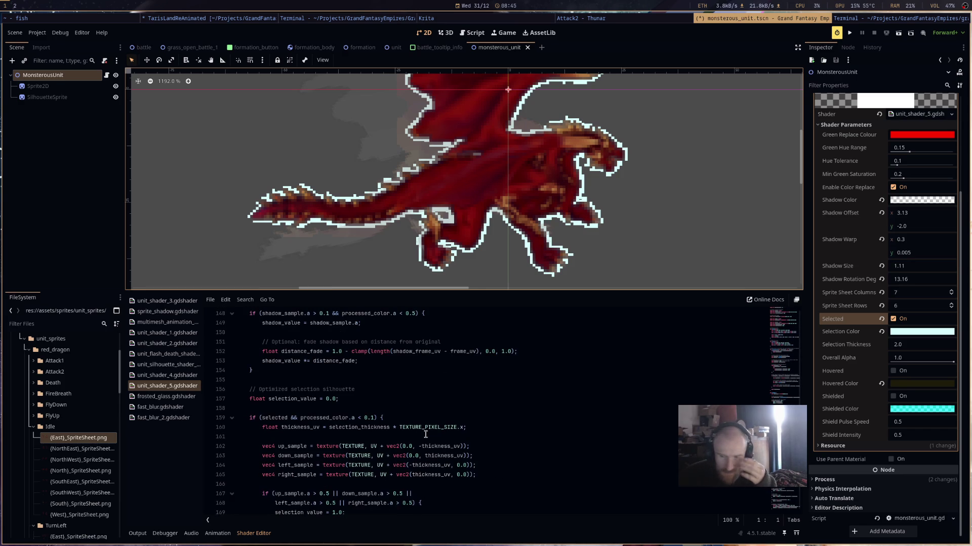
scroll(425, 434, down, 3)
scroll(425, 434, down, 2)
scroll(426, 434, down, 2)
scroll(425, 437, down, 2)
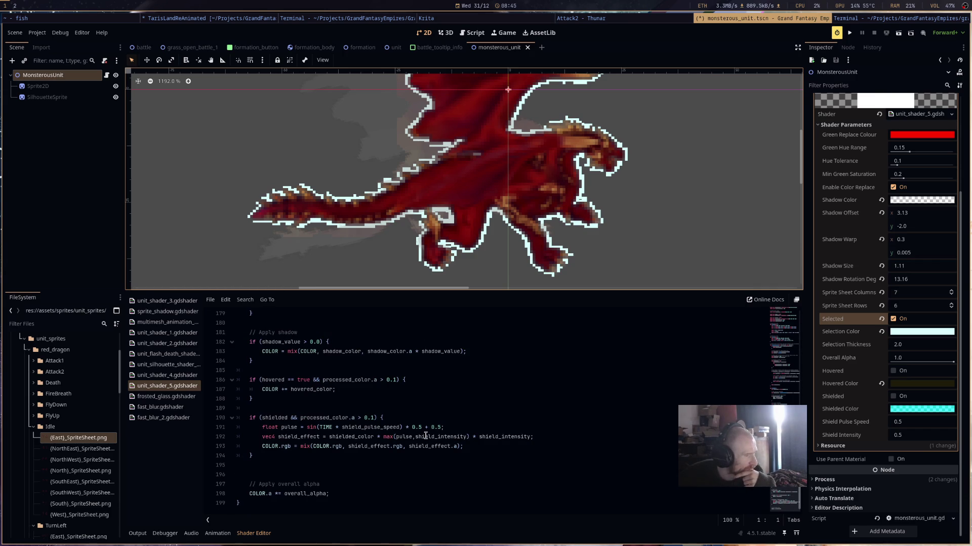
click(260, 352)
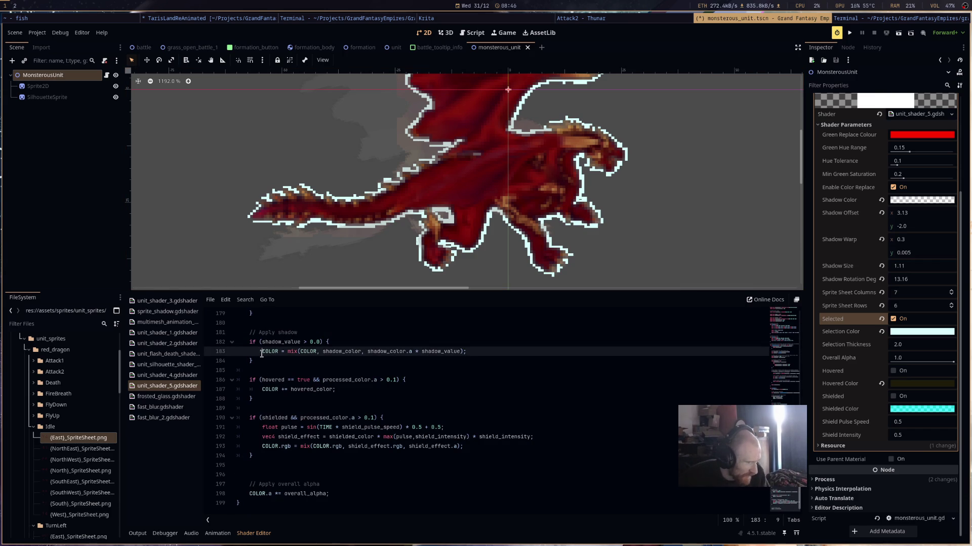
text(//)
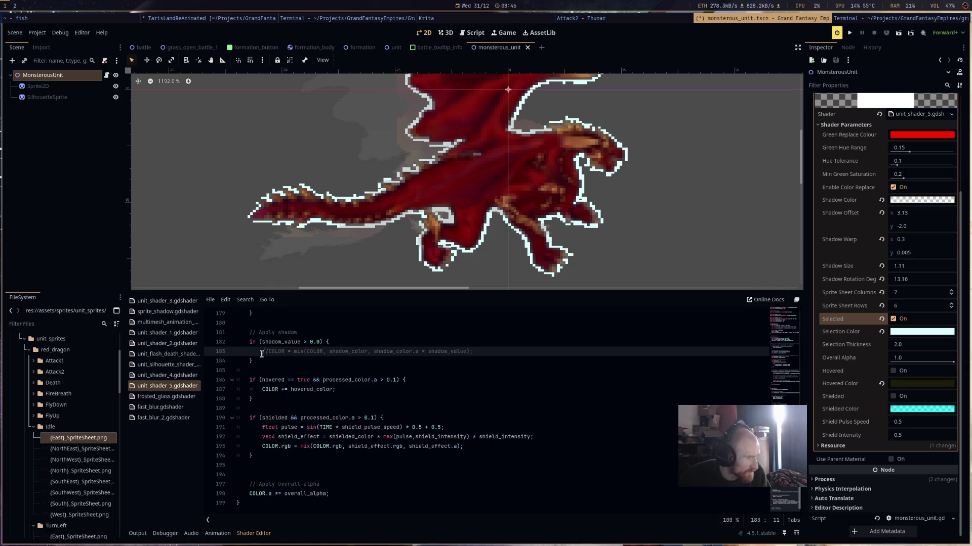
key(BackSpace)
key(BackSpace)
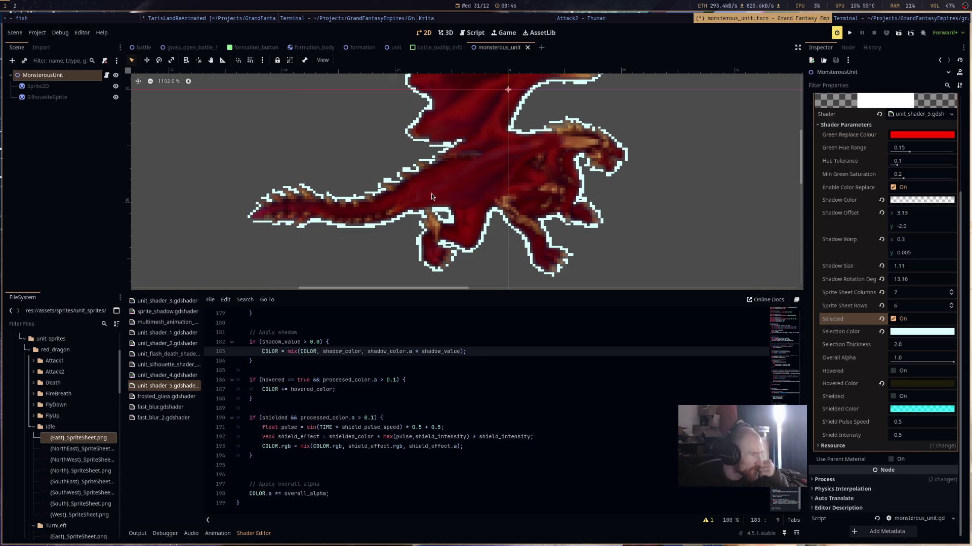
drag(473, 185, 539, 263)
scroll(352, 397, up, 4)
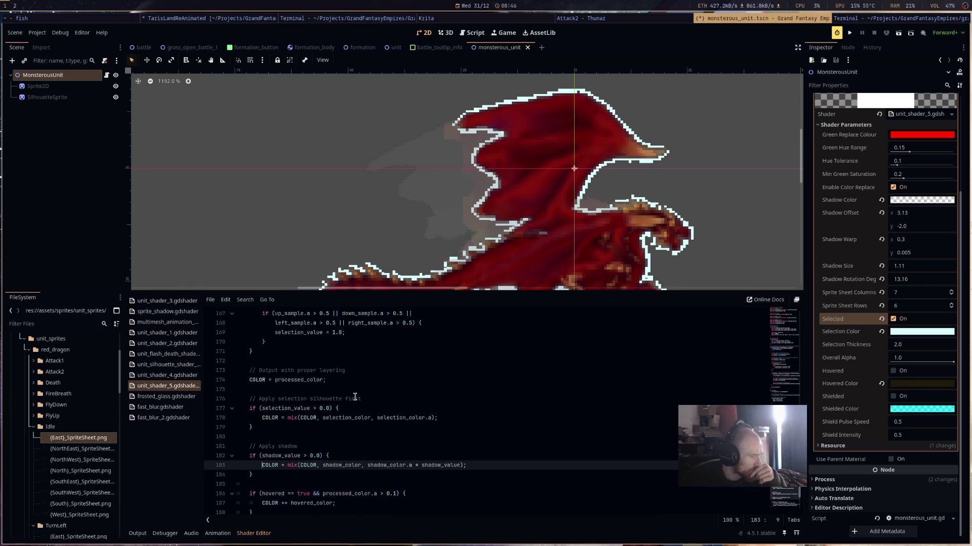
Step: Delete the shadow_value multiplication on line 183, then undo to keep the shadow mix unchanged
click(419, 465)
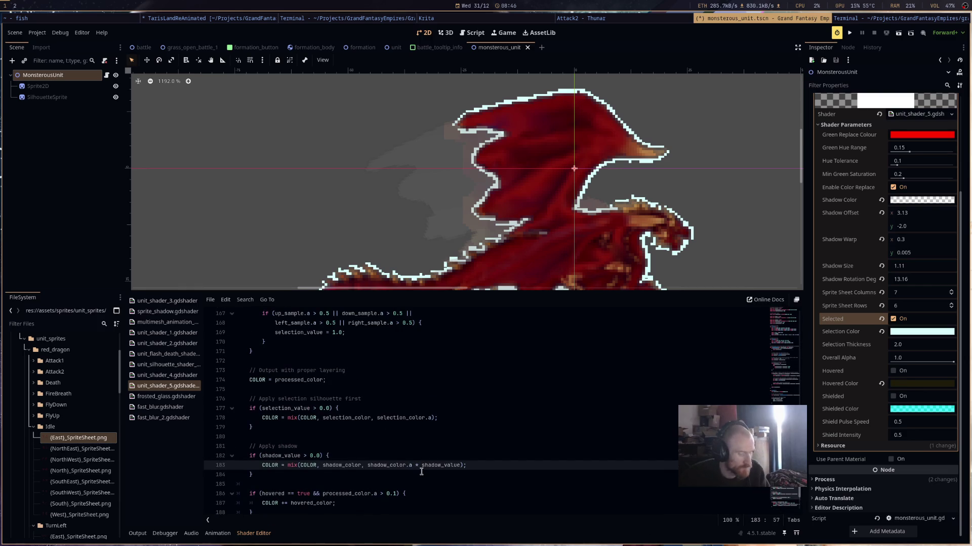
double_click(445, 466)
key(BackSpace)
key(BackSpace)
key(BackSpace)
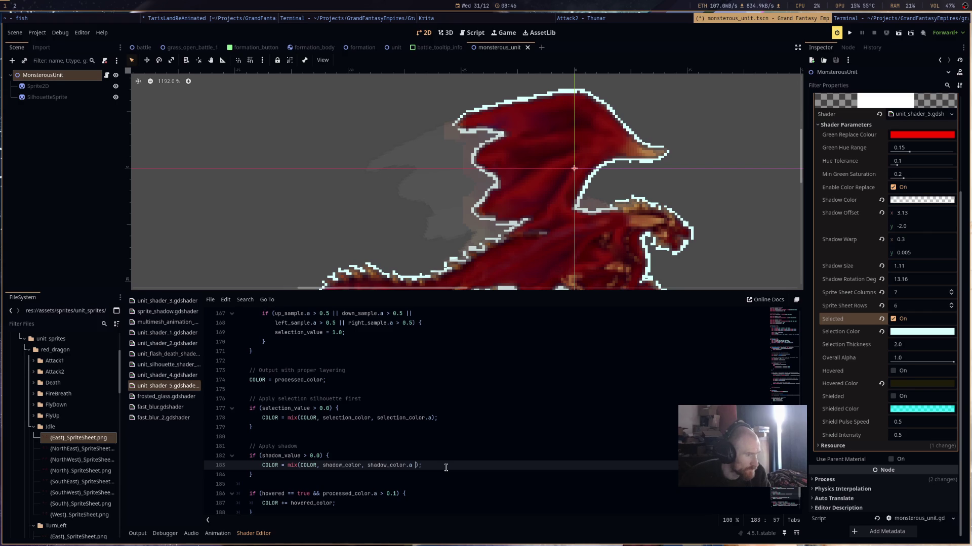
key(ctrl+z)
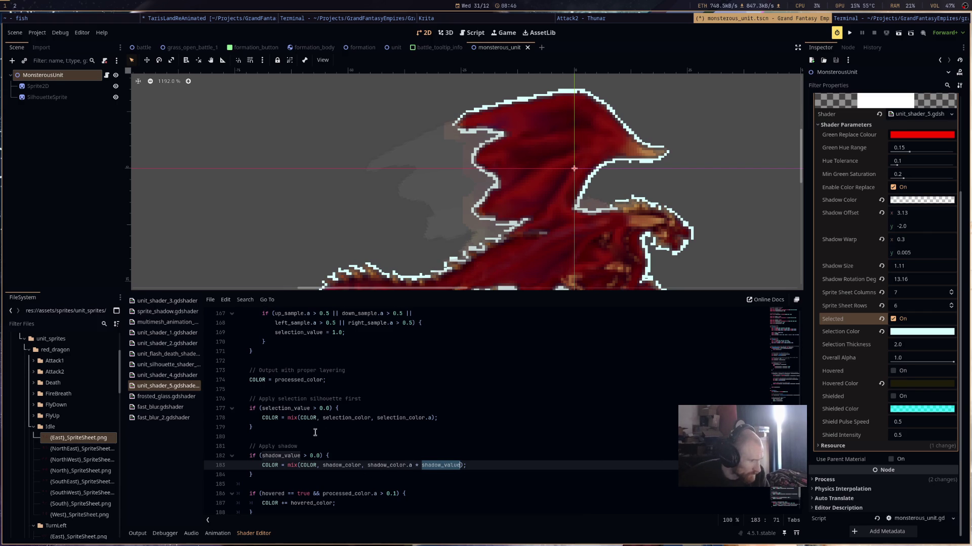
scroll(315, 433, up, 3)
scroll(314, 433, up, 2)
scroll(315, 433, up, 2)
scroll(315, 434, up, 3)
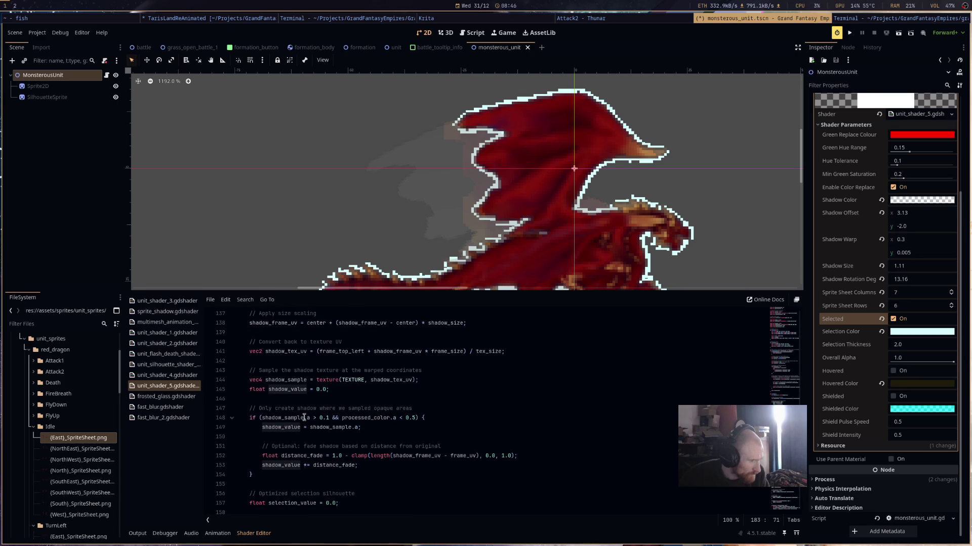
Step: Place the caret at the 0.3 alpha threshold in the shadow condition on line 148
click(354, 419)
click(413, 420)
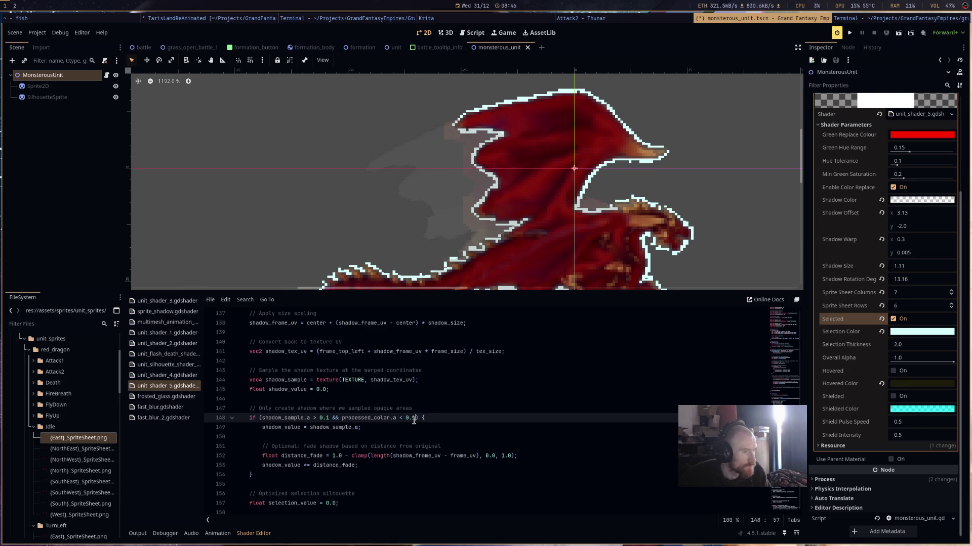
text(2)
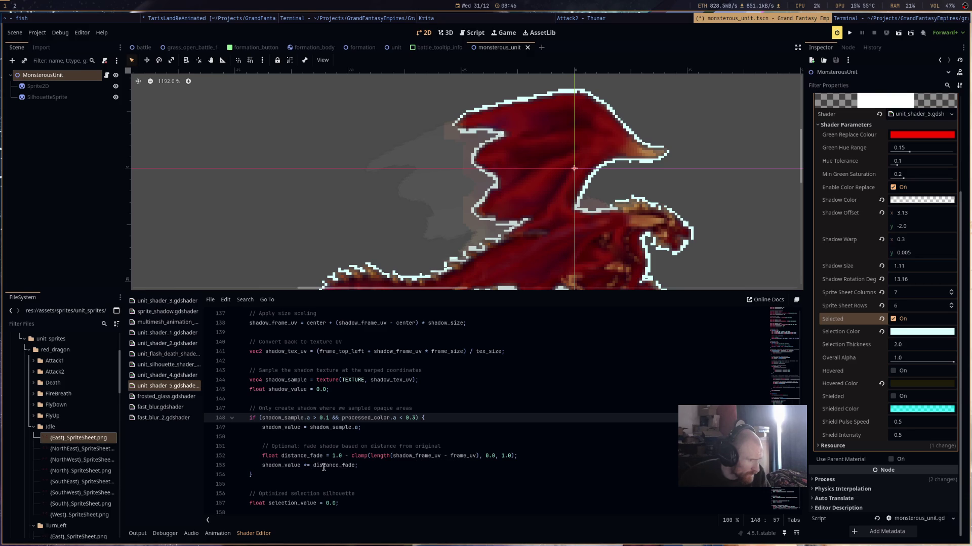
Step: Test a constant 5.0 shadow multiplier on line 153, then restore 'shadow_value *= distance_fade;'
double_click(322, 466)
key(ctrl+c)
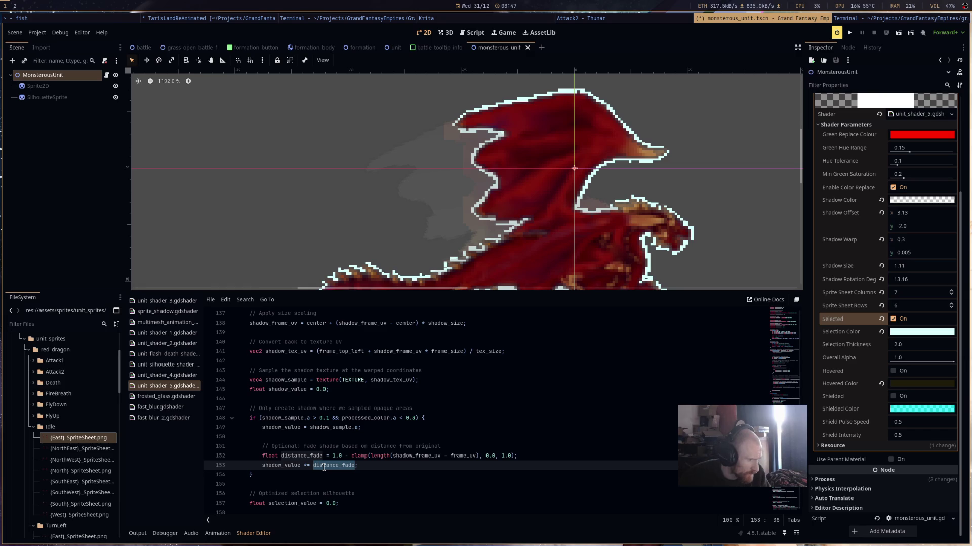
text(5)
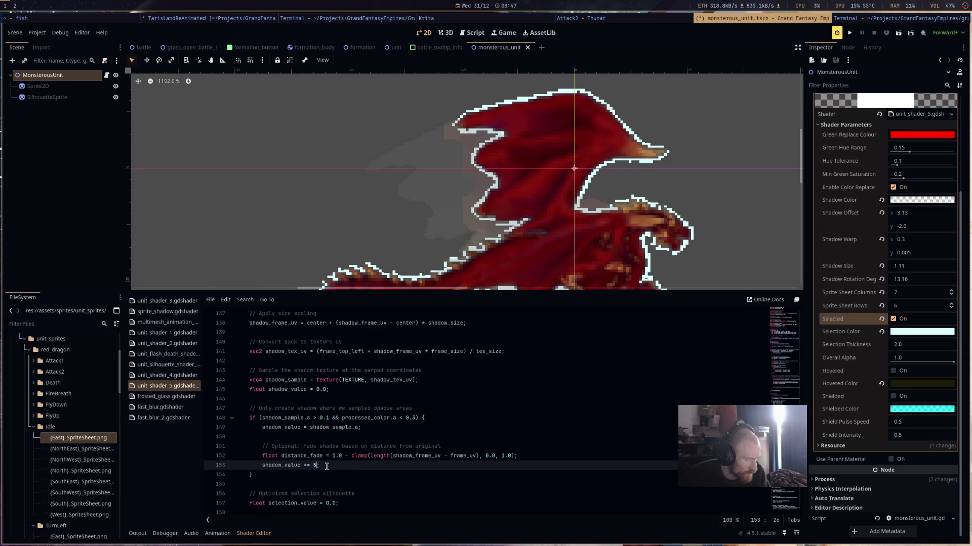
text(.0)
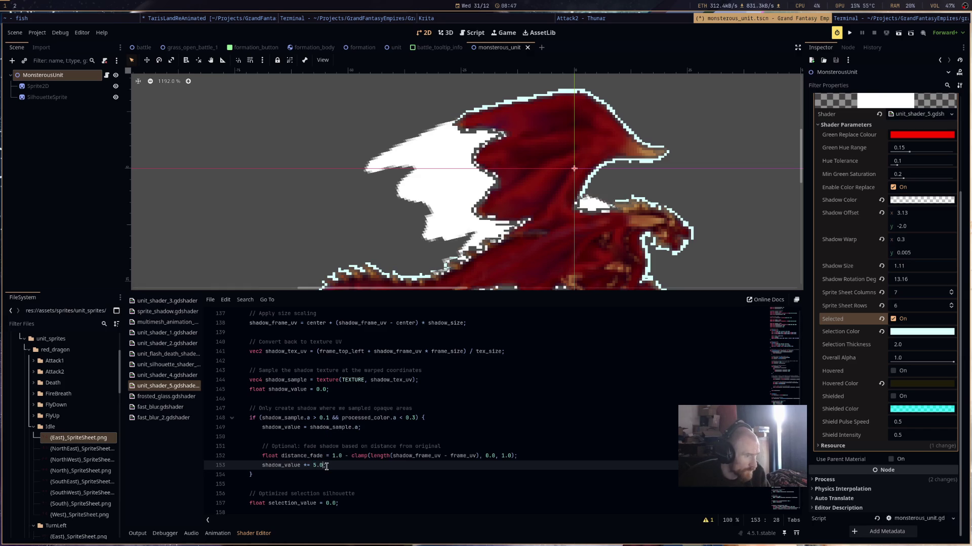
key(BackSpace)
click(310, 469)
double_click(314, 466)
key(ctrl+v)
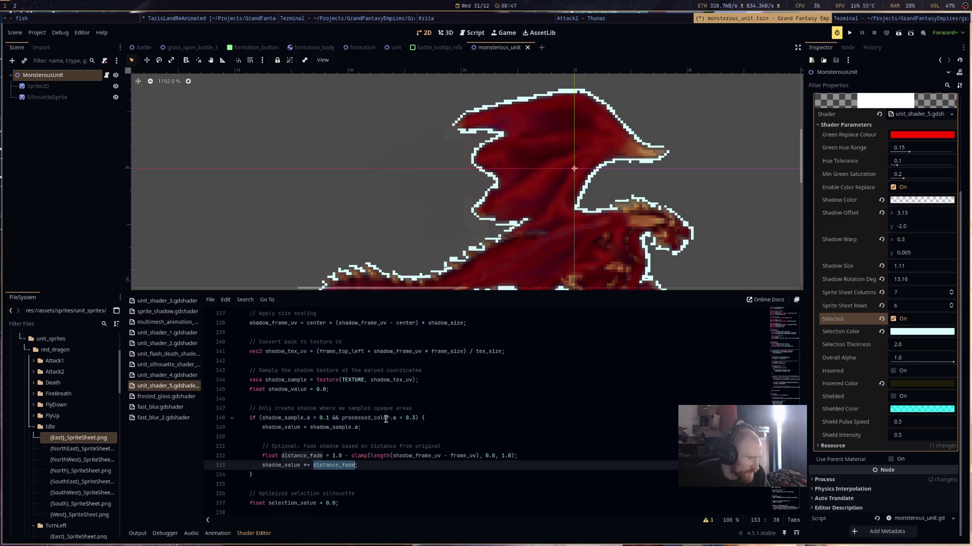
click(360, 427)
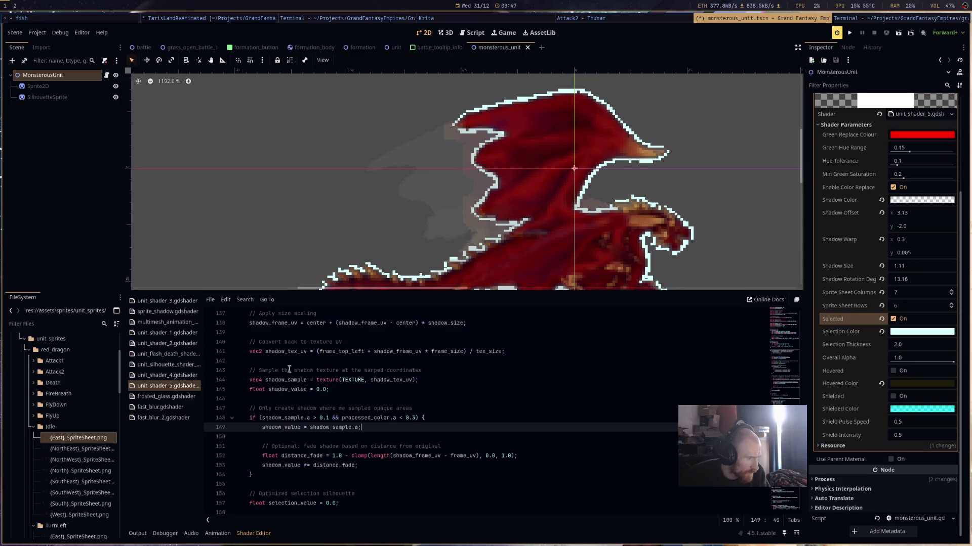
scroll(345, 430, up, 2)
scroll(346, 439, up, 1)
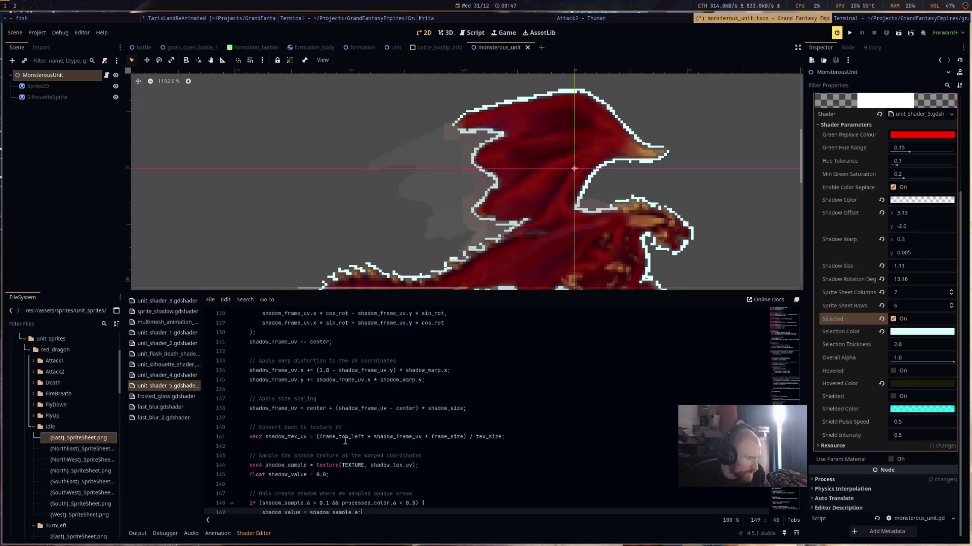
scroll(345, 441, up, 2)
scroll(345, 441, up, 1)
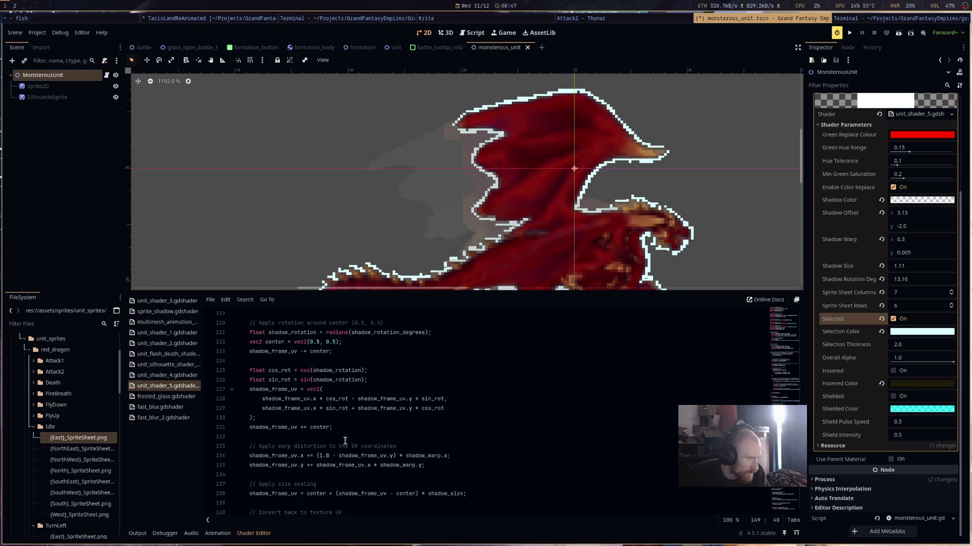
scroll(345, 441, up, 2)
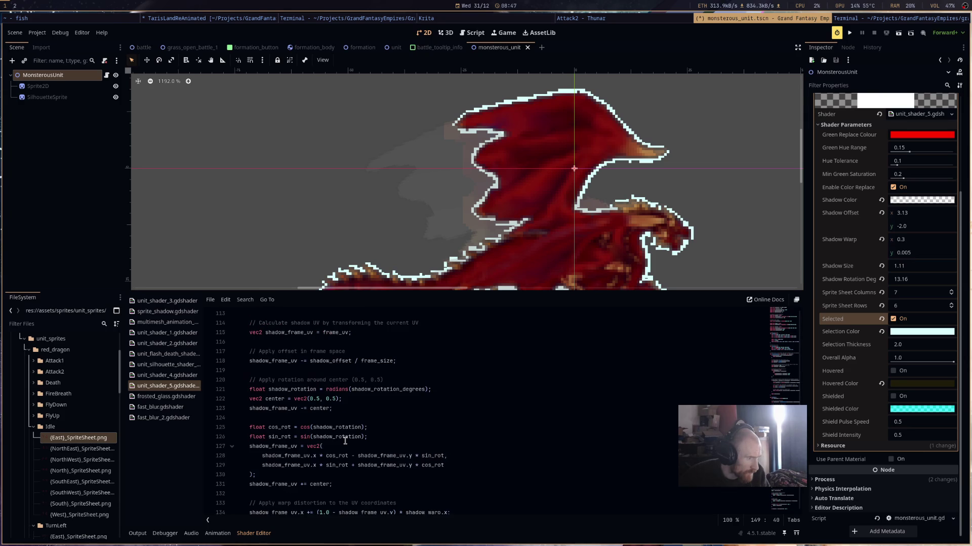
scroll(345, 442, up, 2)
scroll(344, 441, up, 2)
scroll(345, 440, up, 1)
scroll(345, 441, up, 2)
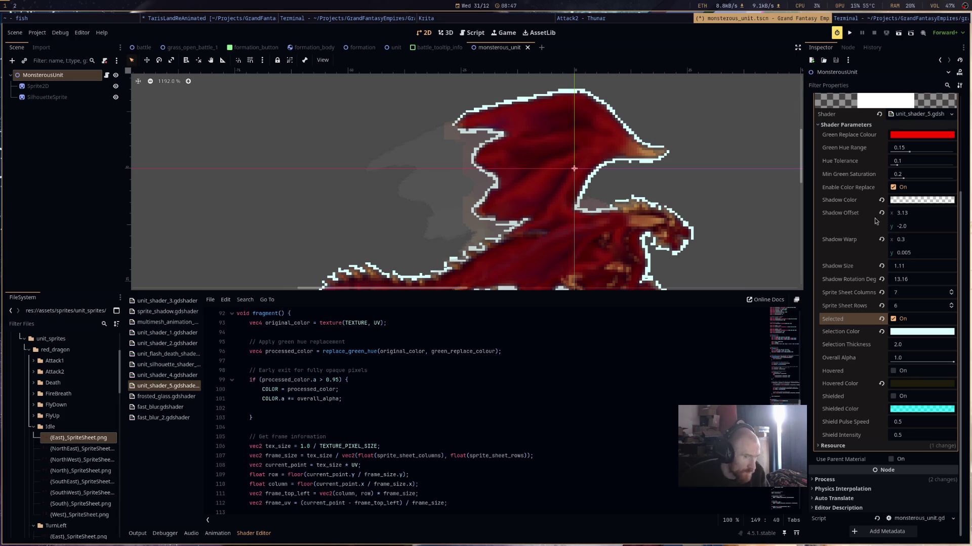
Step: Toggle Enable Color Replace off and on, then comment out the green hue replacement line 96
click(893, 187)
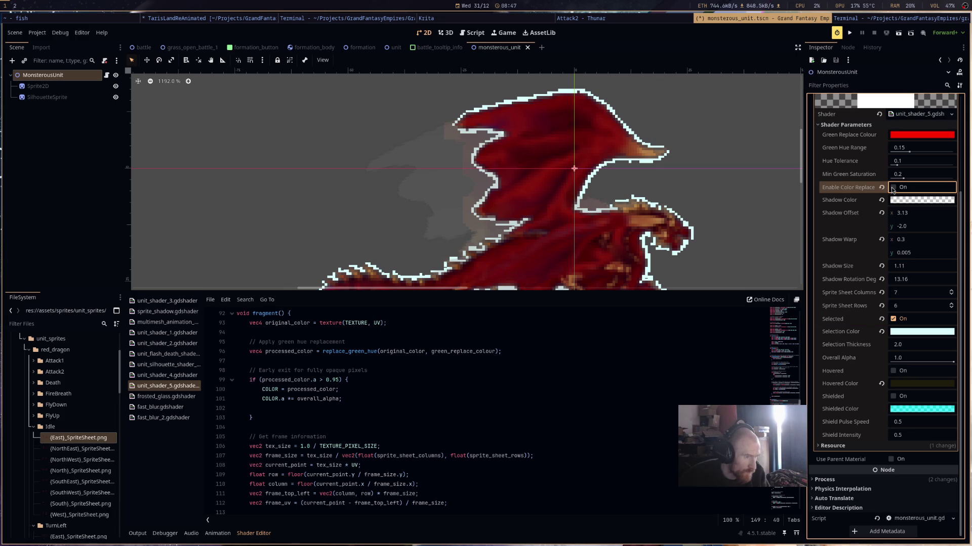
click(893, 187)
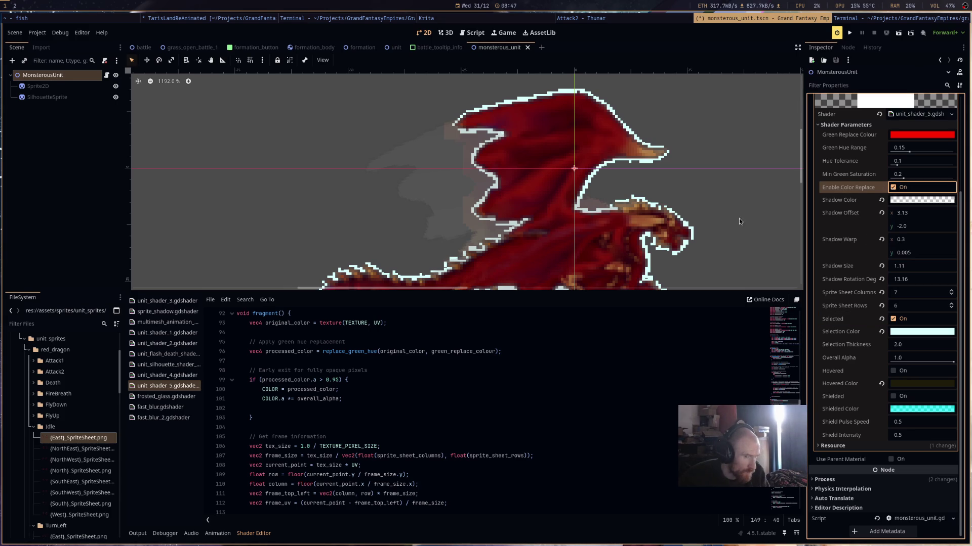
click(248, 351)
key(ctrl+k)
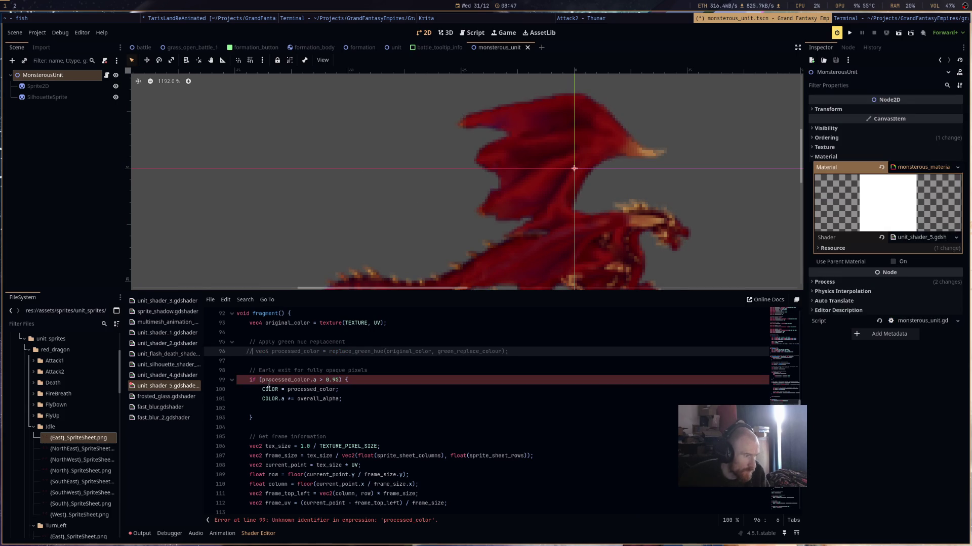
Step: Uncomment line 96, hide the shader file list and revert the comment marks on lines 100–101
key(ctrl+k)
key(ctrl+backslash)
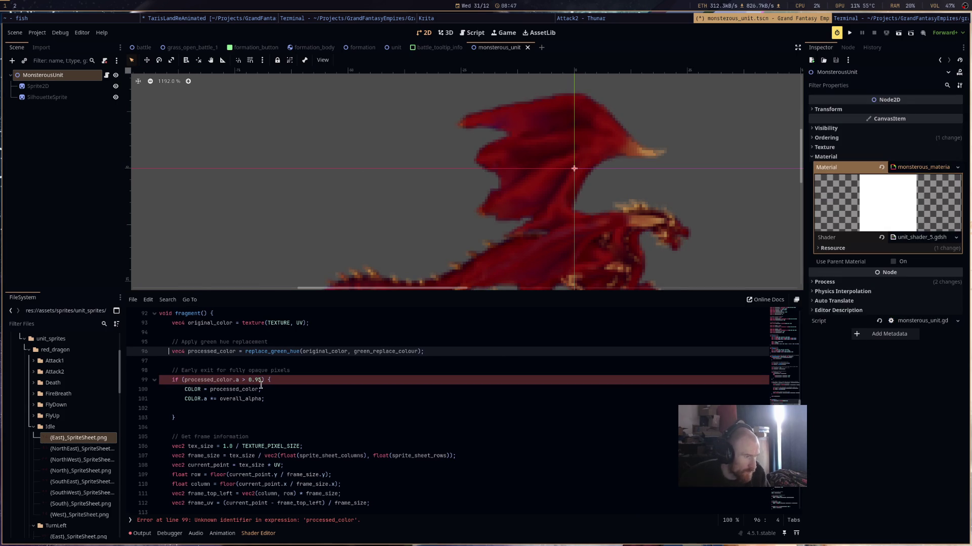
click(184, 398)
text(//)
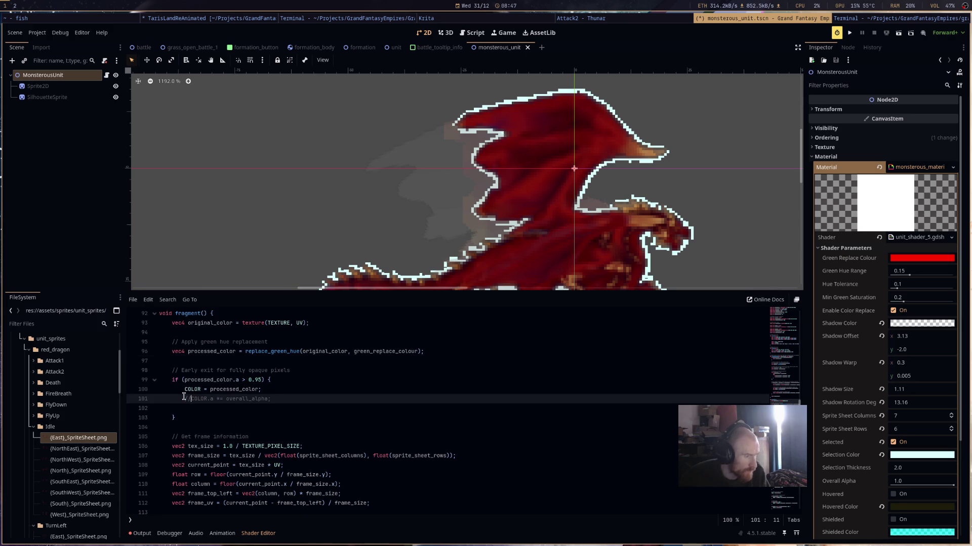
key(BackSpace)
key(BackSpace)
key(Up)
text(//)
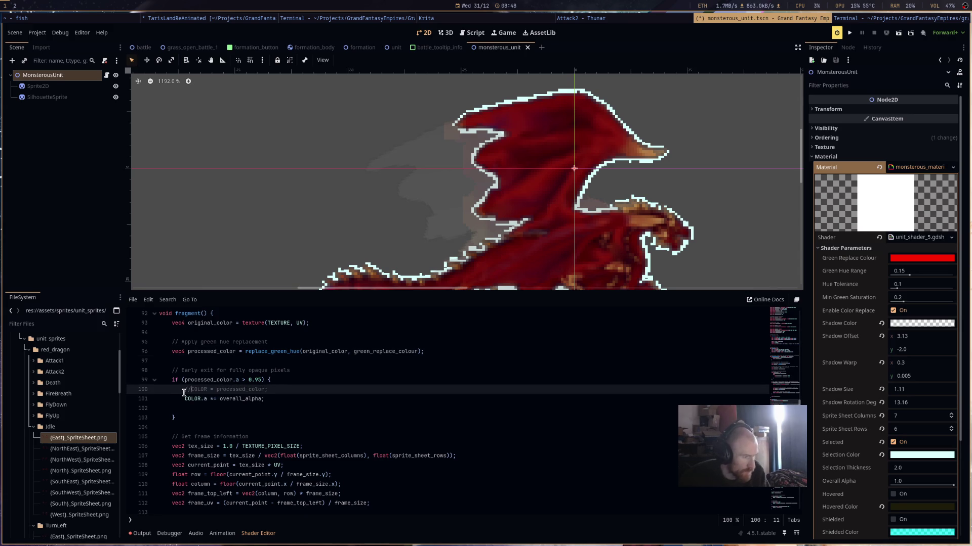
key(BackSpace)
key(BackSpace)
scroll(183, 392, down, 2)
scroll(174, 377, down, 2)
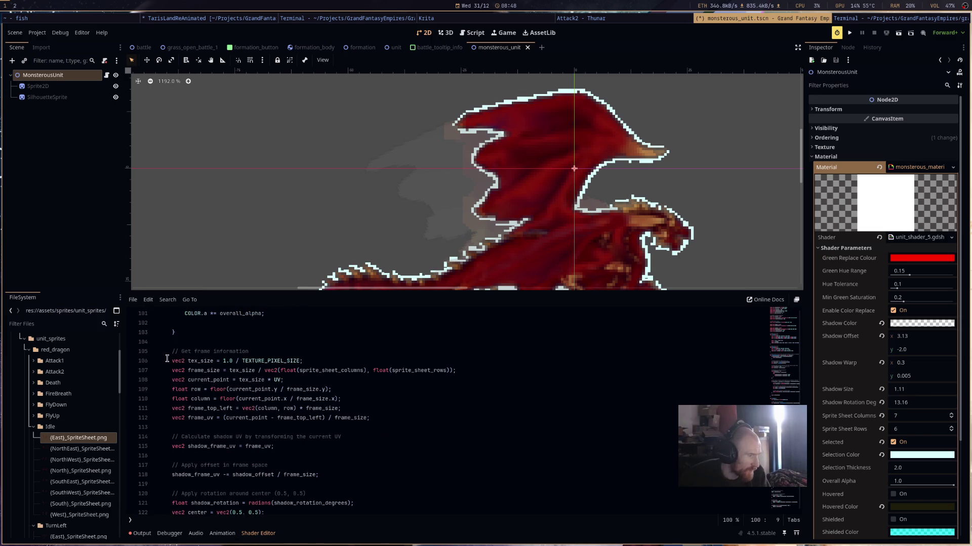
scroll(172, 387, down, 3)
scroll(170, 388, down, 2)
scroll(173, 398, down, 1)
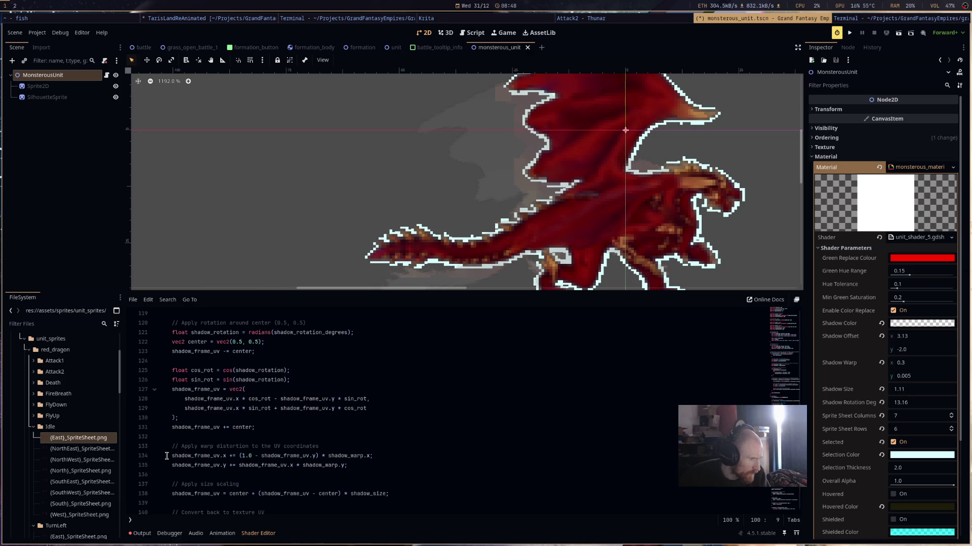
scroll(172, 474, down, 2)
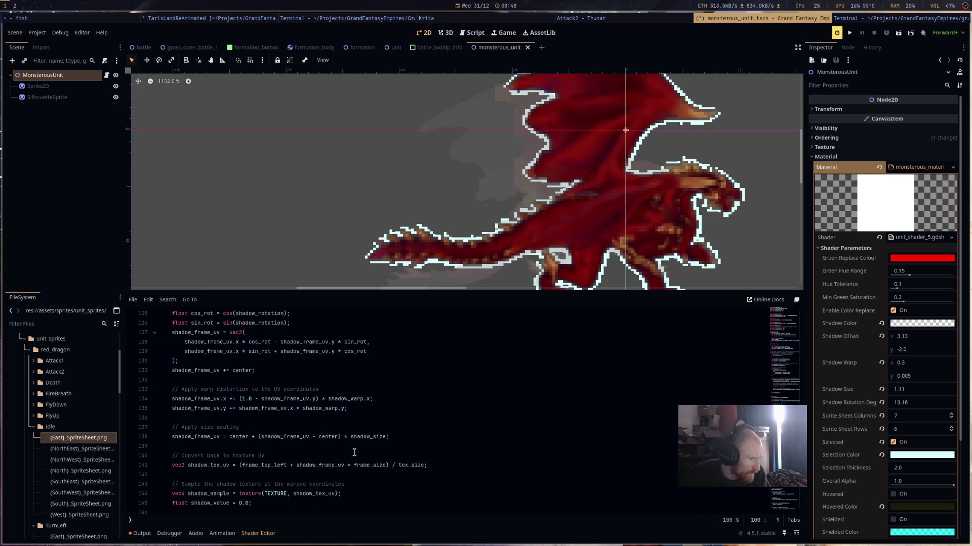
Step: Inspect shadow_size on line 138 and move to the shadow sampling line 144
double_click(369, 439)
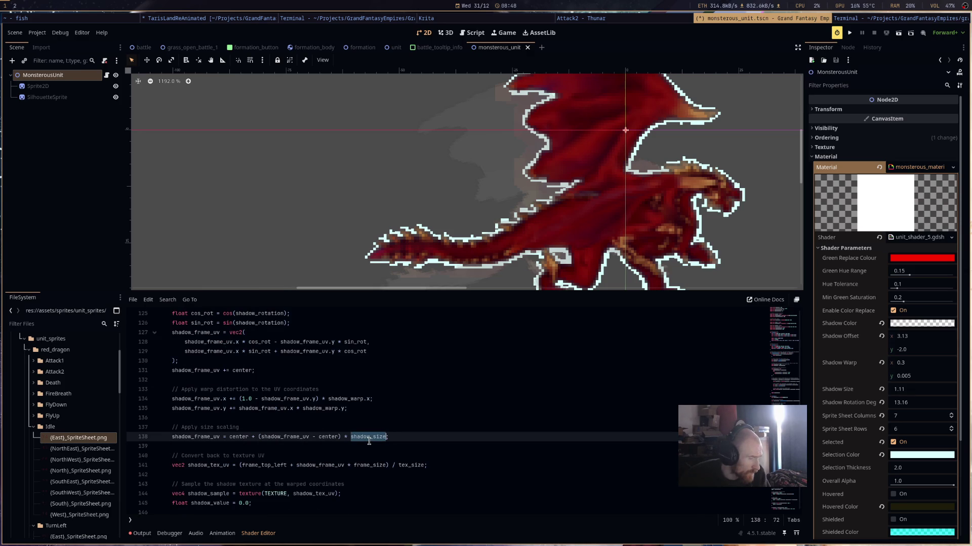
scroll(370, 440, down, 2)
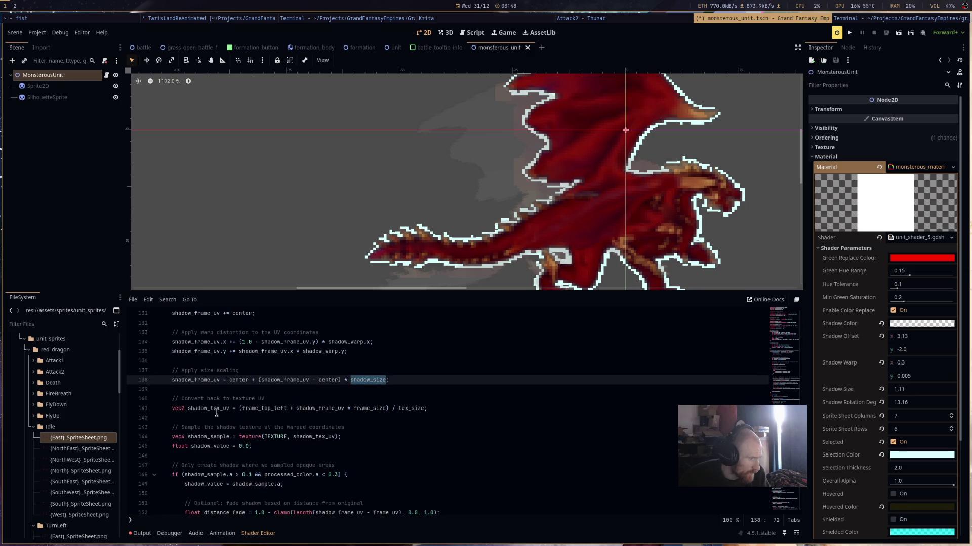
click(175, 436)
scroll(534, 198, down, 2)
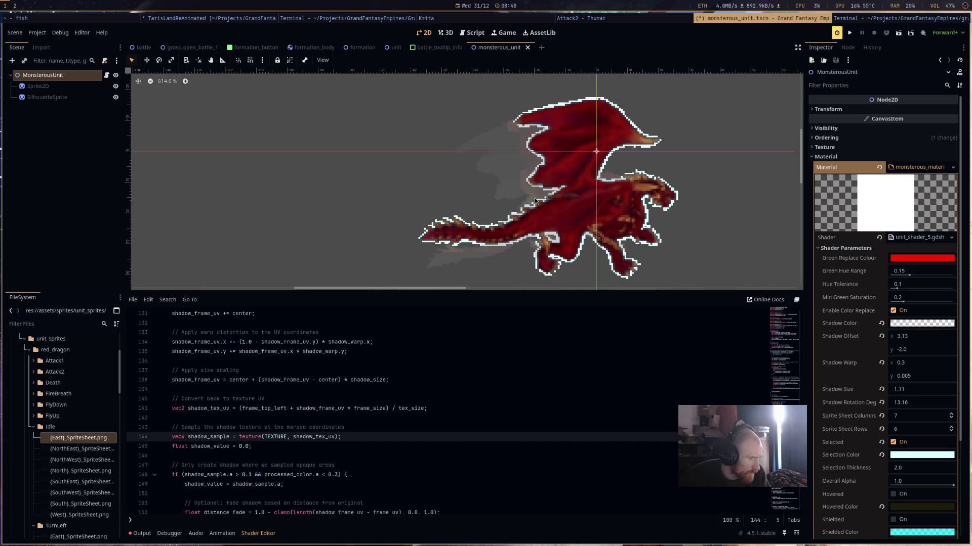
scroll(461, 218, down, 1)
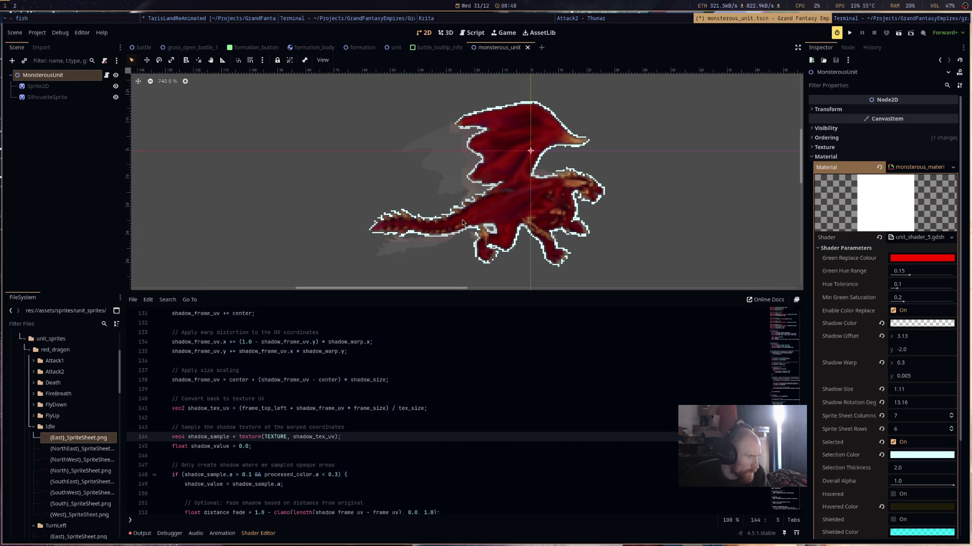
scroll(243, 434, down, 2)
scroll(244, 437, down, 4)
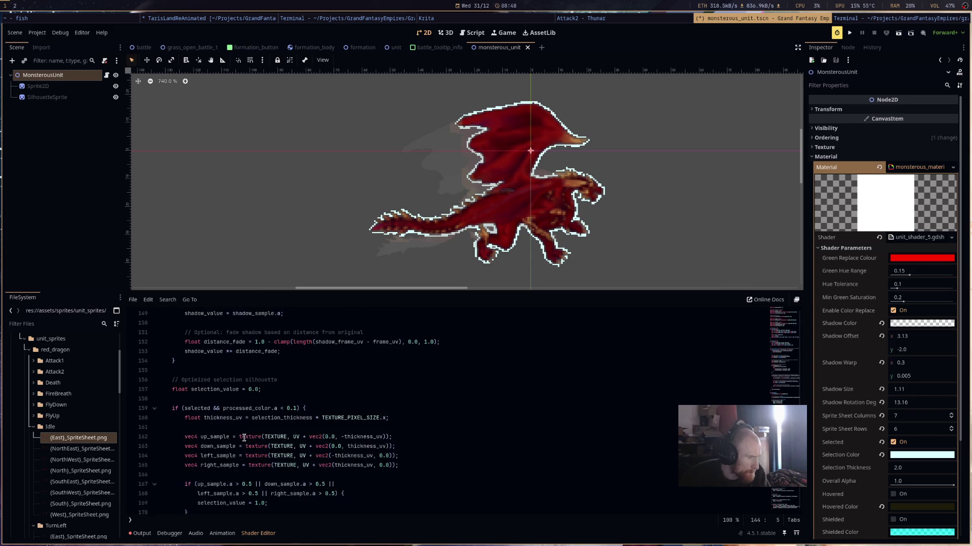
scroll(244, 437, down, 4)
scroll(244, 437, down, 4)
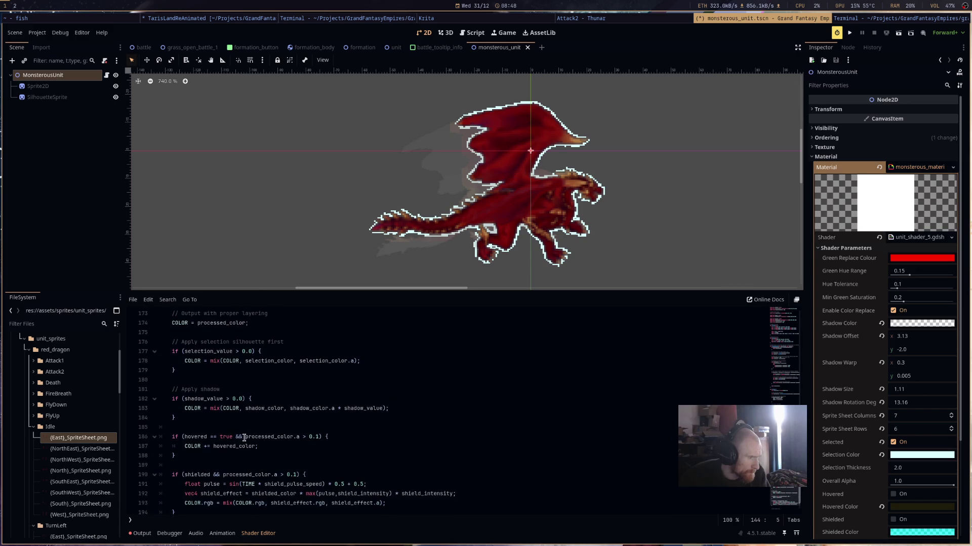
scroll(244, 438, down, 2)
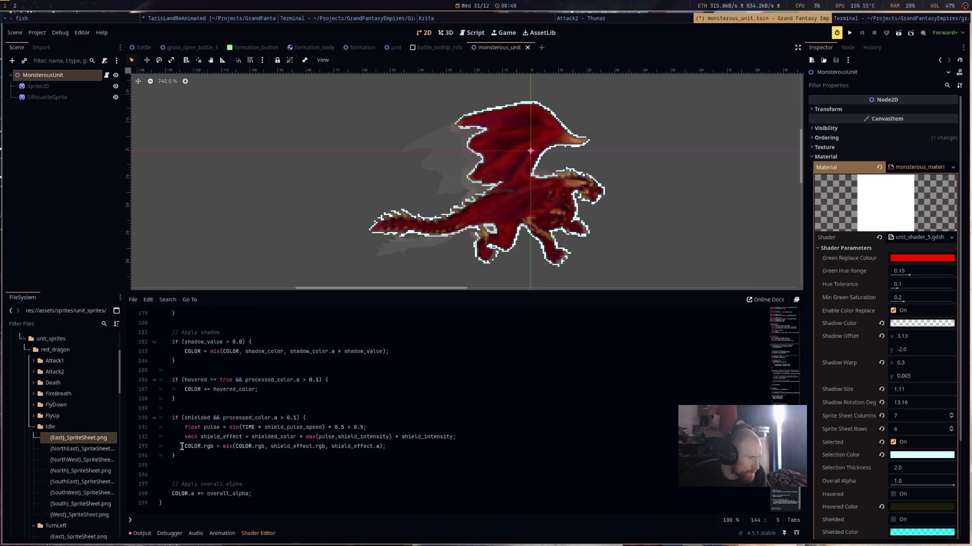
click(169, 494)
key(ctrl+k)
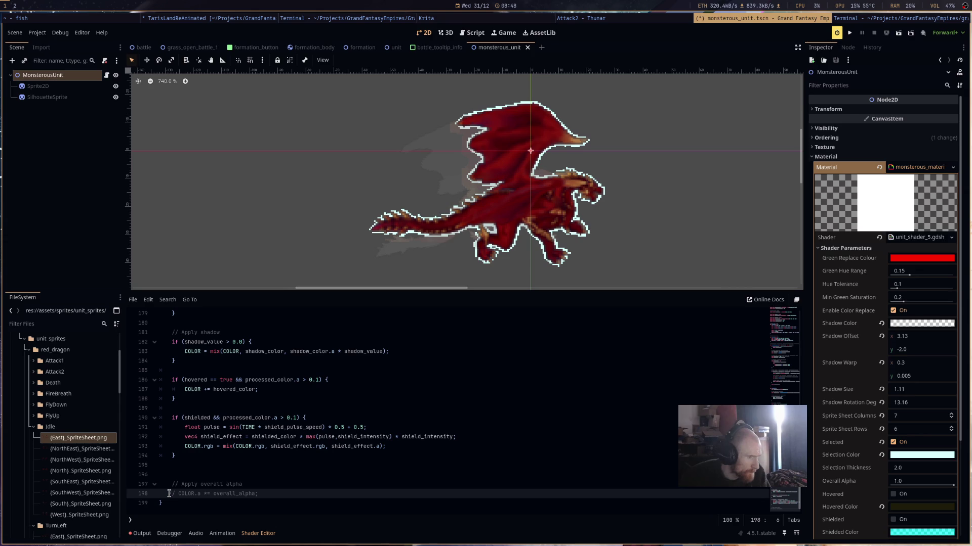
key(ctrl+k)
click(182, 446)
key(ctrl+k)
key(ctrl+k)
scroll(182, 448, up, 2)
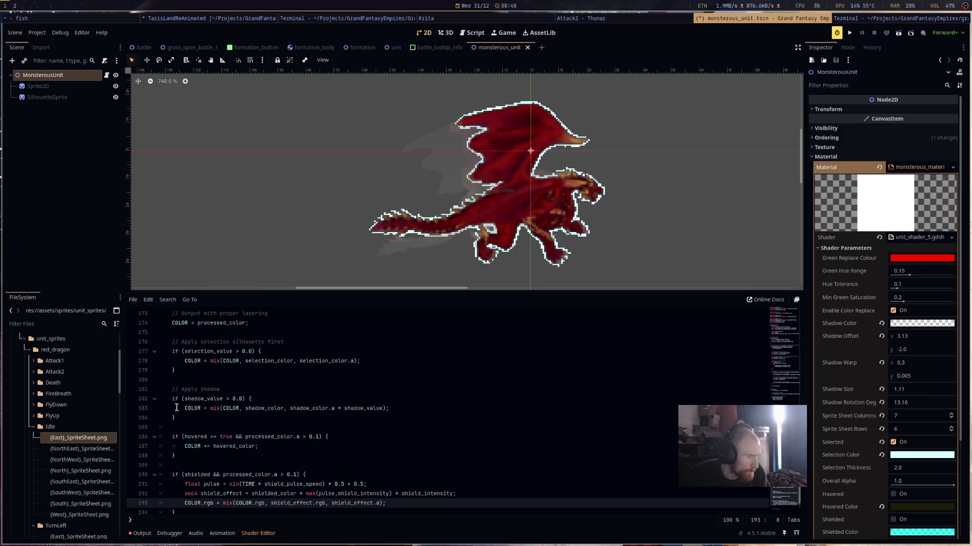
click(182, 409)
key(ctrl+k)
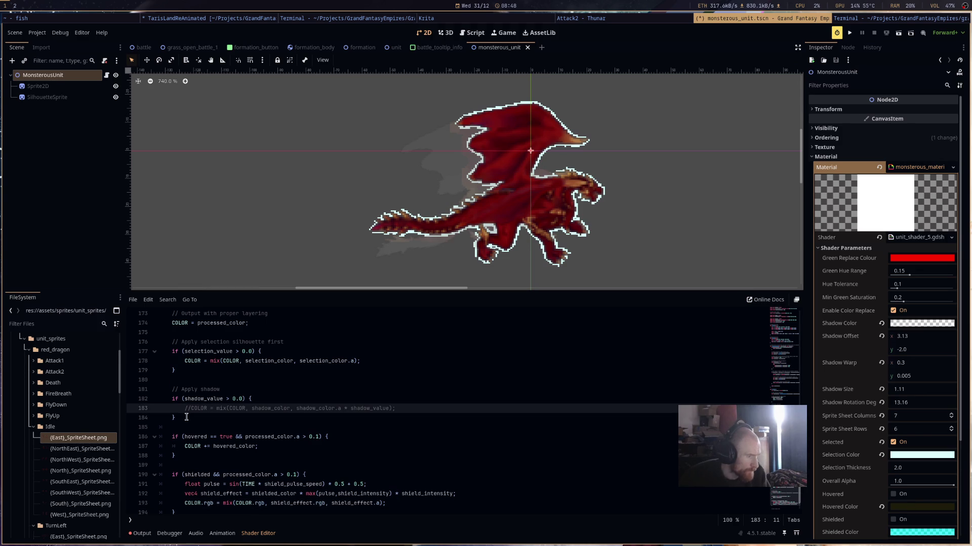
key(ctrl+k)
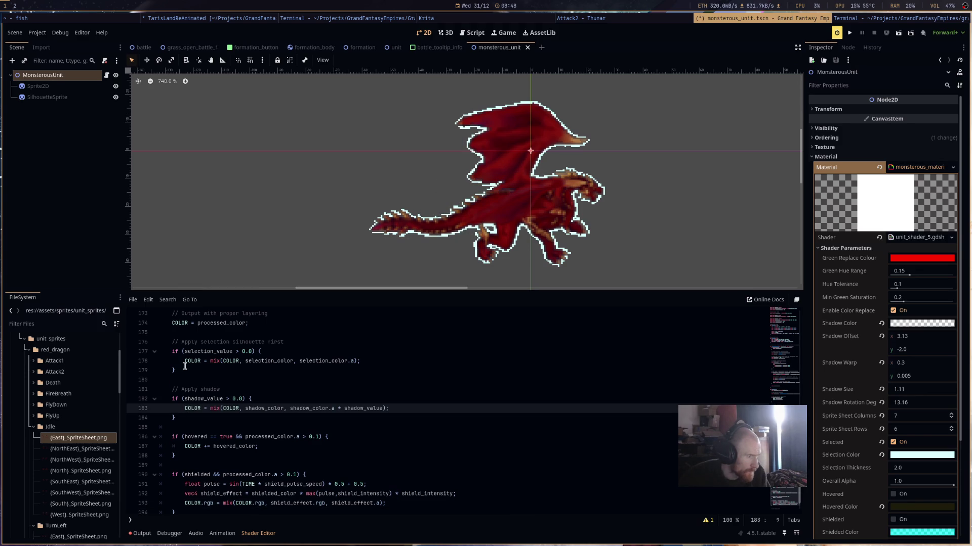
click(185, 363)
key(BackSpace)
click(170, 381)
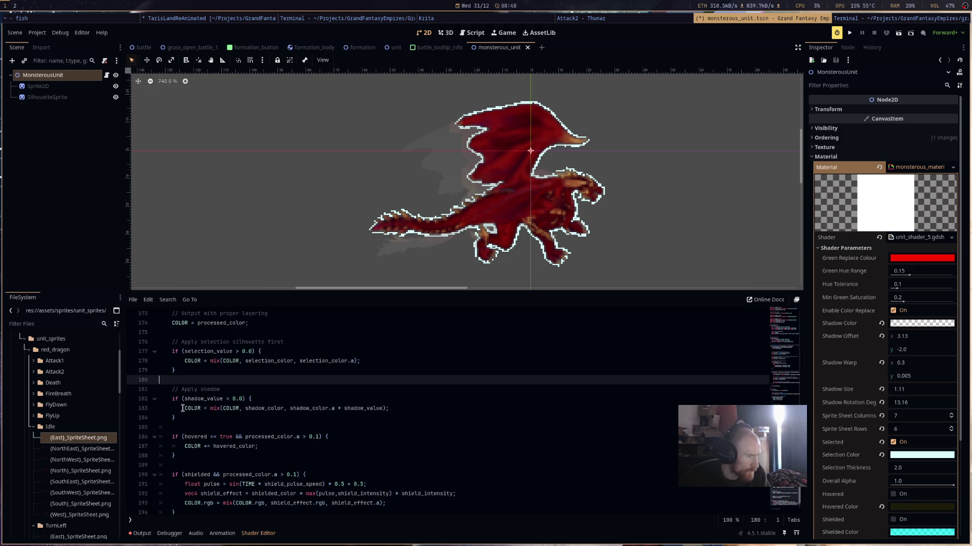
click(181, 363)
key(ctrl+k)
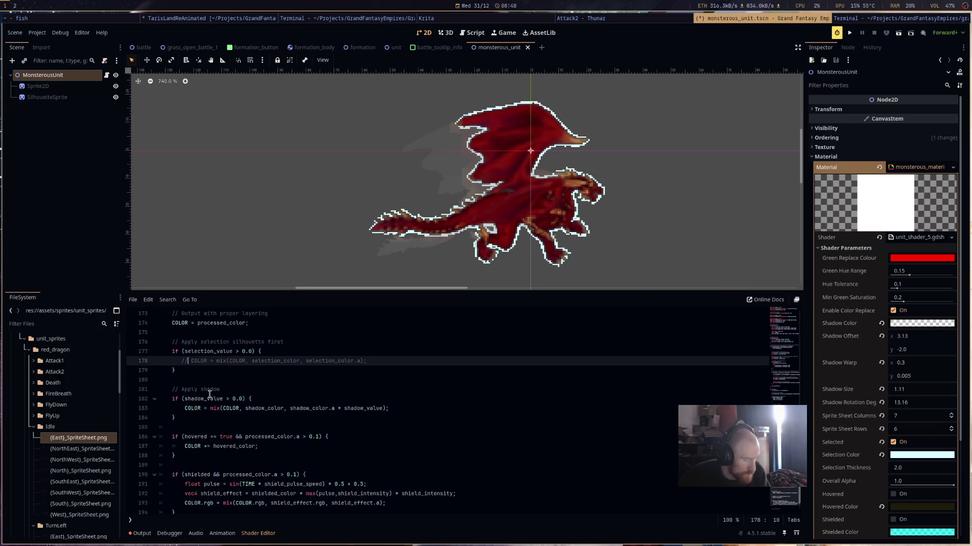
key(ctrl+k)
scroll(209, 397, up, 2)
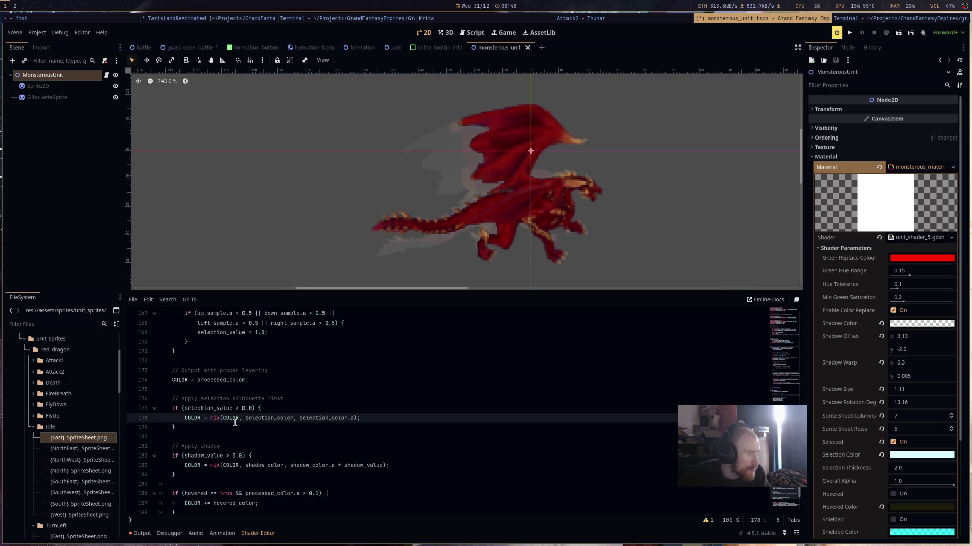
click(172, 382)
key(ctrl+k)
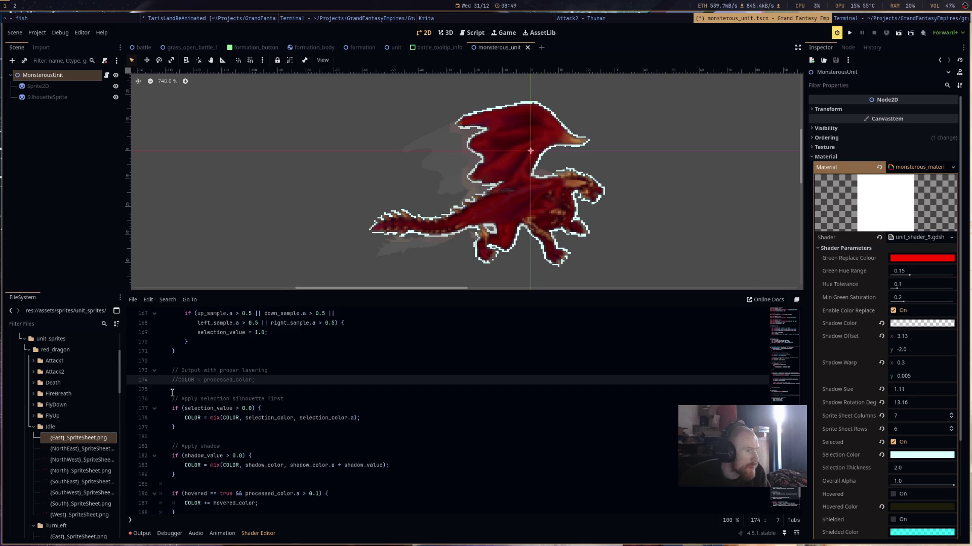
key(ctrl+k)
scroll(172, 392, up, 3)
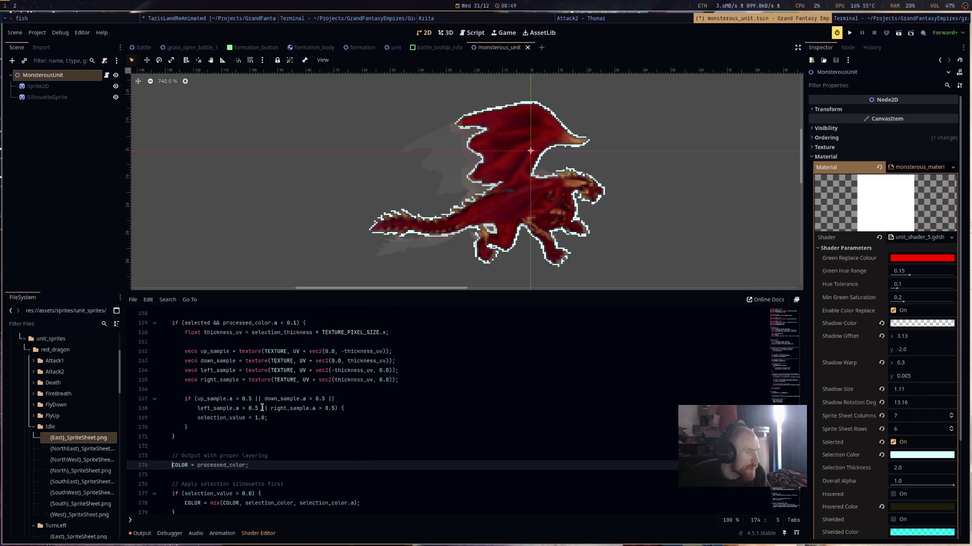
scroll(252, 418, up, 1)
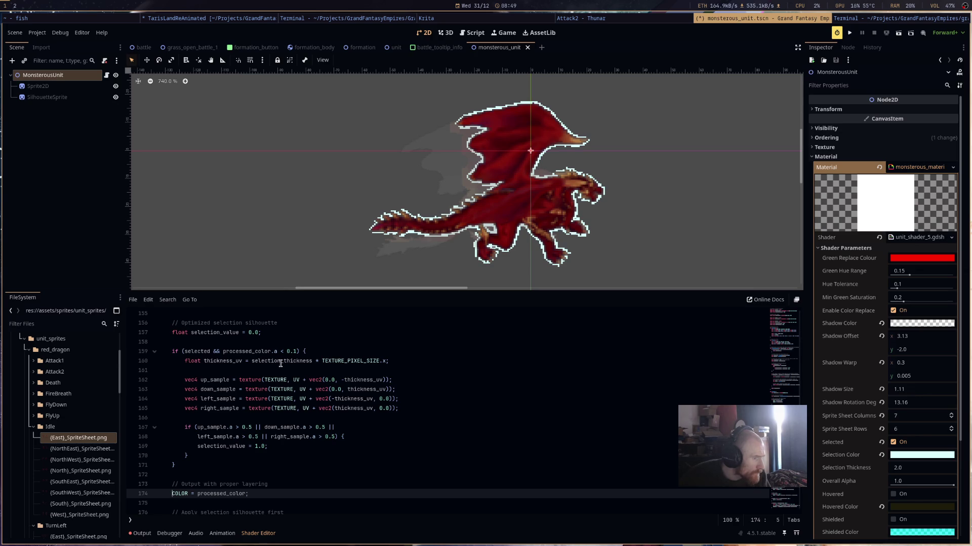
scroll(220, 448, up, 3)
scroll(195, 384, up, 2)
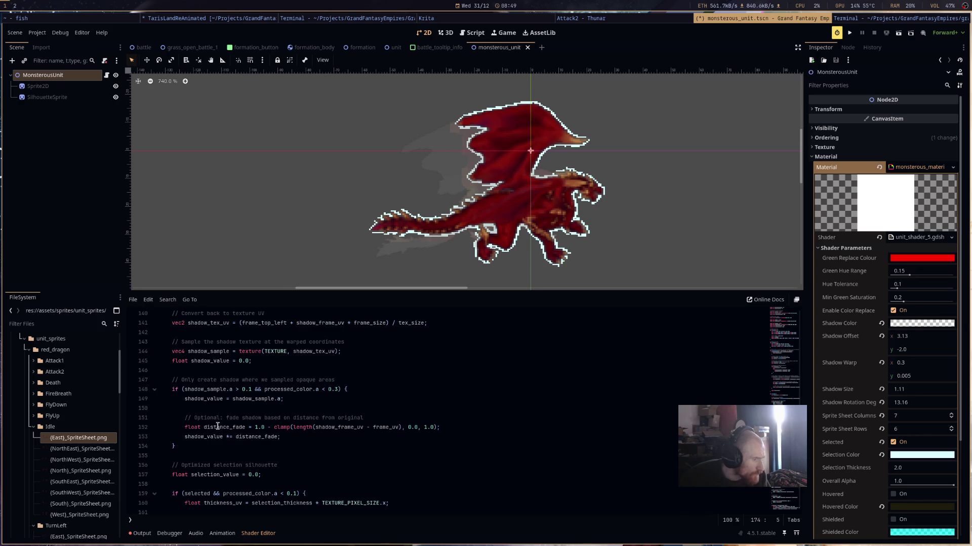
Step: Comment out the distance fade calculation and multiplication on lines 152–153
click(182, 428)
key(ctrl+k)
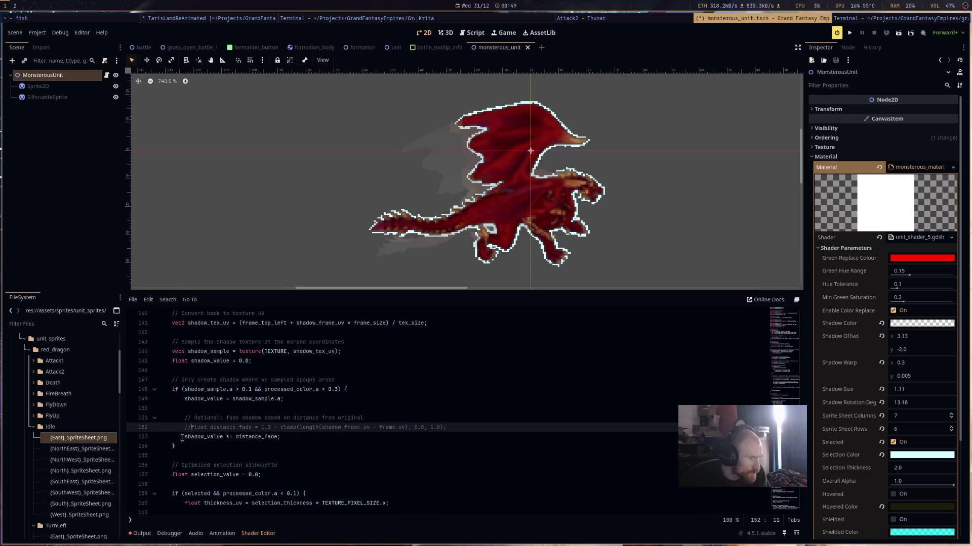
click(183, 437)
key(ctrl+k)
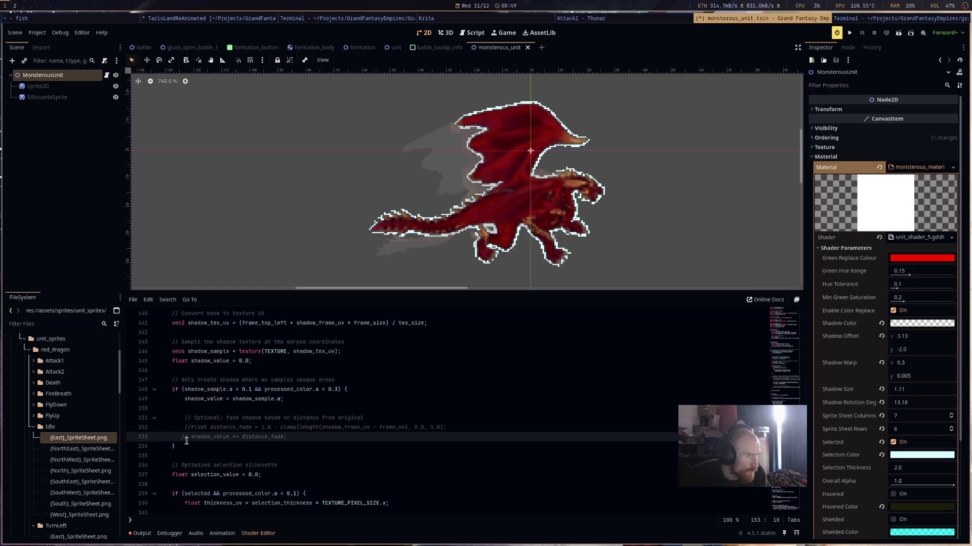
scroll(273, 443, up, 2)
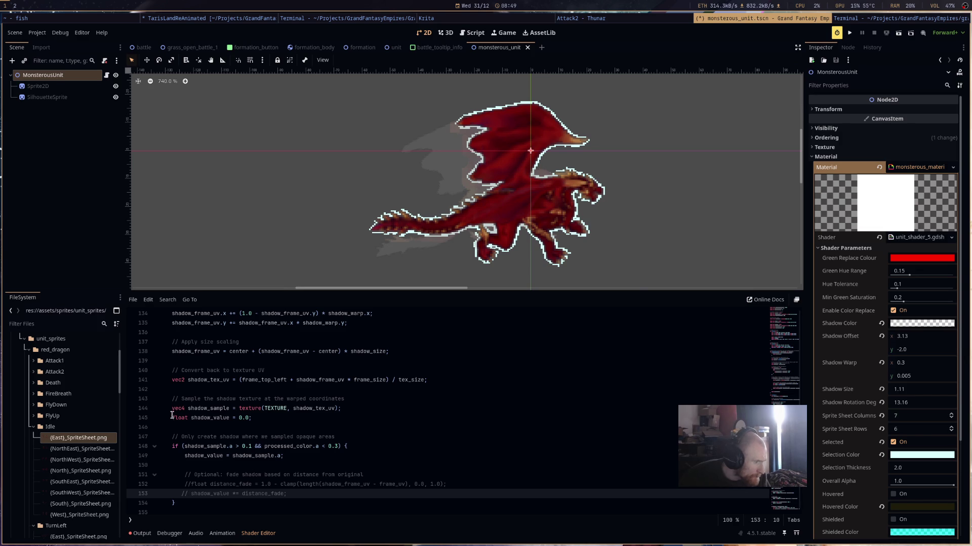
Step: Check where shadow_tex_uv is used, then edit the first vec2 rotation centre value on line 122 toward 0.5
click(294, 408)
drag(315, 408, 336, 409)
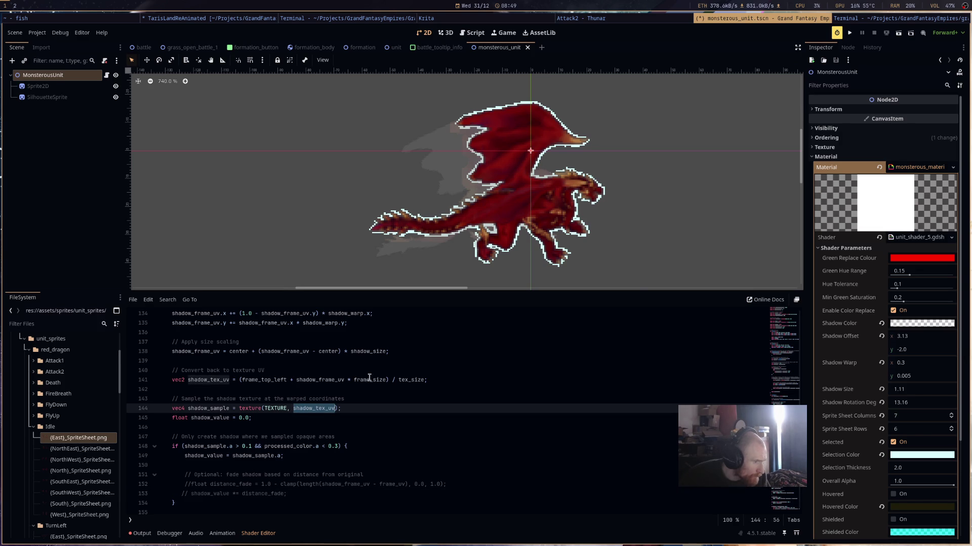
scroll(190, 392, up, 2)
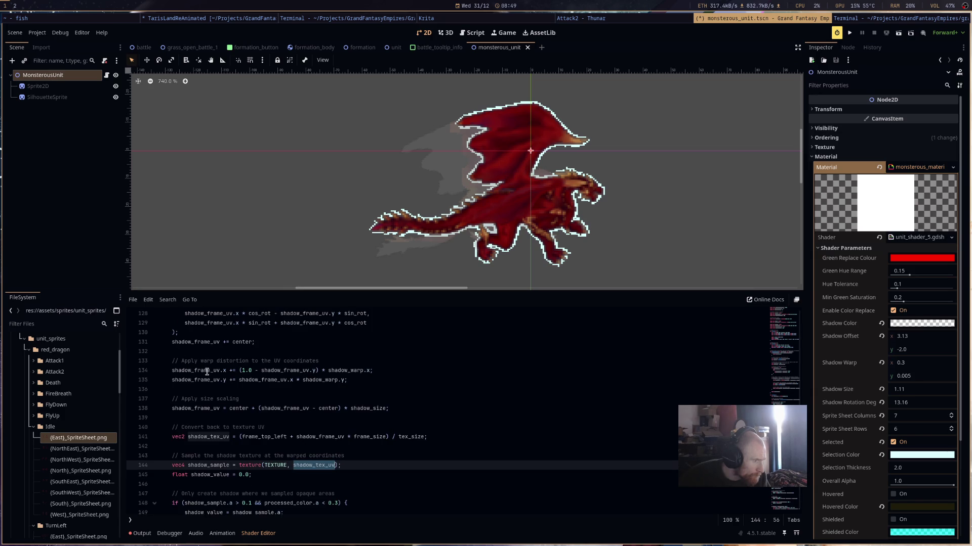
scroll(205, 371, up, 2)
scroll(170, 392, up, 1)
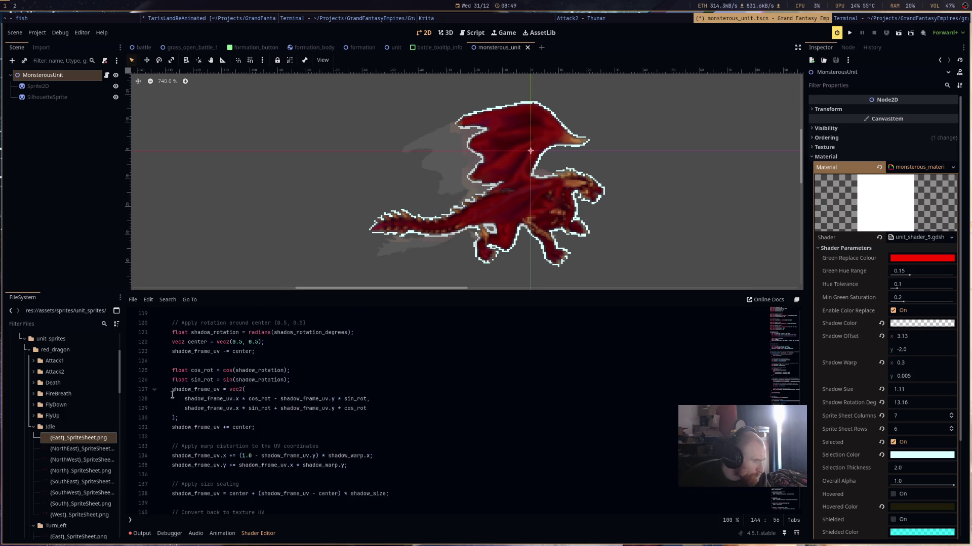
scroll(176, 406, up, 1)
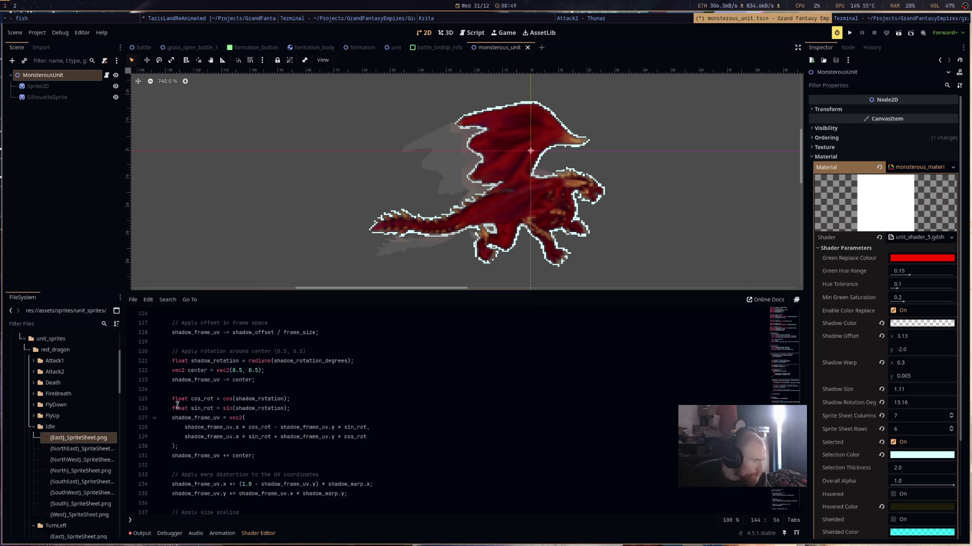
click(233, 371)
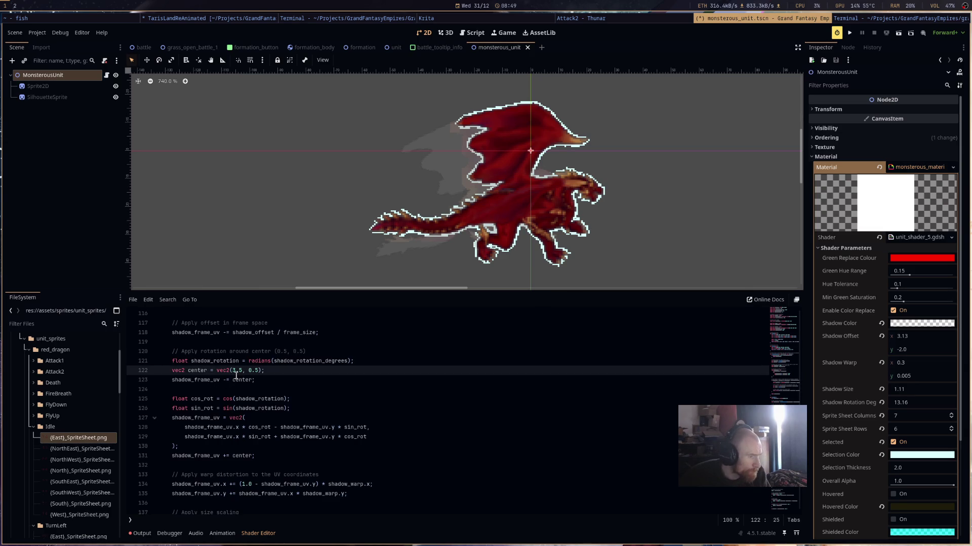
key(BackSpace)
text(0)
scroll(239, 408, up, 3)
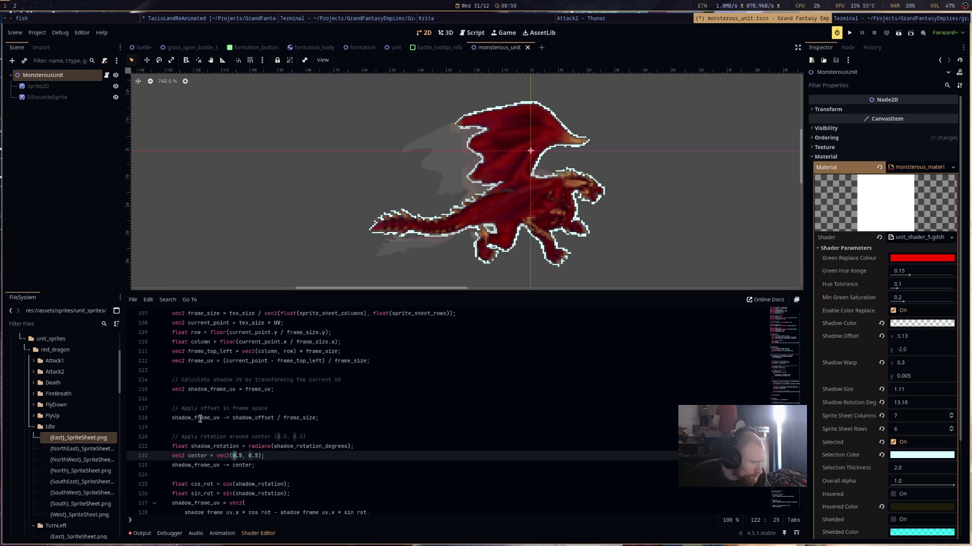
scroll(199, 417, up, 1)
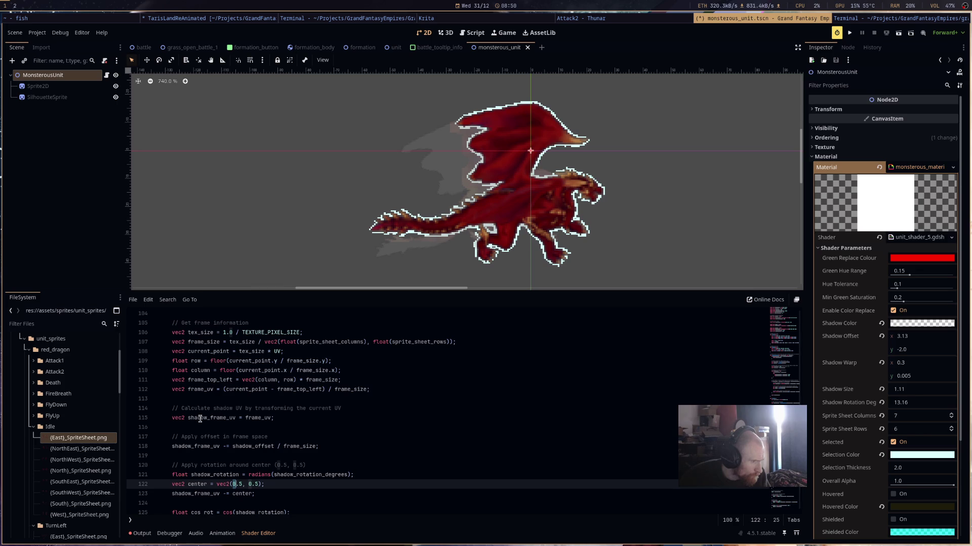
scroll(199, 418, up, 2)
scroll(200, 418, up, 1)
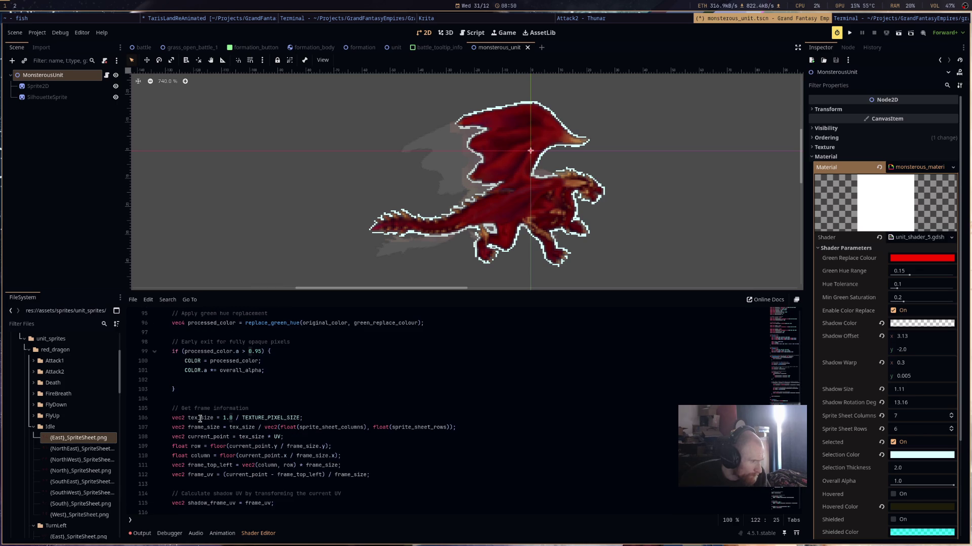
scroll(200, 418, up, 1)
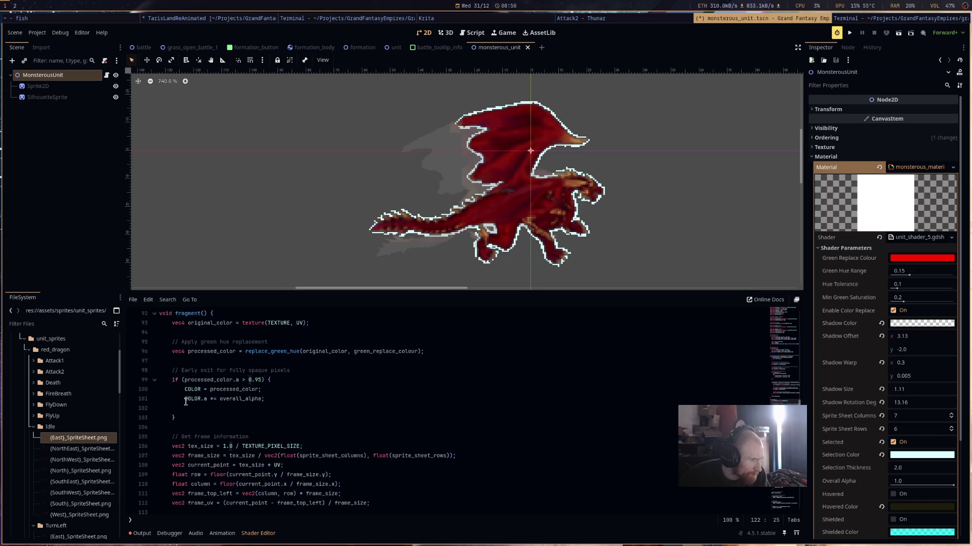
Step: Comment out the early-exit colour and alpha lines 100–101, then restore them
click(182, 389)
key(ctrl+k)
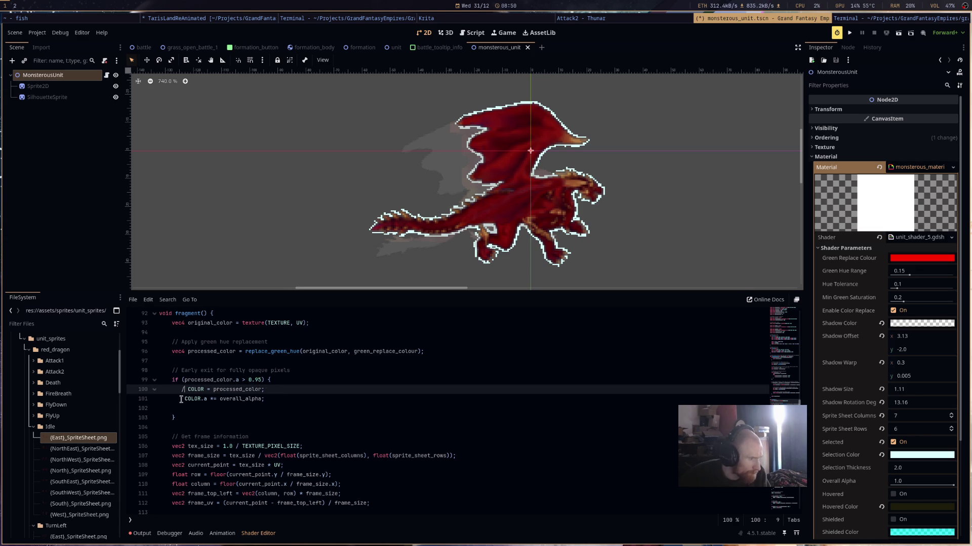
click(182, 398)
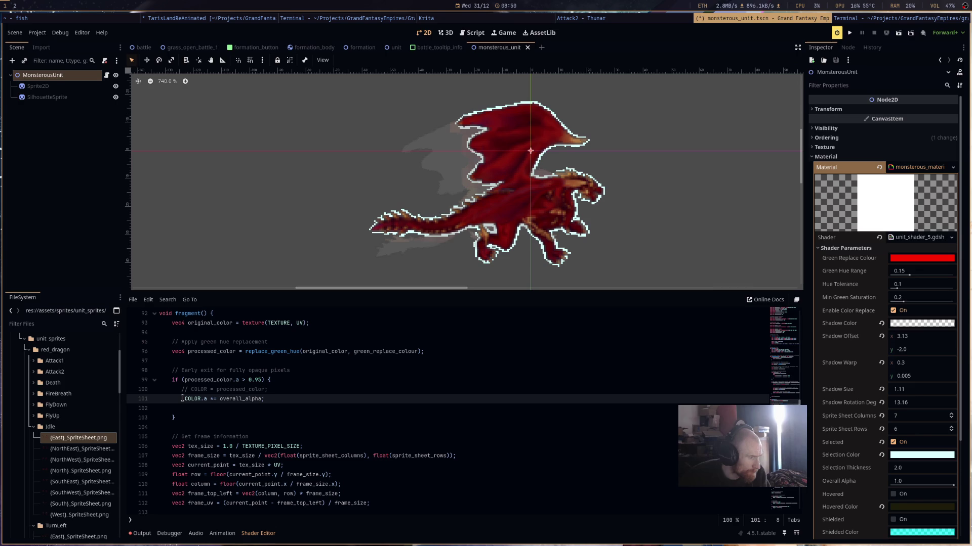
key(ctrl+k)
key(ctrl+k)
key(Up)
key(ctrl+k)
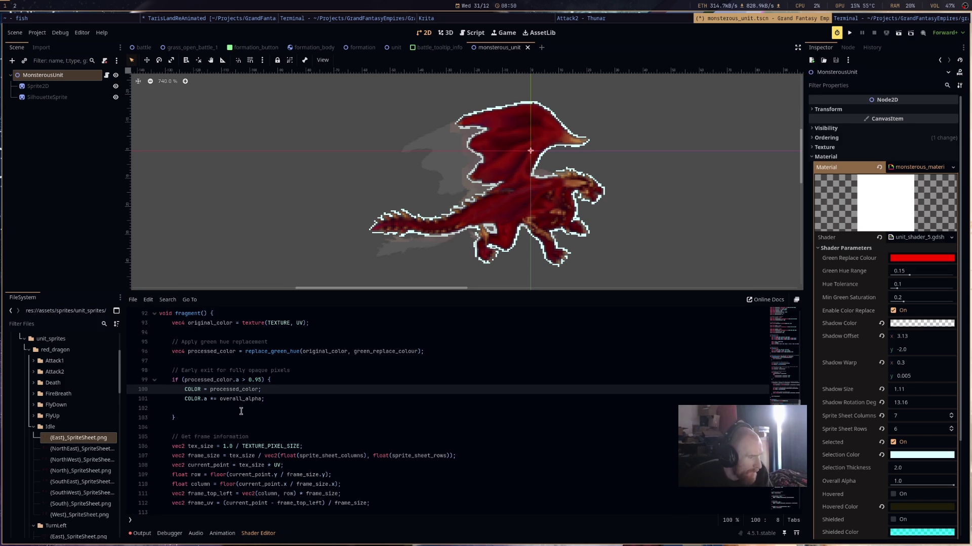
Step: Comment out the whole early-exit block lines 99–101 and move to its closing brace on line 103
key(ctrl+k)
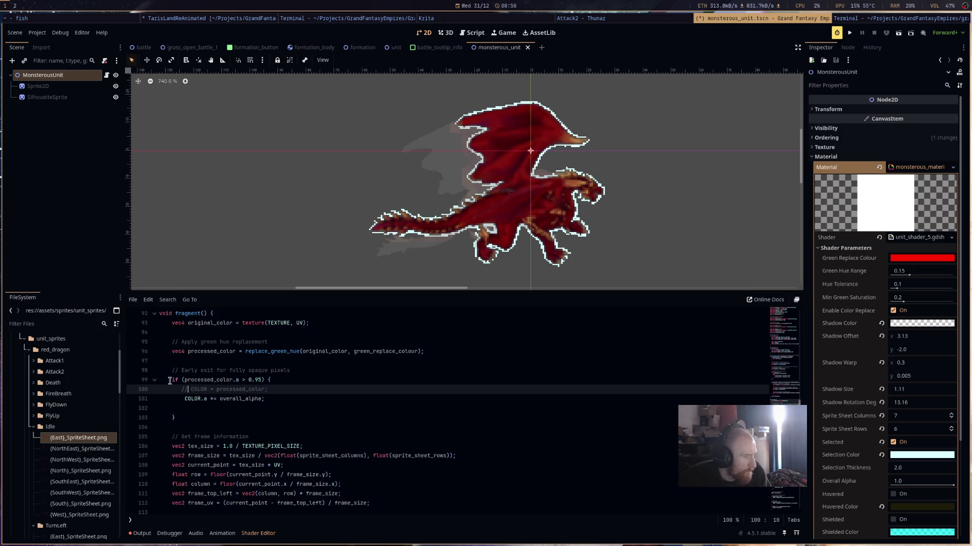
key(Up)
key(ctrl+k)
key(Down)
key(Down)
key(ctrl+k)
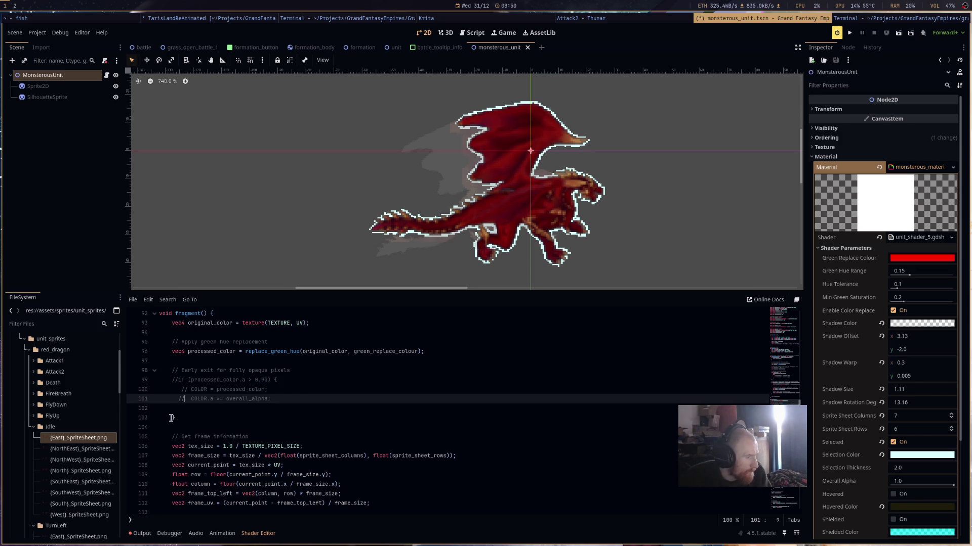
click(170, 417)
text(//)
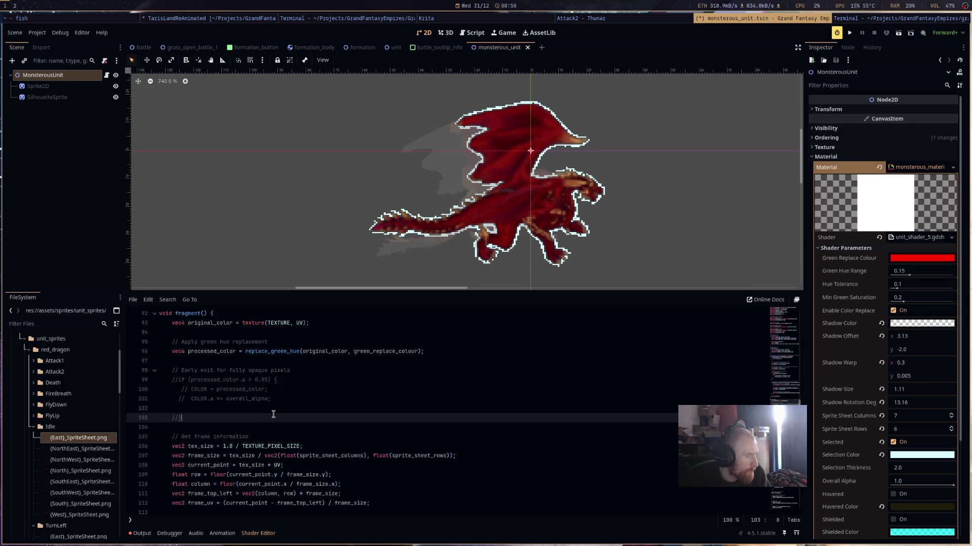
scroll(273, 414, down, 4)
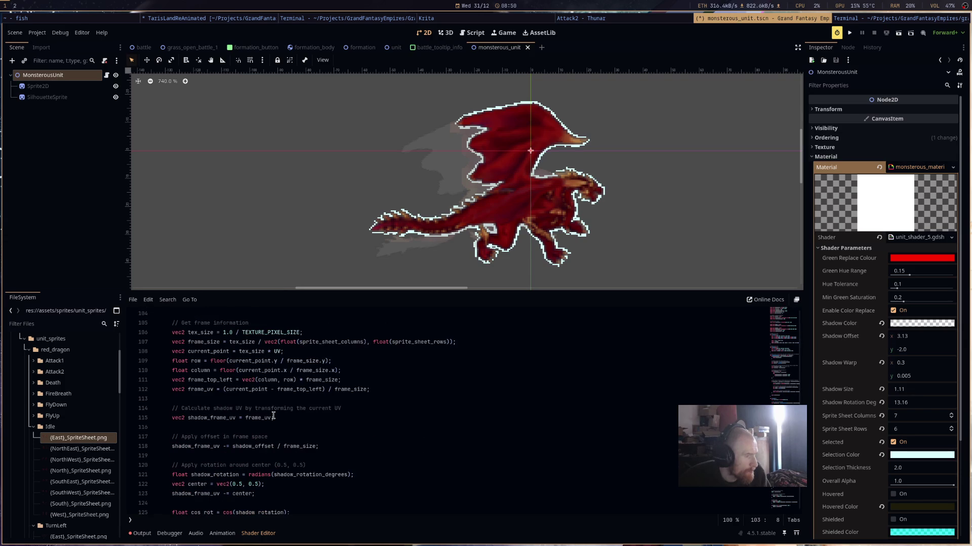
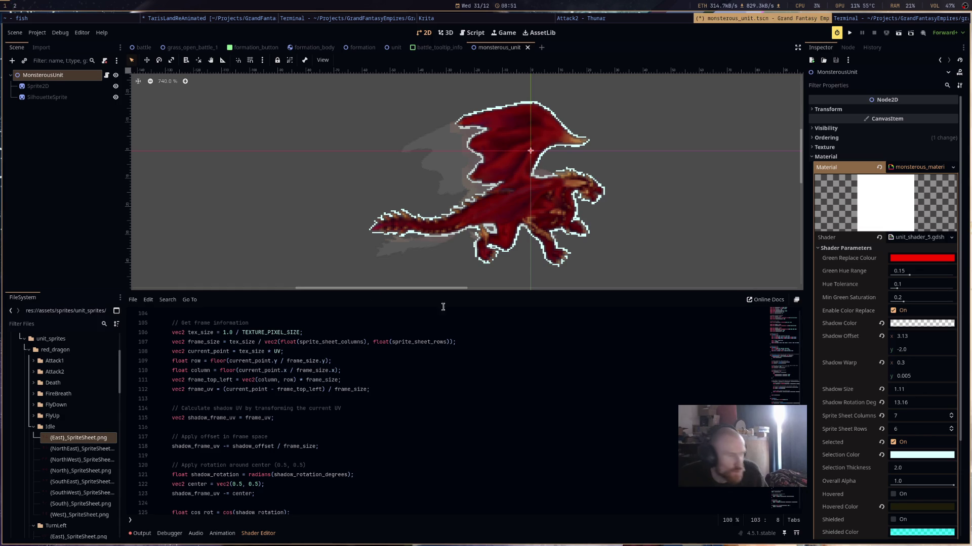
scroll(381, 489, down, 1)
scroll(381, 488, down, 2)
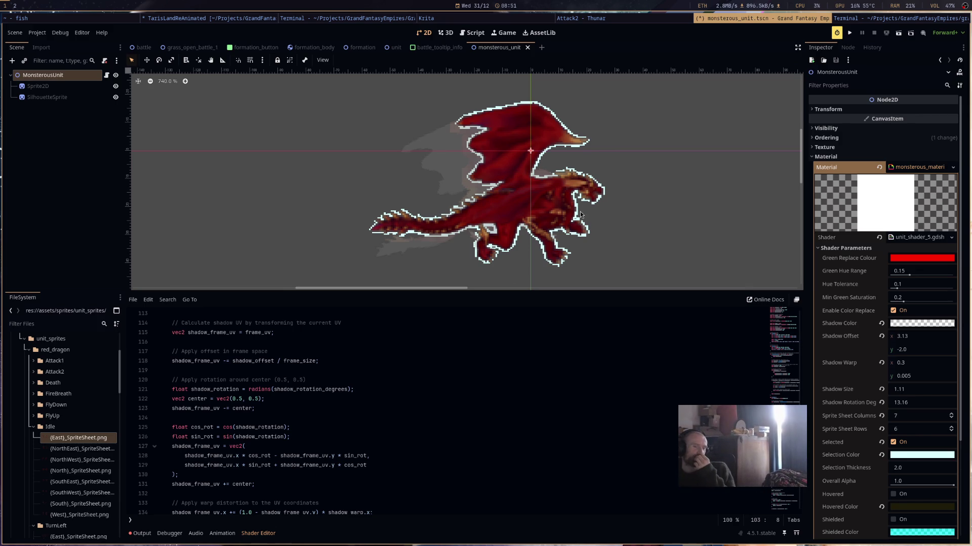
Step: Set the dragon's shader Shadow Size to 0.03
click(911, 389)
text(0.33)
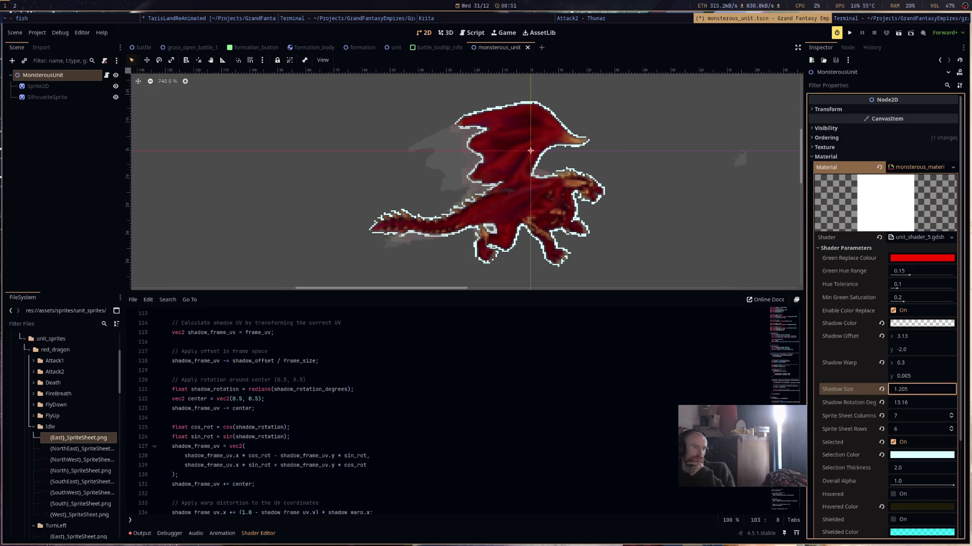
key(BackSpace)
key(BackSpace)
text(06)
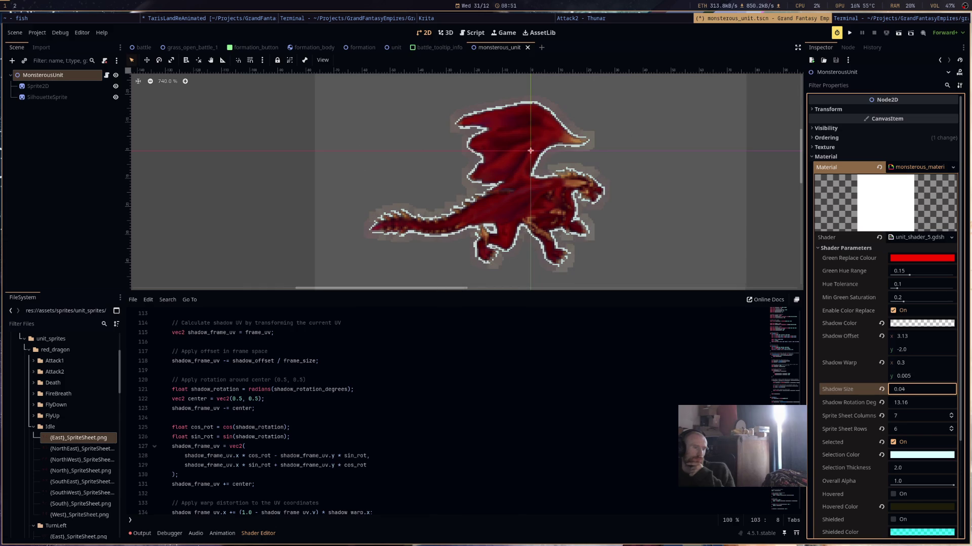
key(Return)
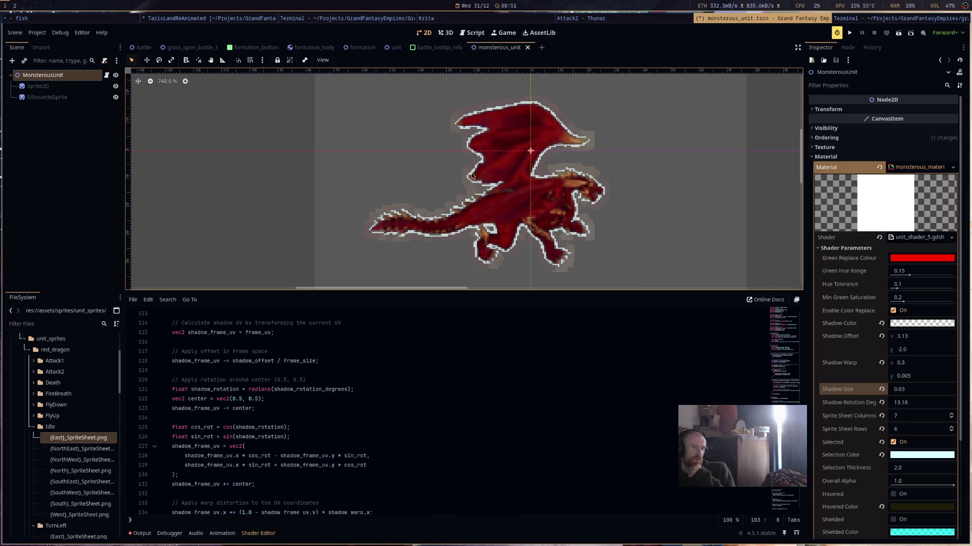
Step: Raise Hue Tolerance to 0.17 and disable Enable Color Replace
click(895, 286)
text(0.17)
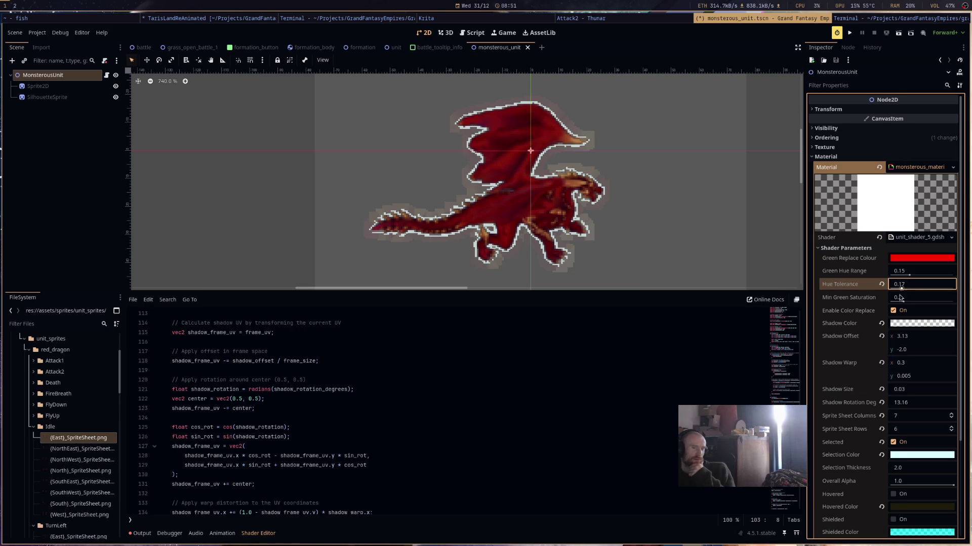
click(896, 311)
click(898, 327)
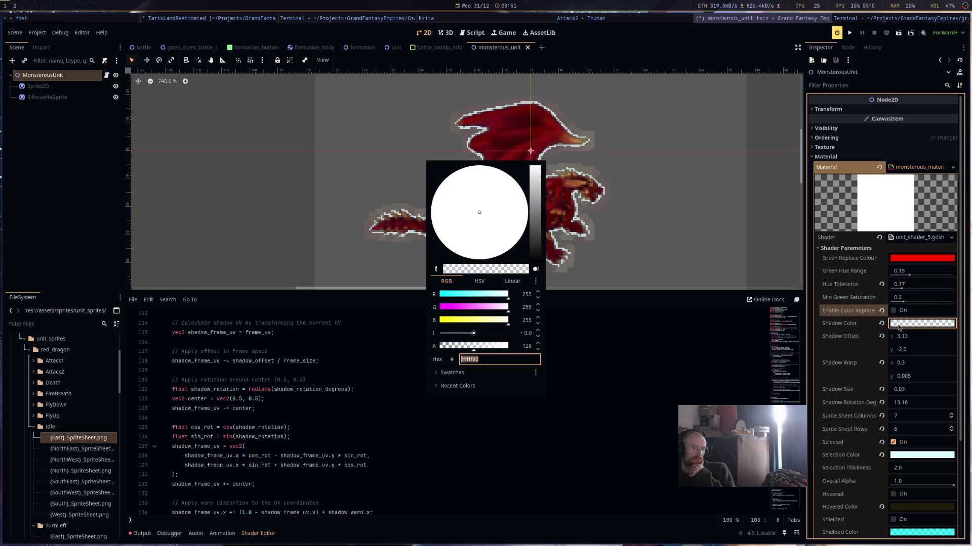
Step: Darken the shadow colour to a translucent dark grey (24242480)
mouse_move(541, 228)
mouse_down()
mouse_move(541, 182)
mouse_move(527, 265)
mouse_move(541, 247)
mouse_up()
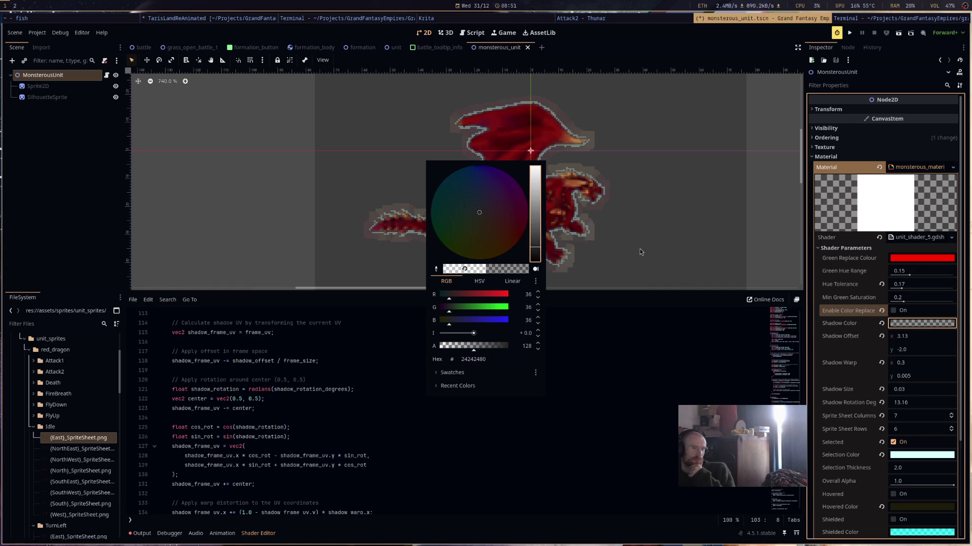
click(755, 270)
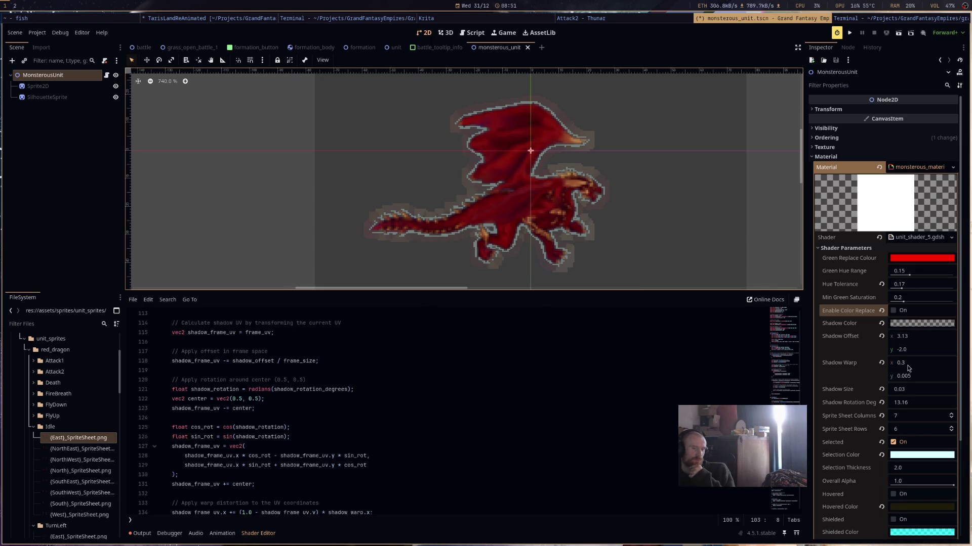
Step: Adjust the shadow warp vertical amount and switch off the dragon's Selected outline
mouse_move(909, 375)
mouse_down()
mouse_move(919, 374)
mouse_move(907, 375)
mouse_up()
drag(918, 404, 916, 413)
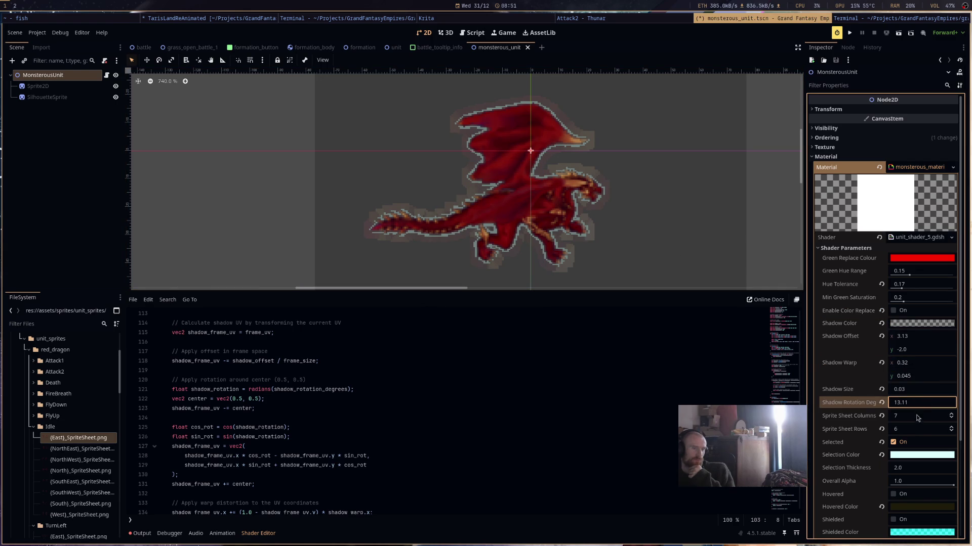
scroll(921, 441, down, 3)
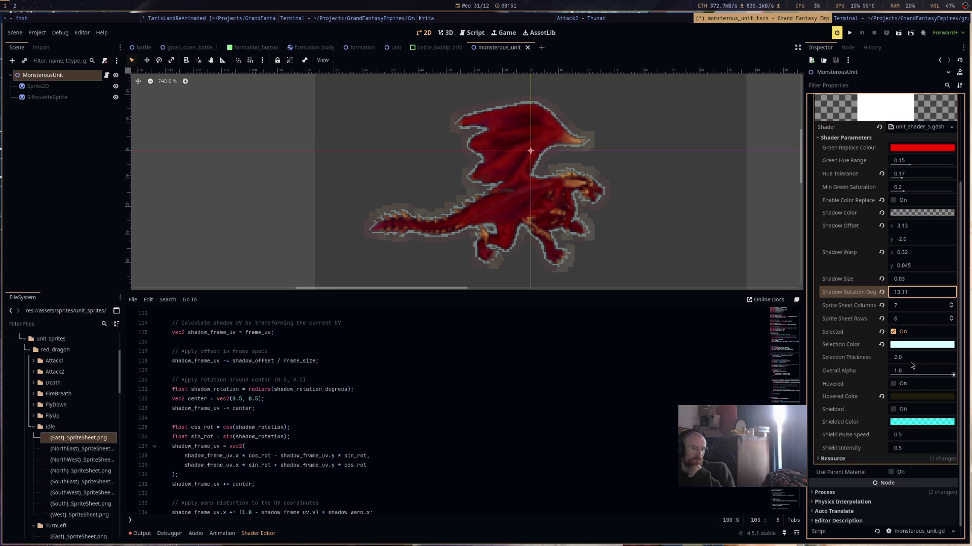
click(895, 337)
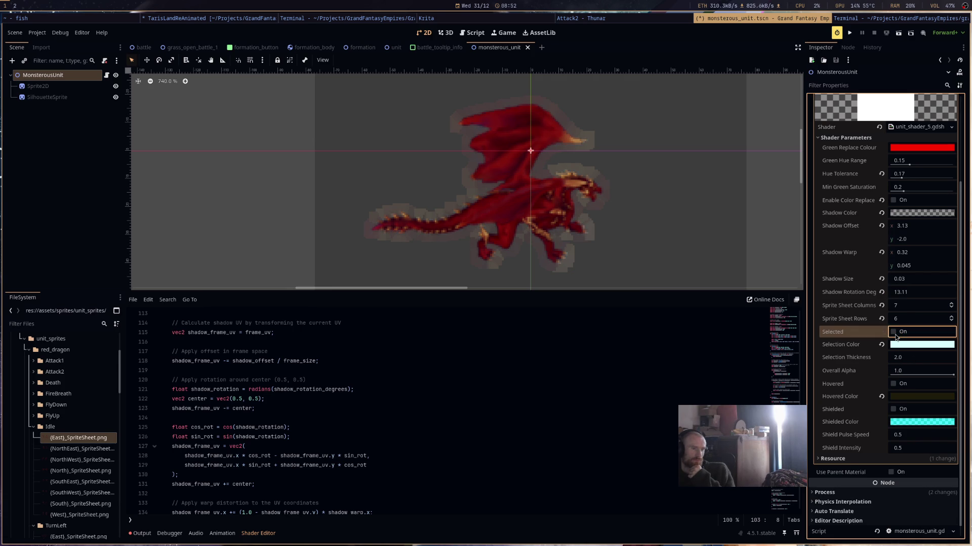
click(896, 338)
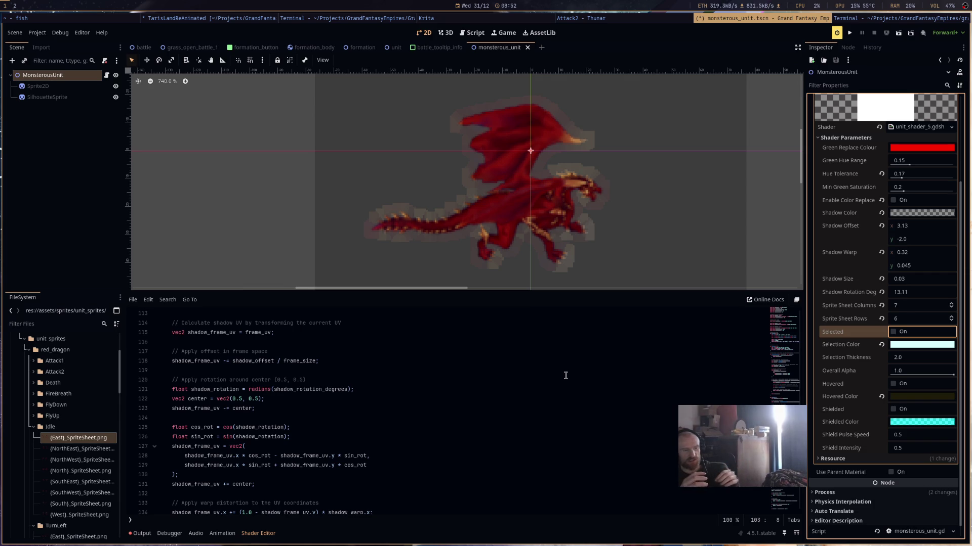
scroll(425, 372, down, 6)
scroll(433, 384, up, 6)
scroll(434, 388, up, 3)
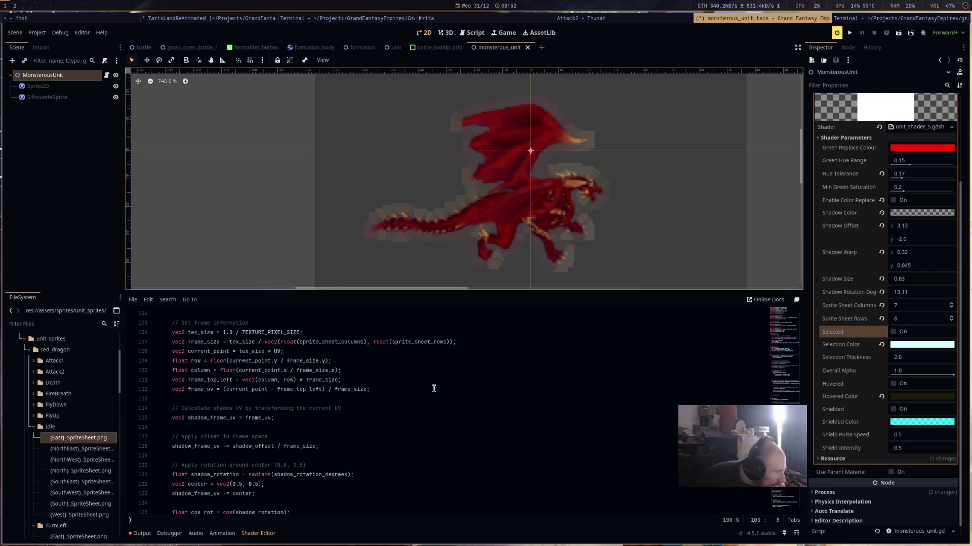
scroll(433, 388, up, 3)
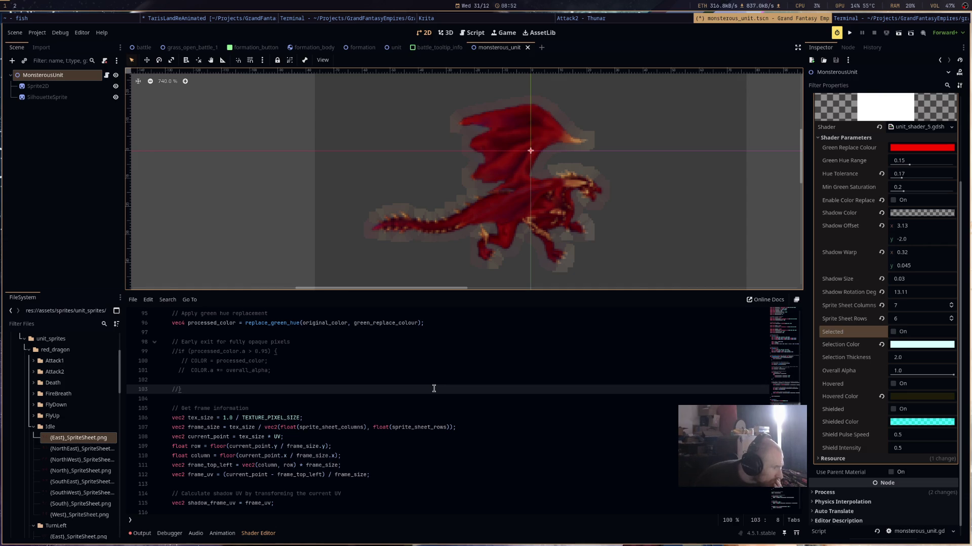
scroll(434, 388, down, 2)
scroll(433, 388, down, 2)
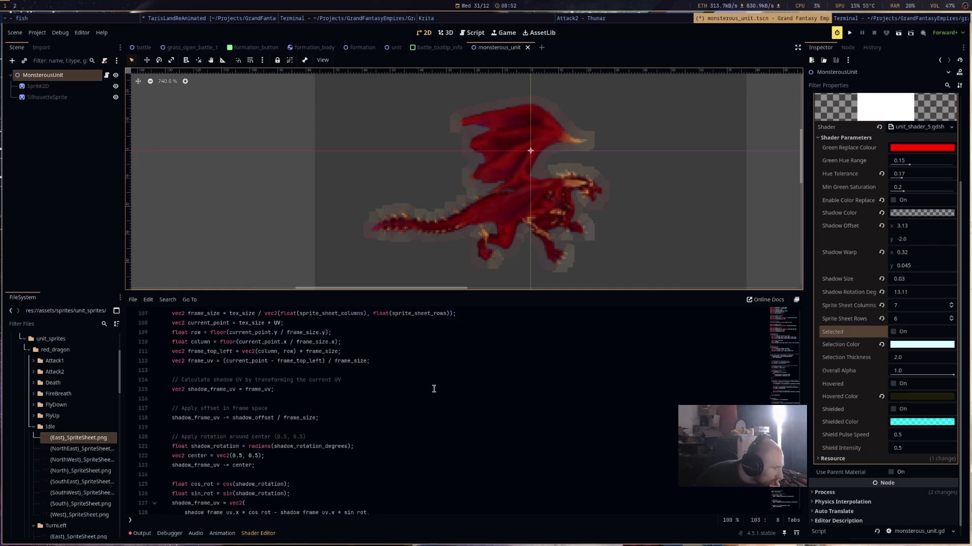
scroll(434, 388, down, 2)
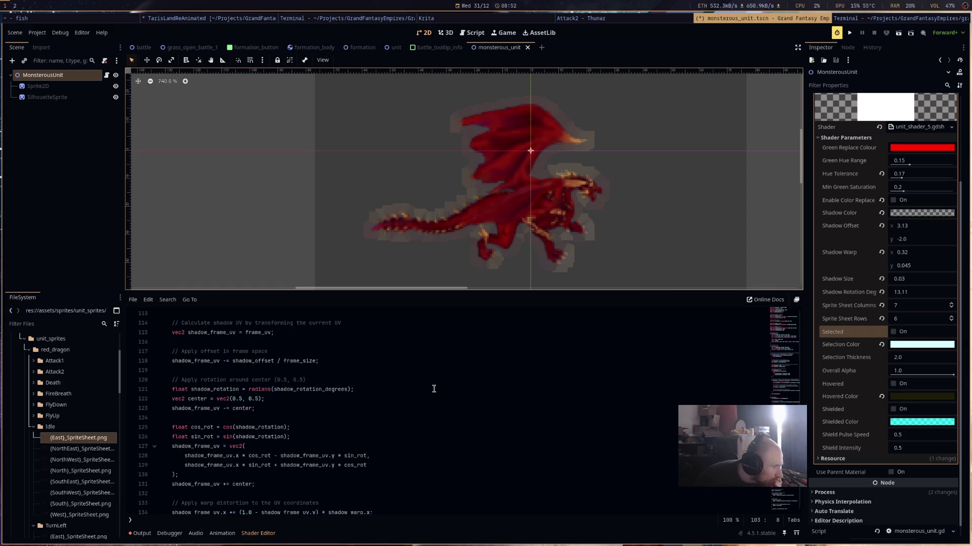
scroll(433, 389, down, 1)
scroll(434, 389, down, 2)
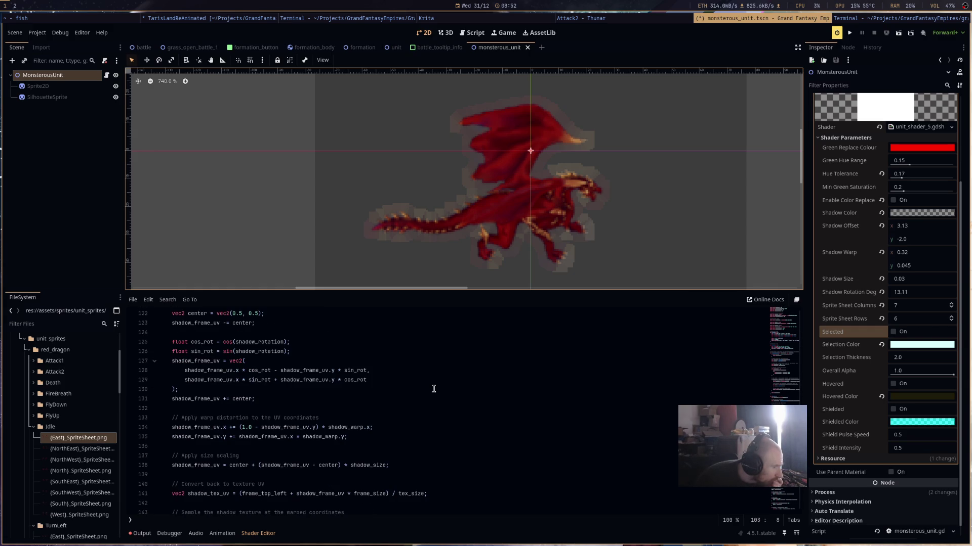
scroll(434, 389, down, 1)
scroll(434, 388, down, 1)
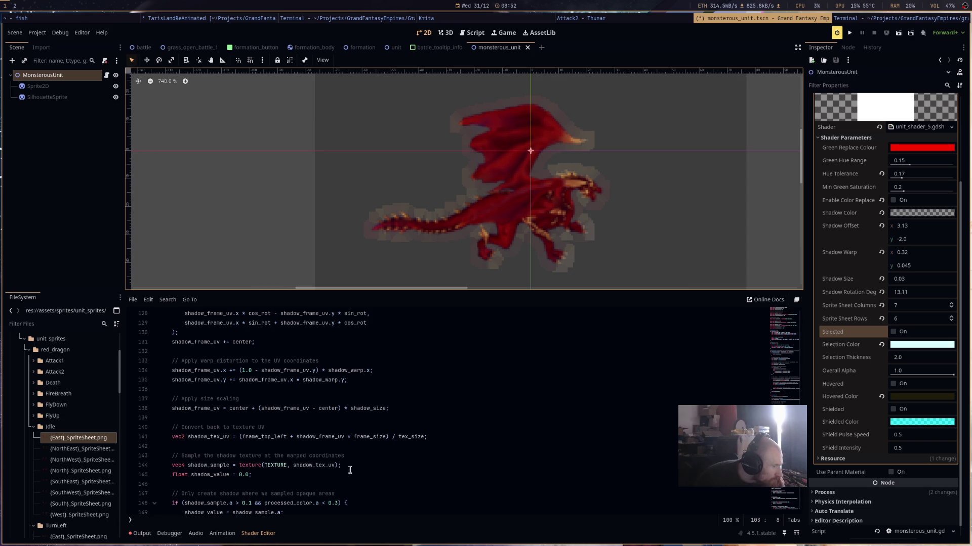
double_click(329, 466)
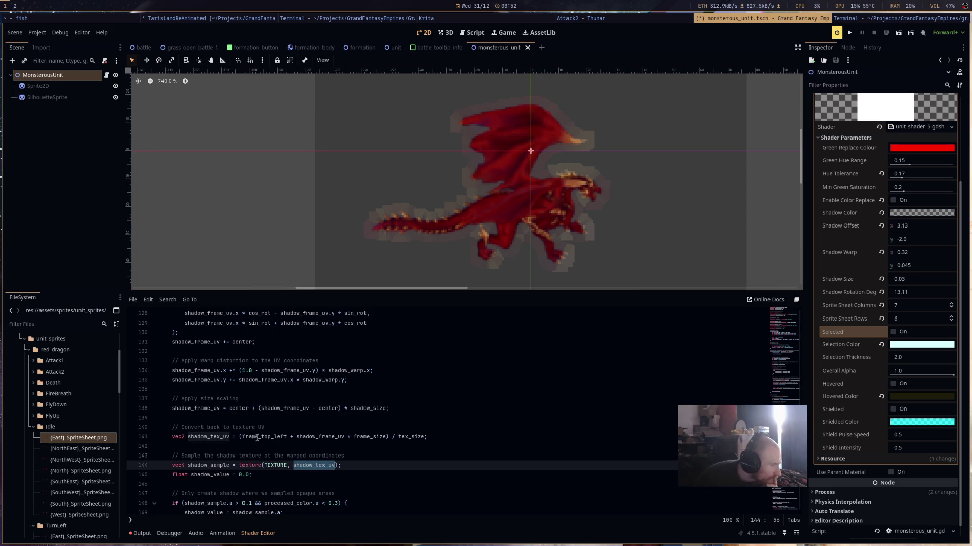
scroll(229, 428, down, 1)
scroll(259, 446, down, 1)
scroll(259, 445, down, 1)
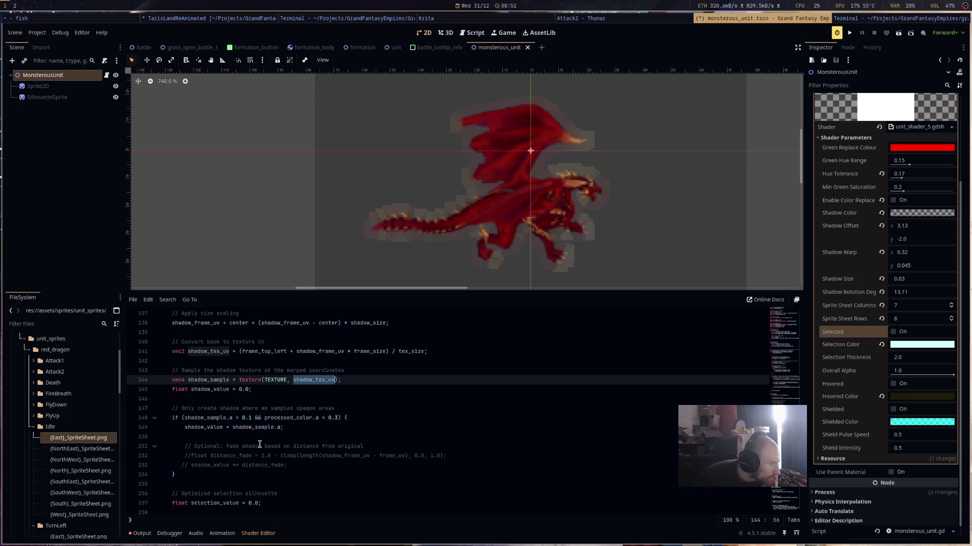
Step: Change the line 148 alpha threshold from 0.3 to 0.5, keeping shadow_sample.a > 0.1
click(334, 419)
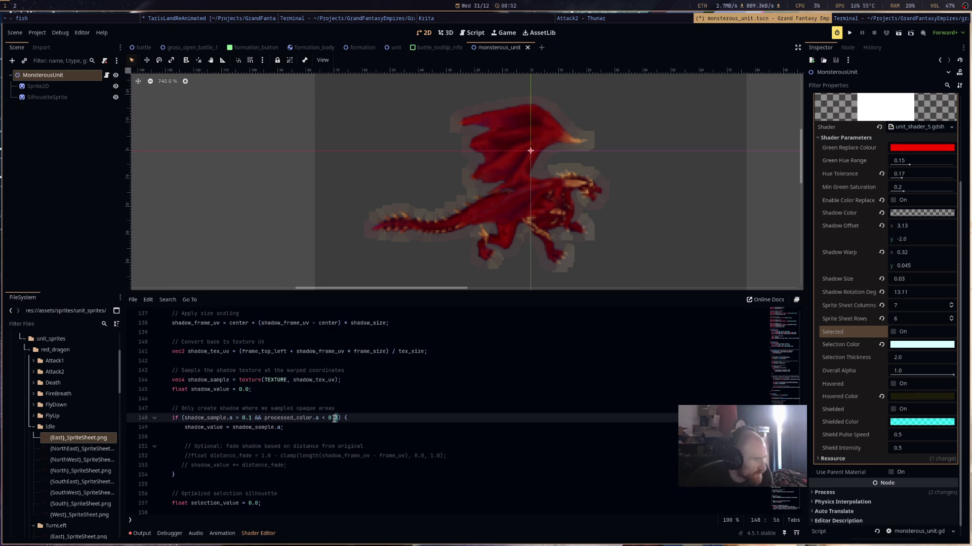
key(Delete)
text(5)
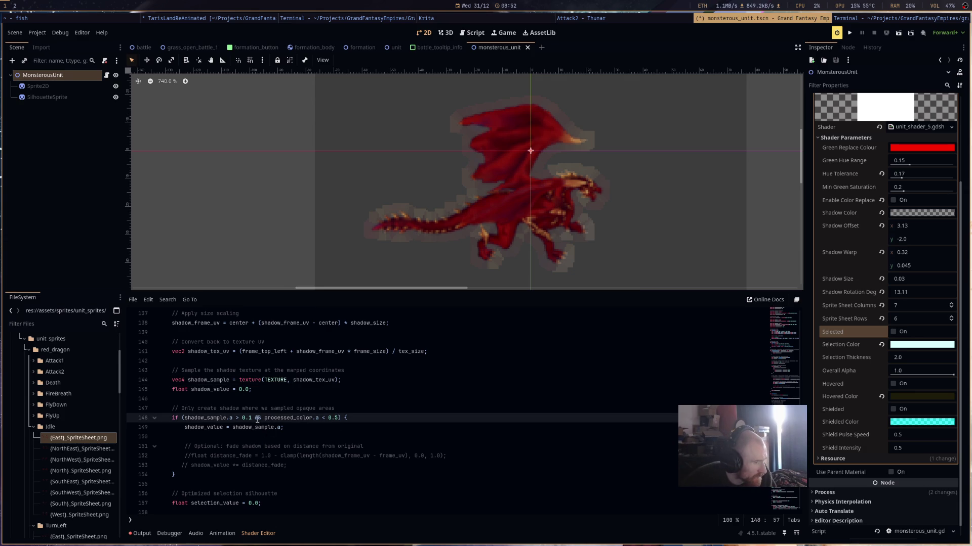
double_click(248, 418)
text(2)
text(2)
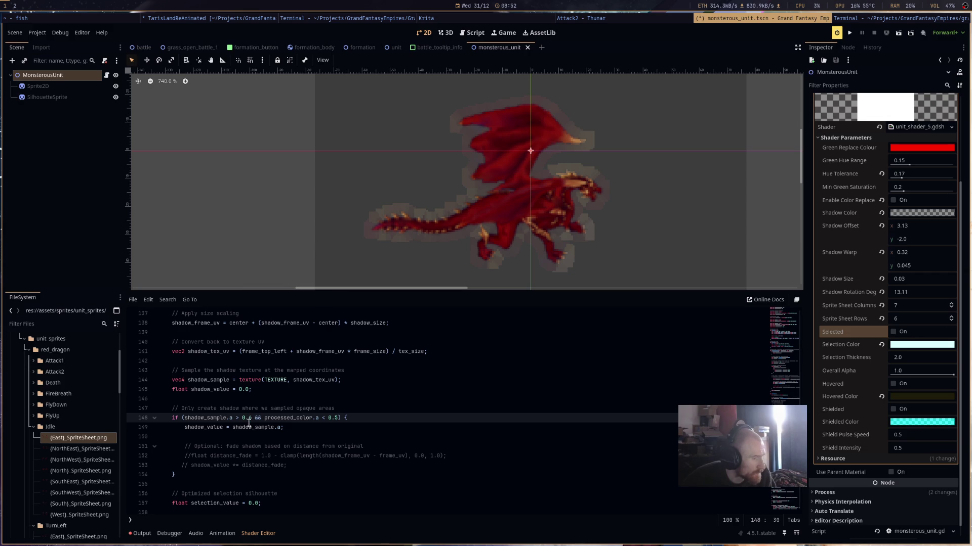
double_click(250, 420)
text(4)
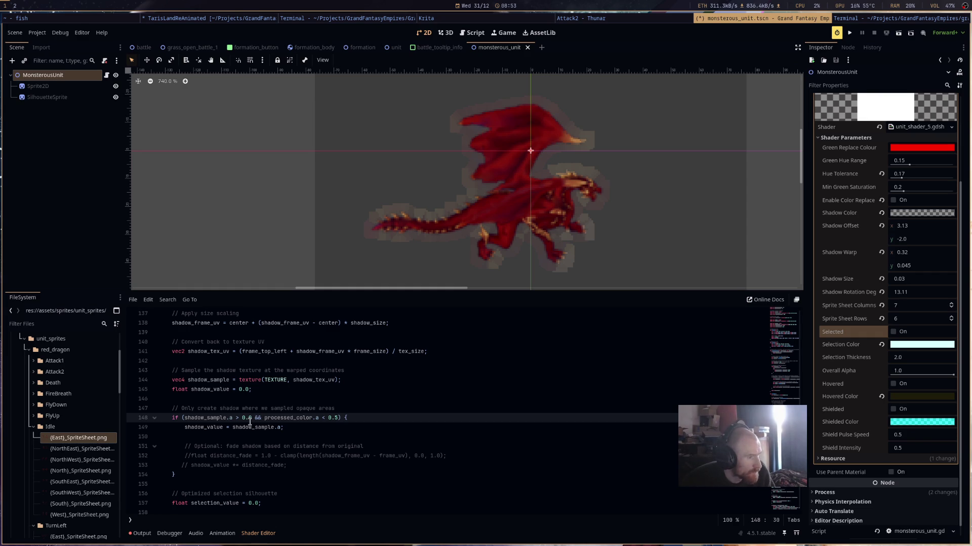
text(1)
click(250, 430)
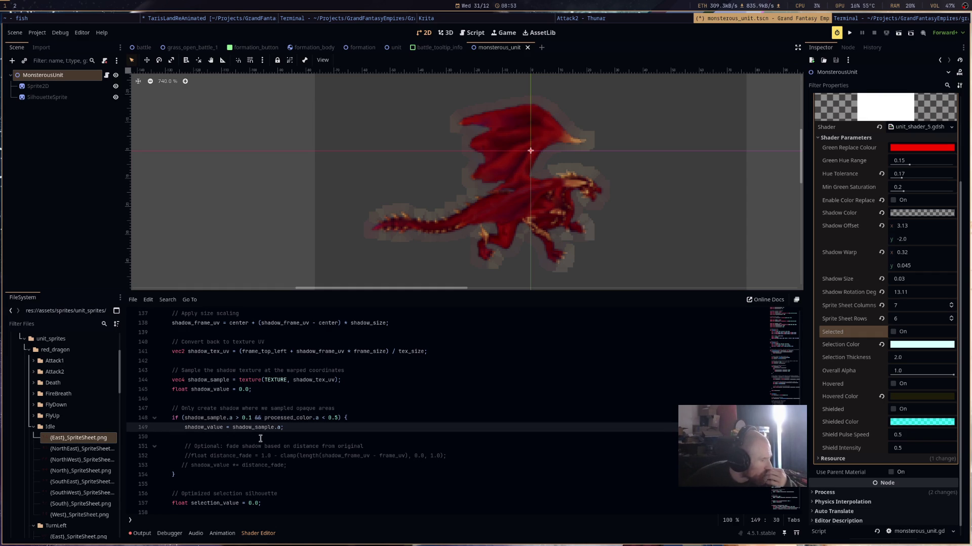
scroll(254, 435, down, 2)
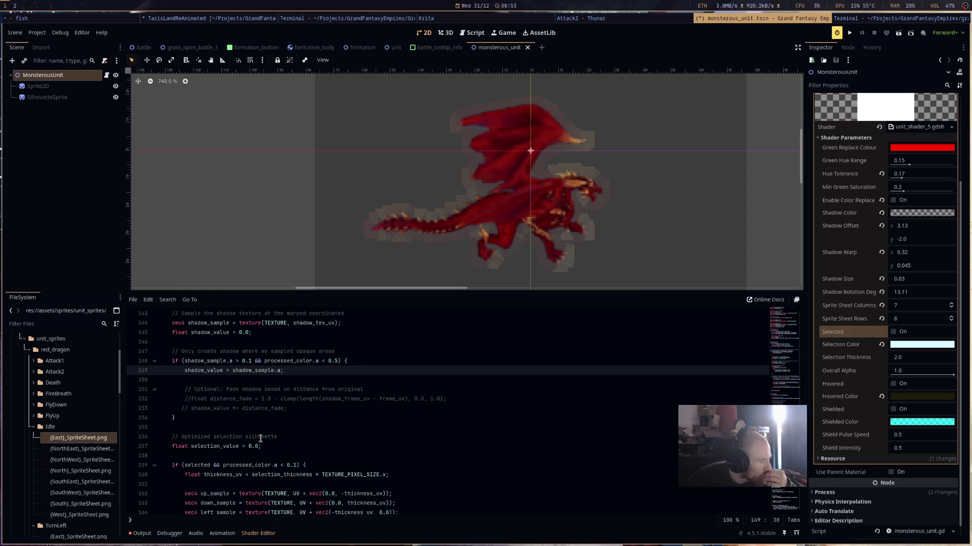
scroll(260, 438, down, 2)
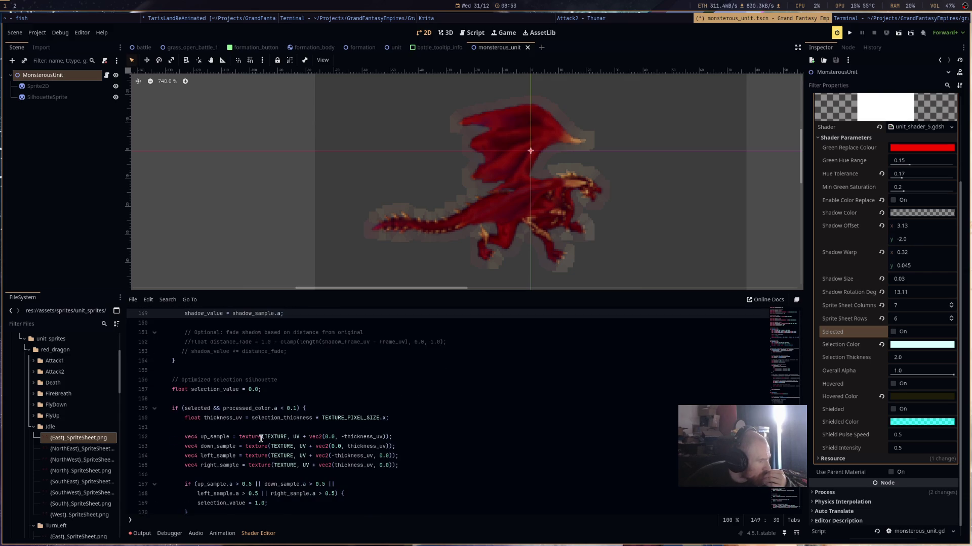
scroll(260, 438, up, 1)
scroll(260, 438, up, 1)
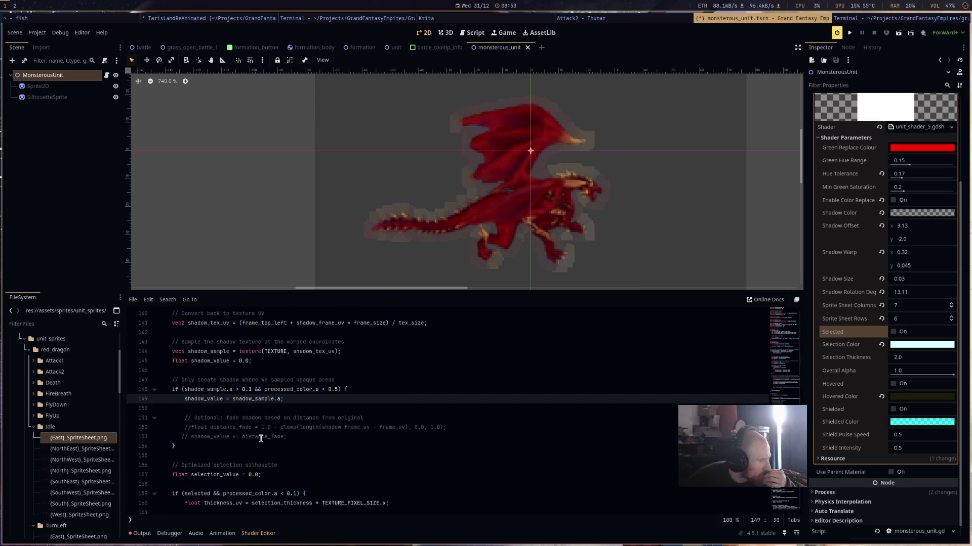
scroll(260, 438, up, 2)
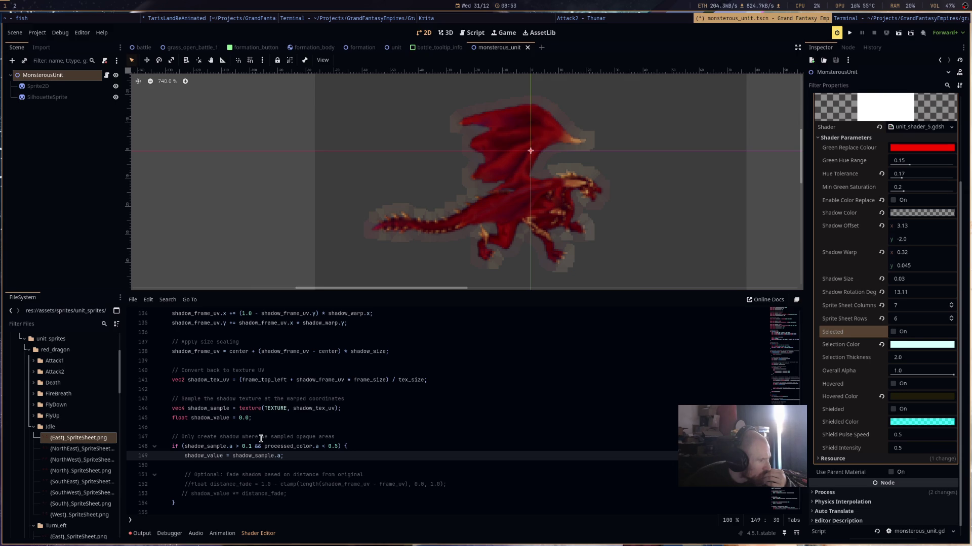
scroll(260, 437, up, 1)
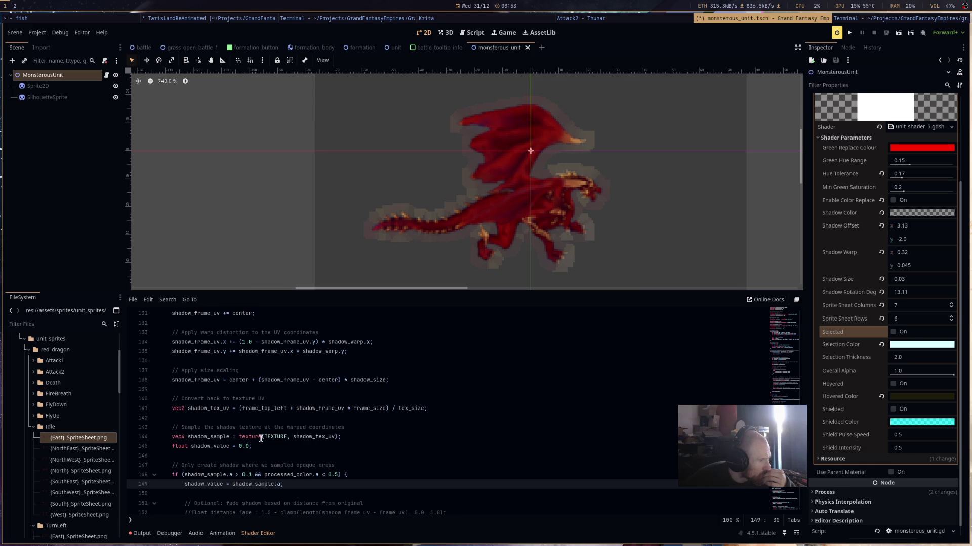
click(243, 342)
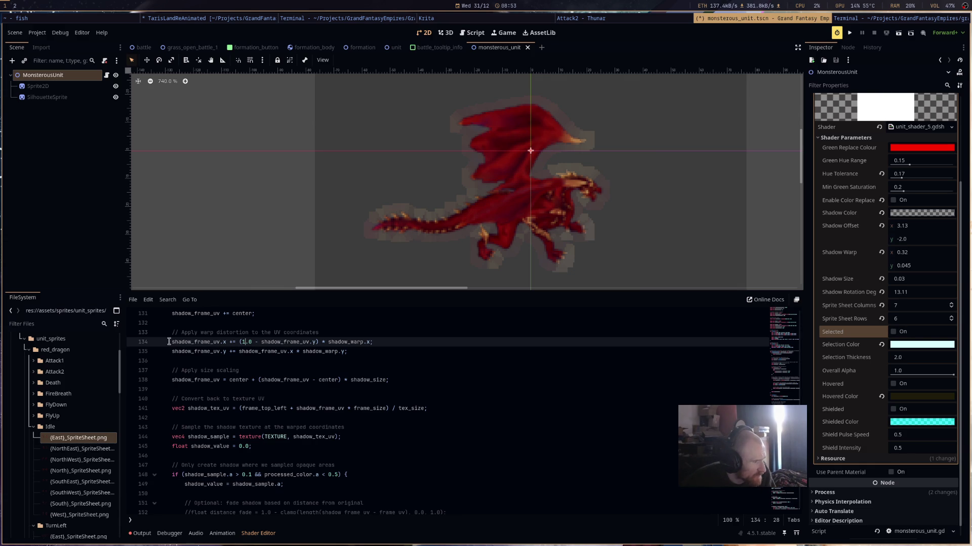
drag(406, 352, 167, 341)
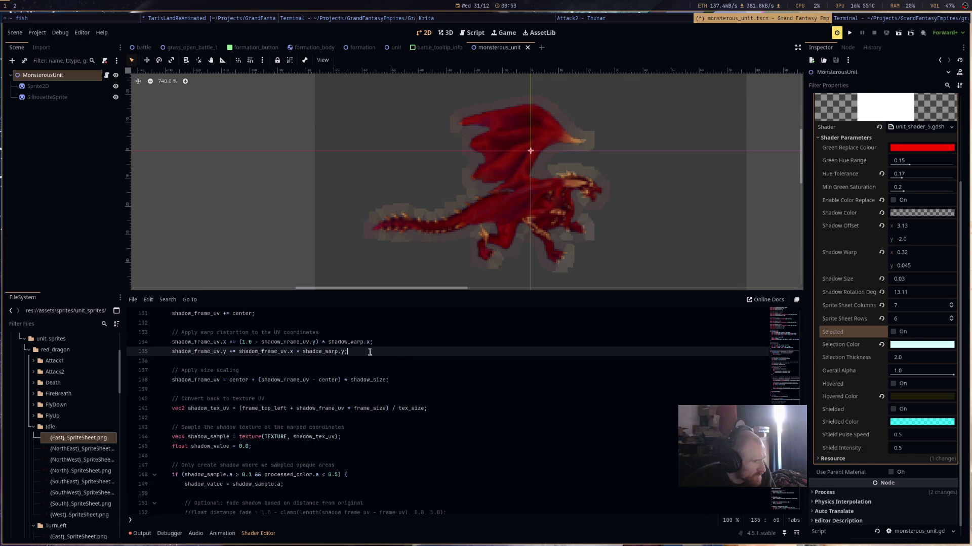
click(167, 342)
text(//)
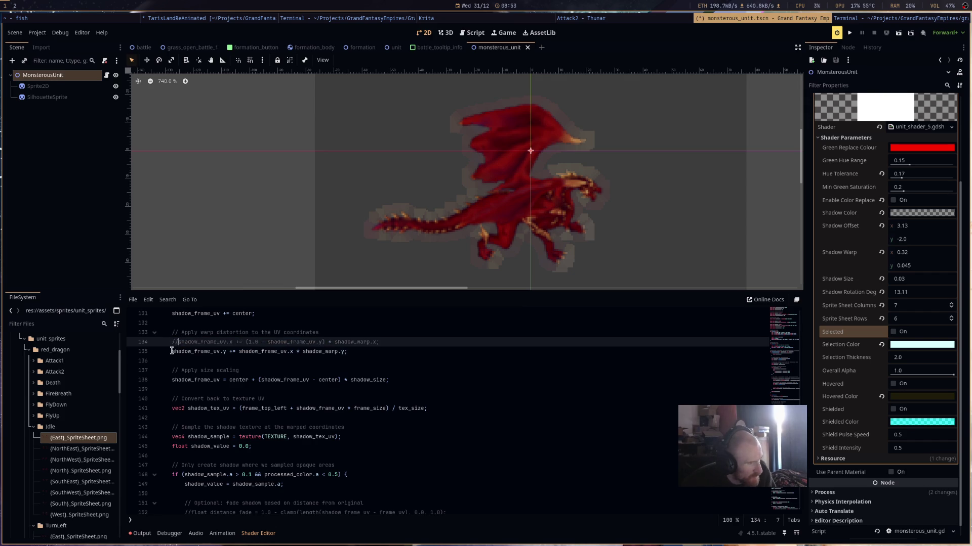
click(172, 350)
text(//)
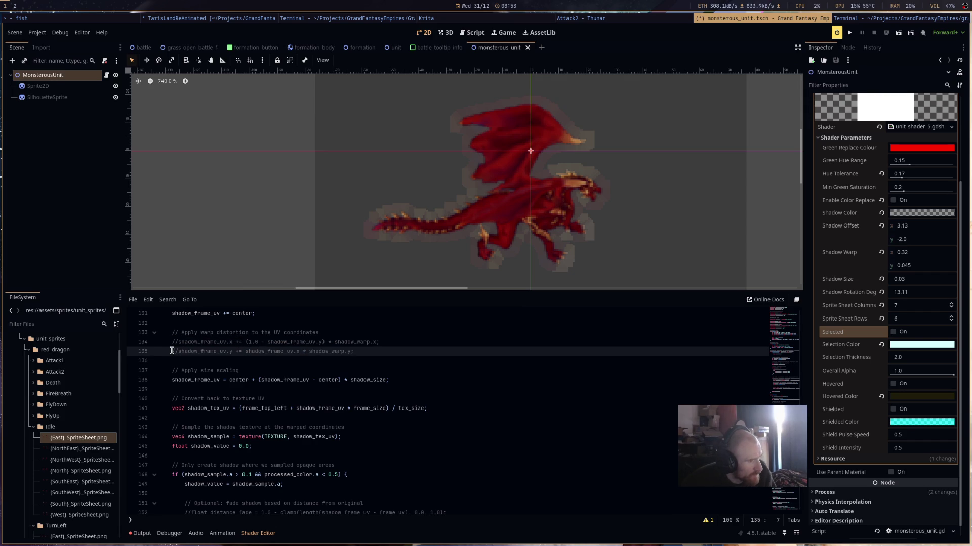
key(ctrl+z)
key(ctrl+z)
click(167, 380)
click(168, 381)
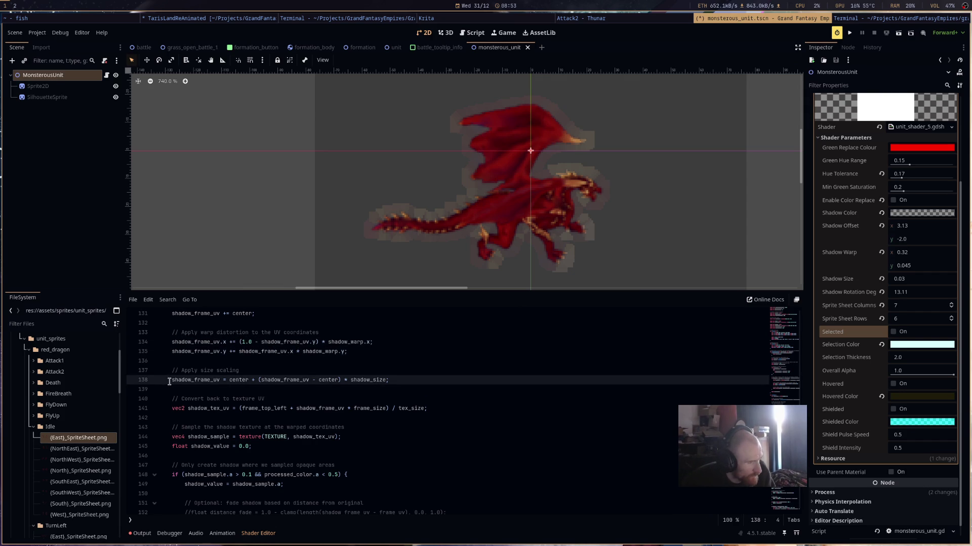
key(ctrl+k)
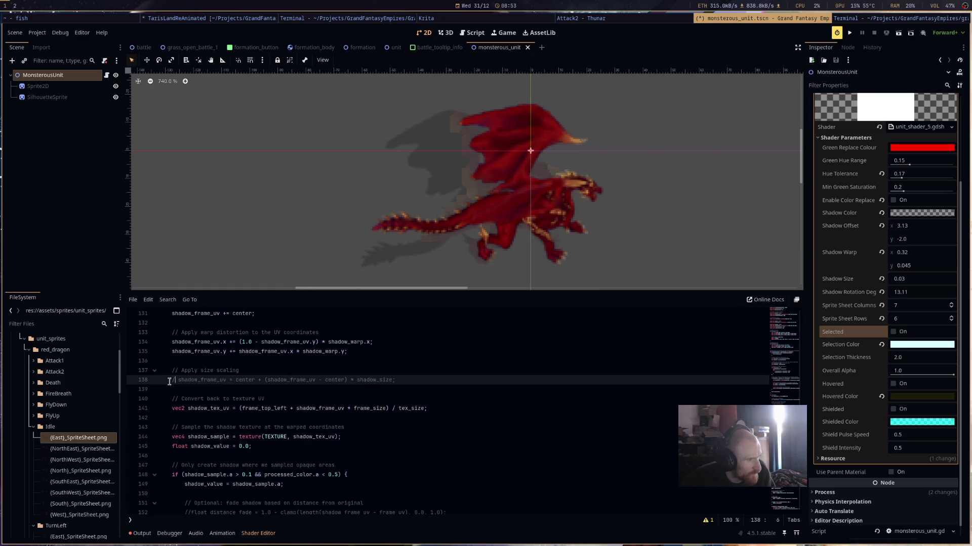
key(ctrl+k)
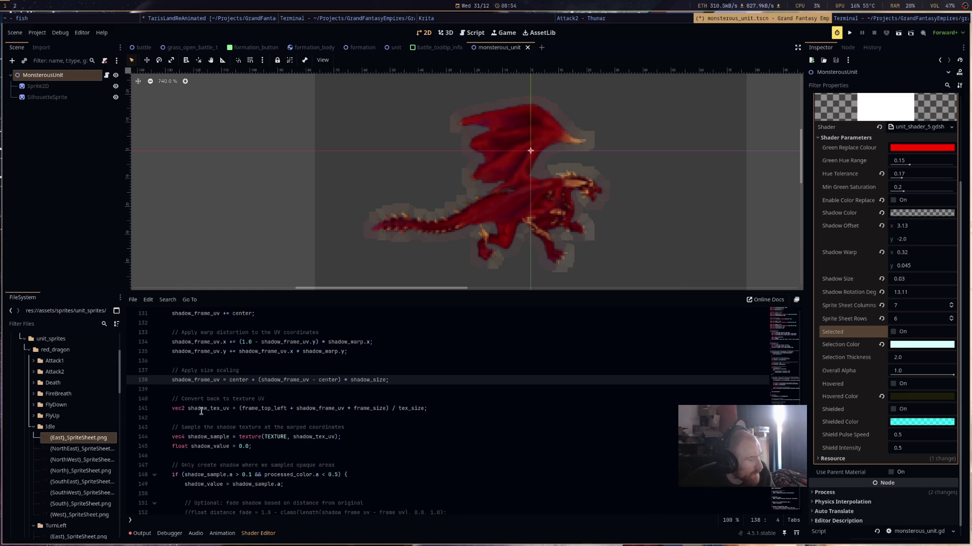
scroll(201, 411, up, 2)
scroll(202, 412, up, 2)
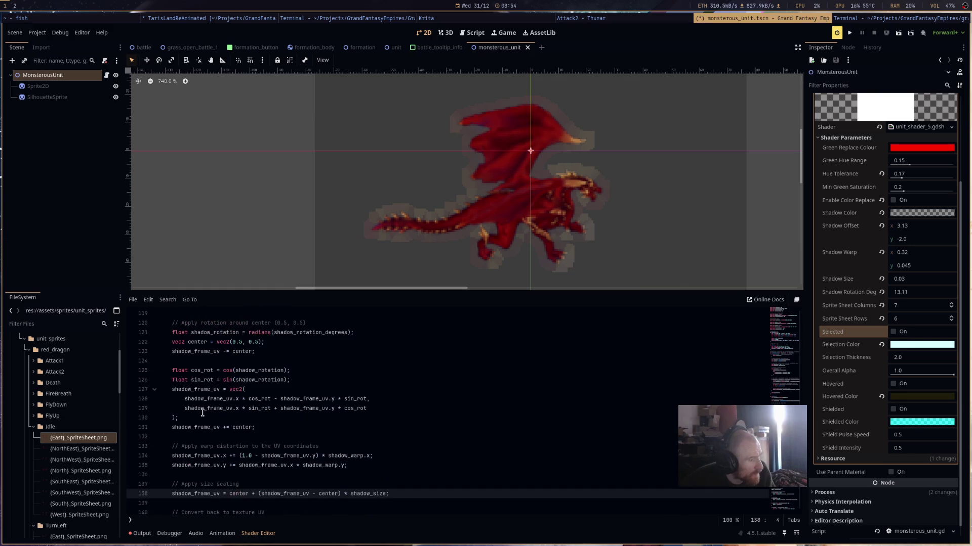
click(171, 430)
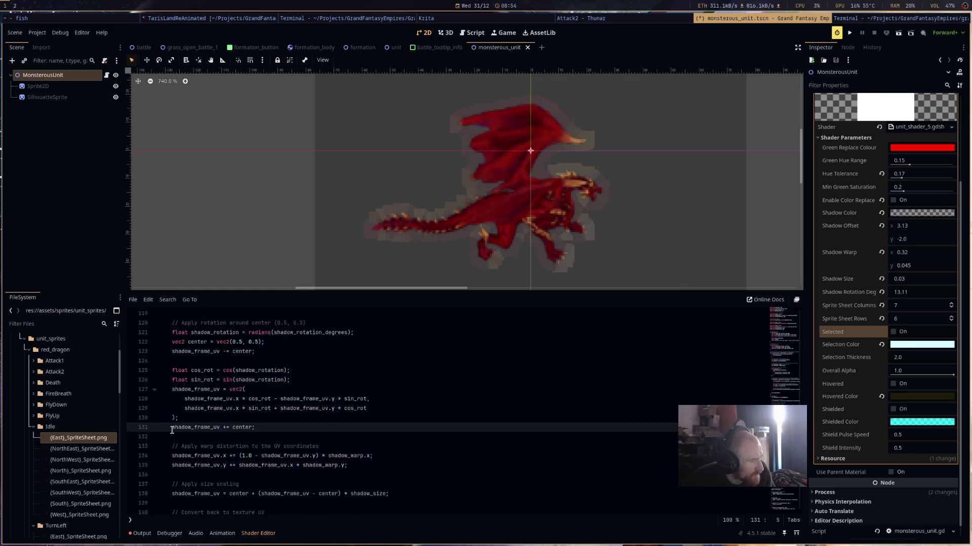
scroll(184, 433, up, 1)
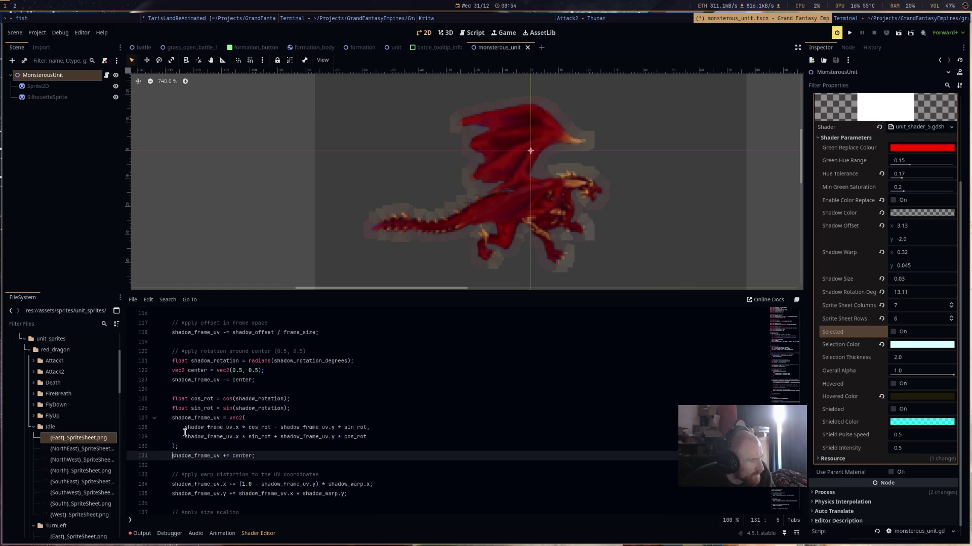
click(171, 360)
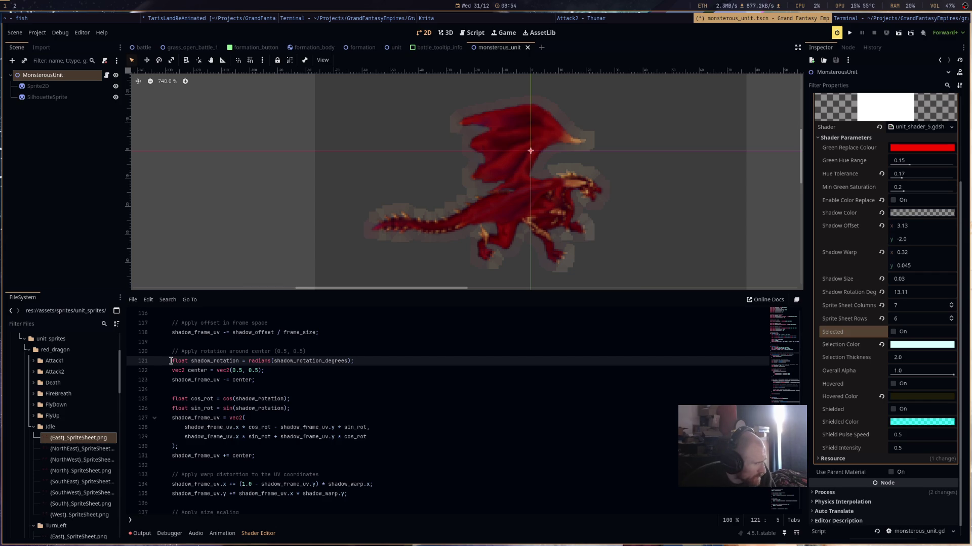
mouse_move(337, 427)
mouse_down()
mouse_move(367, 430)
mouse_move(333, 438)
mouse_up()
key(BackSpace)
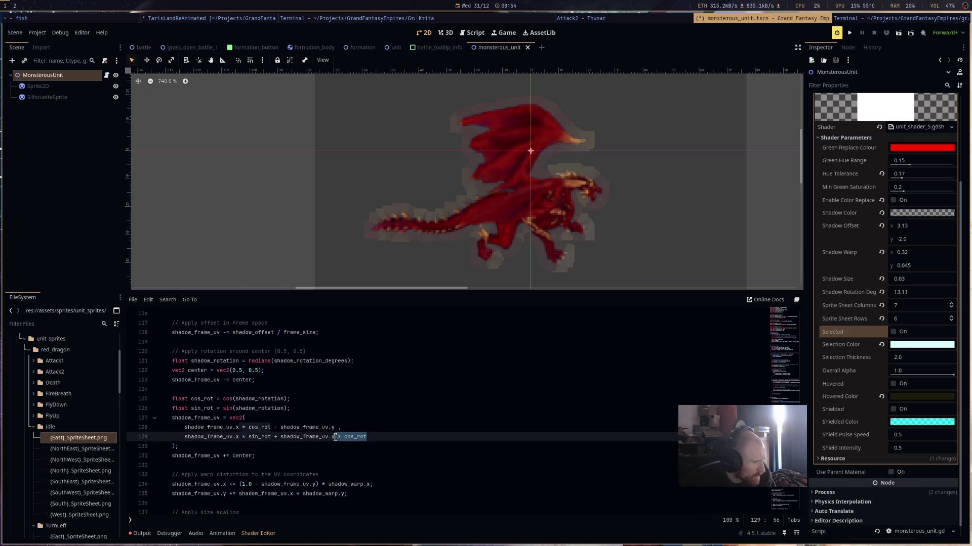
key(BackSpace)
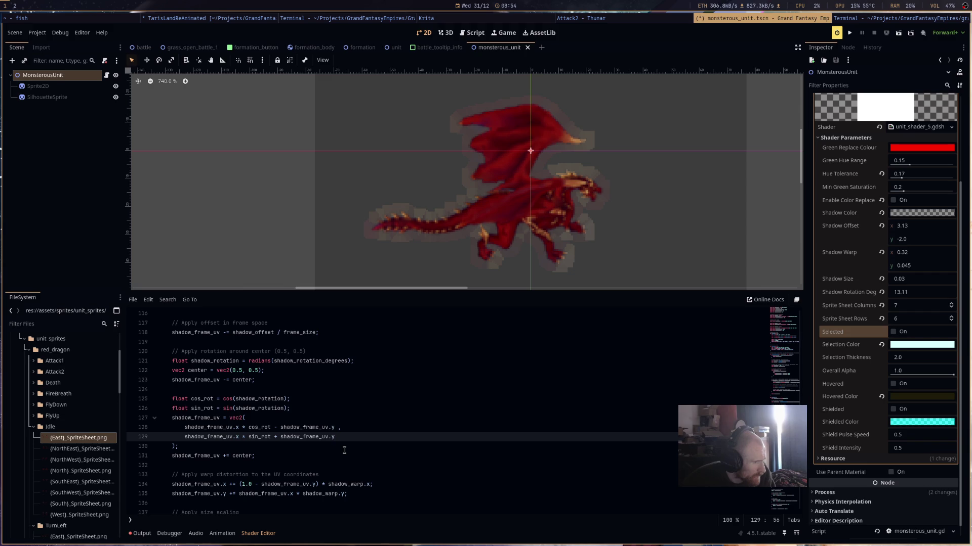
mouse_move(270, 429)
mouse_down()
mouse_move(242, 430)
mouse_move(278, 437)
mouse_up()
key(BackSpace)
key(BackSpace)
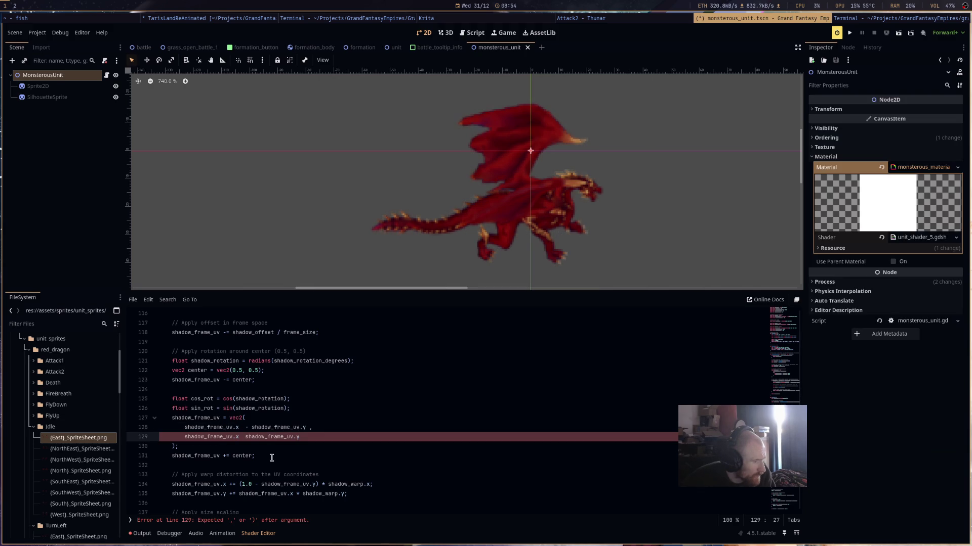
key(ctrl+space)
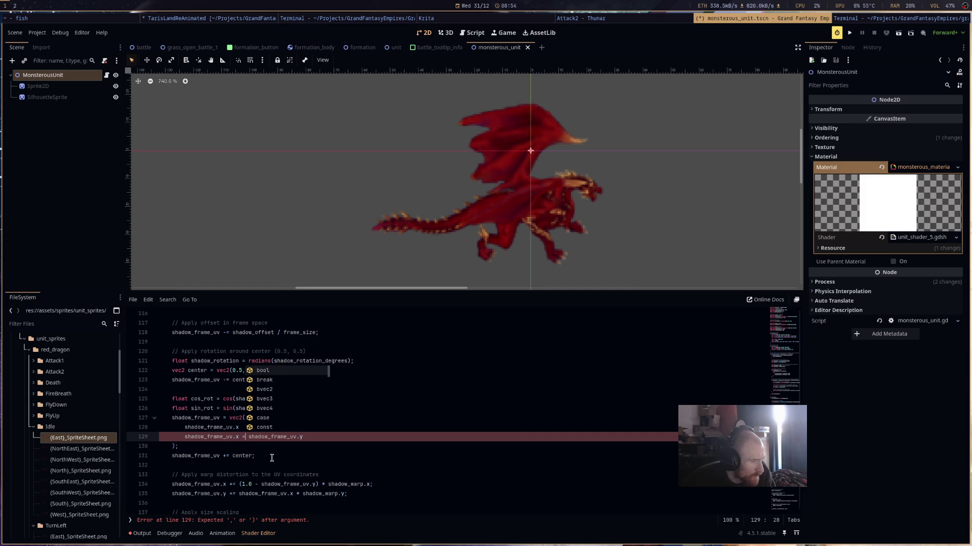
text(+)
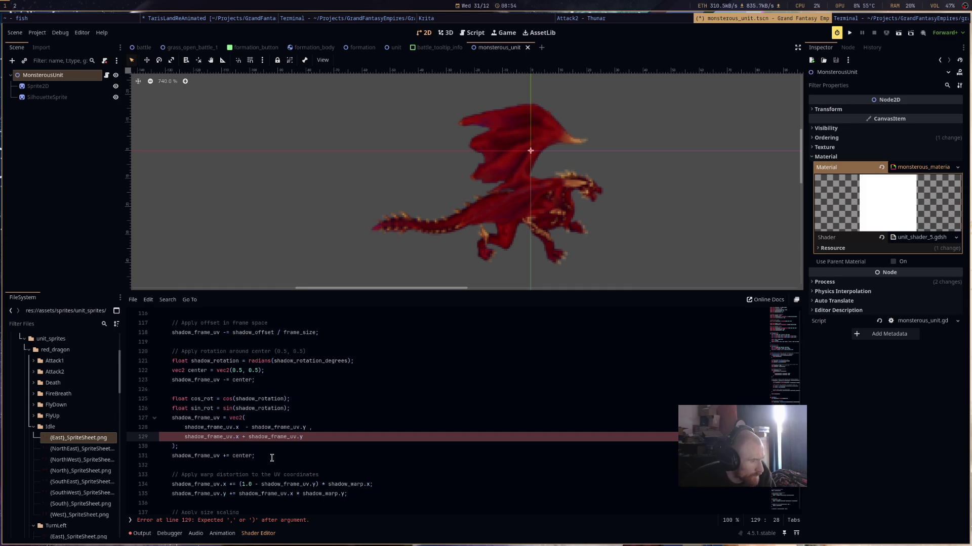
key(BackSpace)
key(ctrl+z)
key(ctrl+z)
key(ctrl+z)
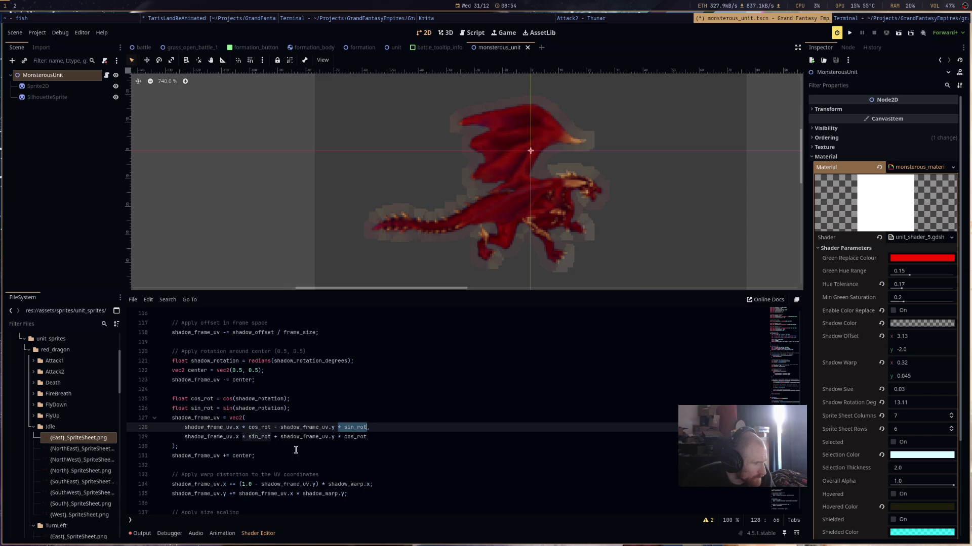
scroll(220, 388, up, 3)
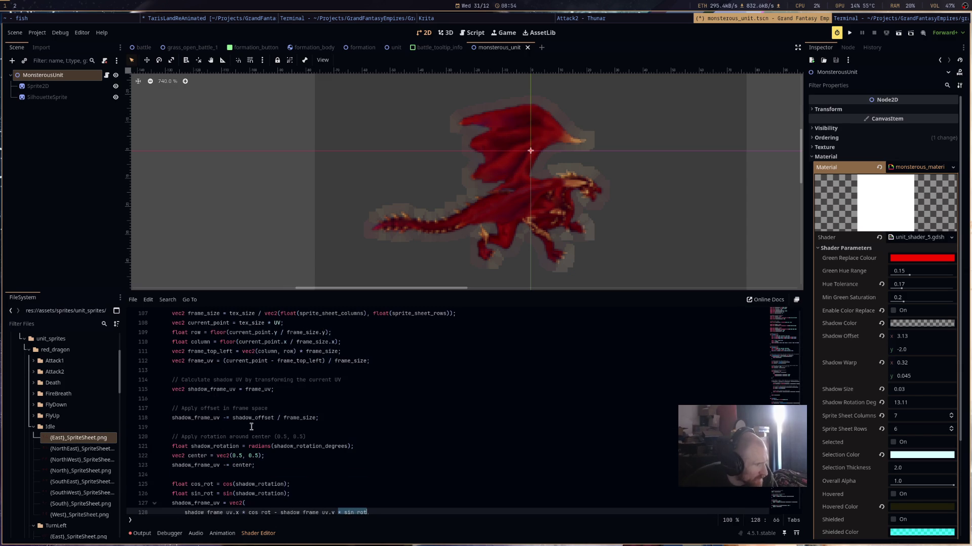
scroll(228, 430, up, 1)
scroll(205, 435, up, 1)
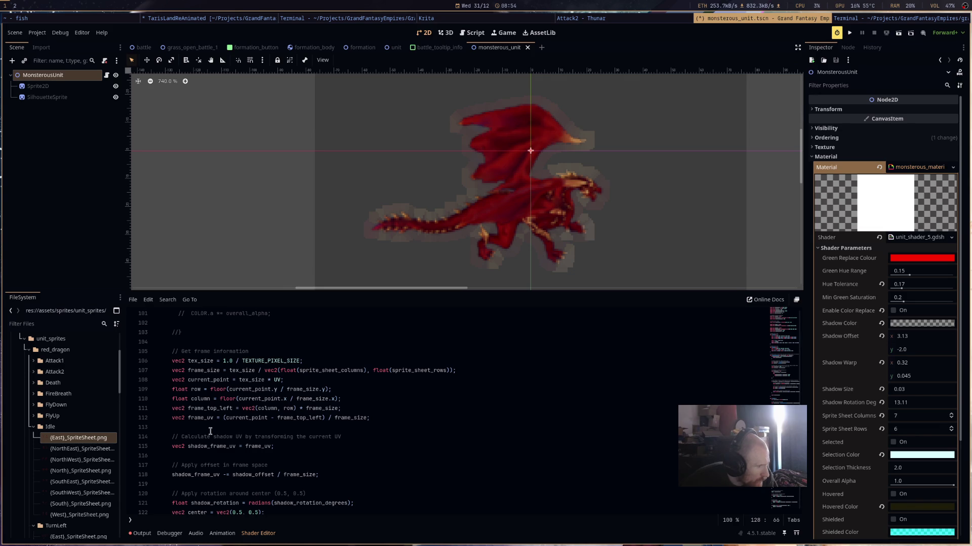
scroll(210, 431, up, 2)
scroll(210, 431, up, 1)
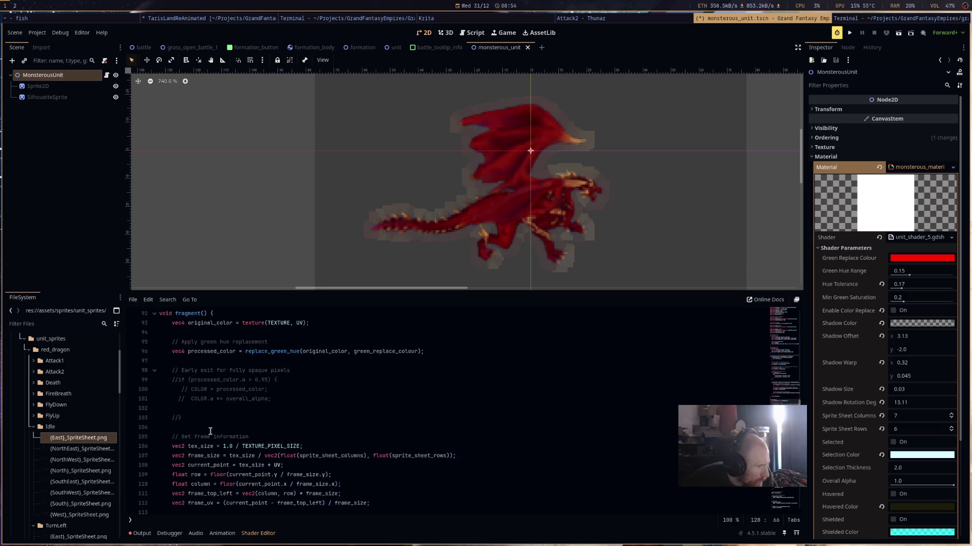
drag(230, 419, 151, 371)
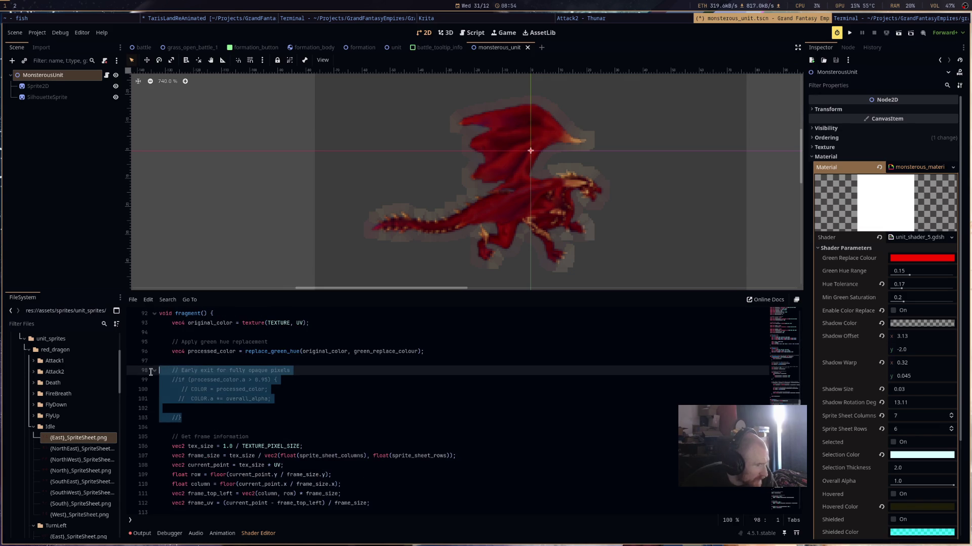
click(234, 414)
click(235, 404)
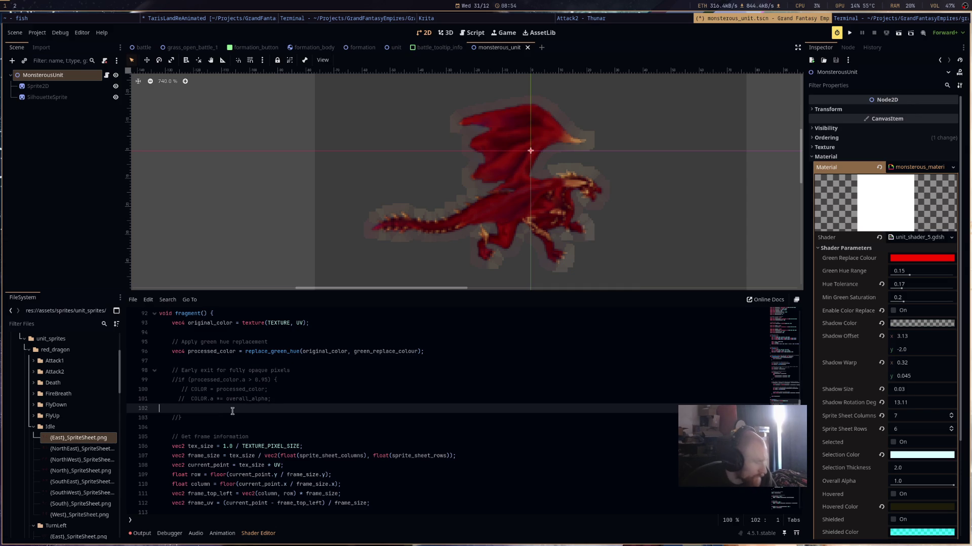
key(ctrl+z)
scroll(258, 420, up, 5)
scroll(258, 420, up, 6)
scroll(236, 423, up, 6)
scroll(236, 422, down, 4)
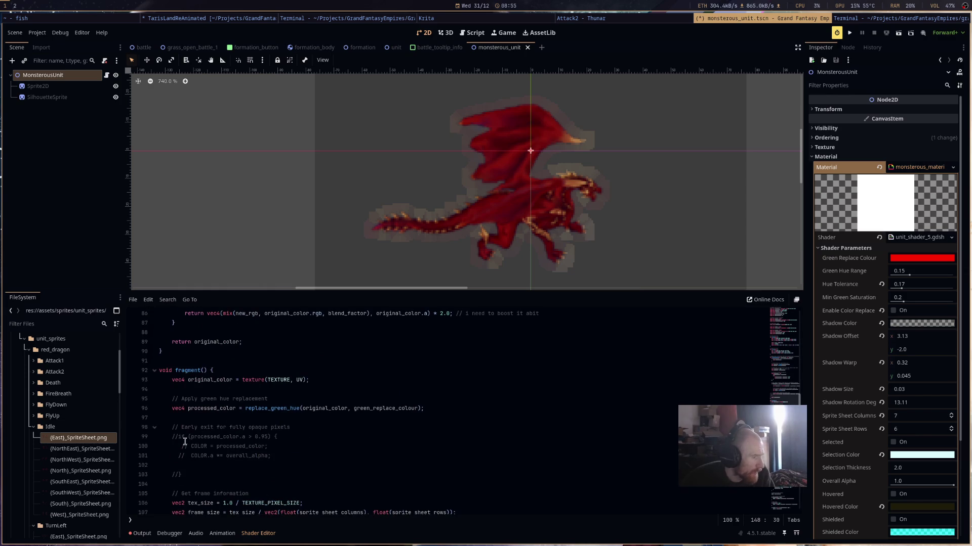
Step: Uncomment the opaque-pixel early-exit block and open an else branch after it
click(180, 438)
key(BackSpace)
key(BackSpace)
key(BackSpace)
click(188, 447)
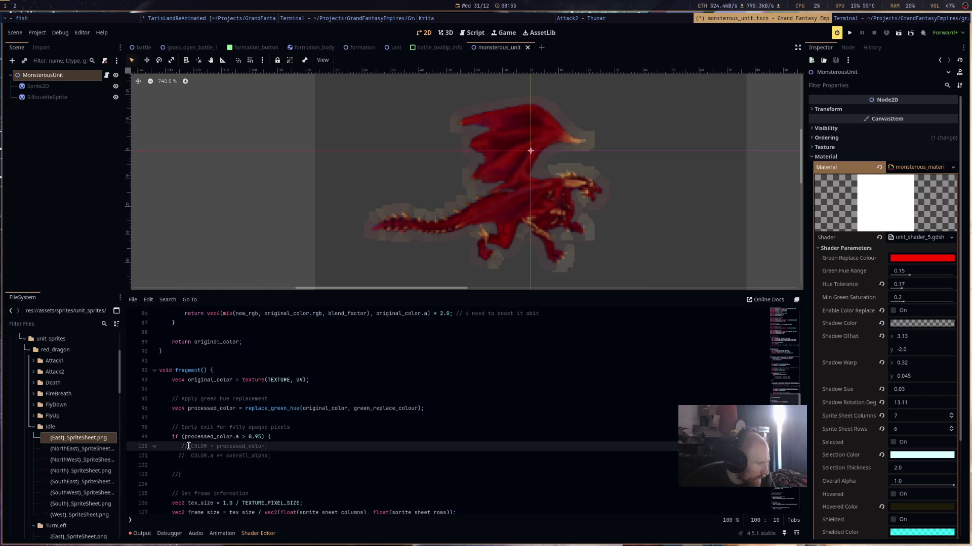
key(BackSpace)
key(BackSpace)
key(BackSpace)
click(191, 457)
key(BackSpace)
key(BackSpace)
key(BackSpace)
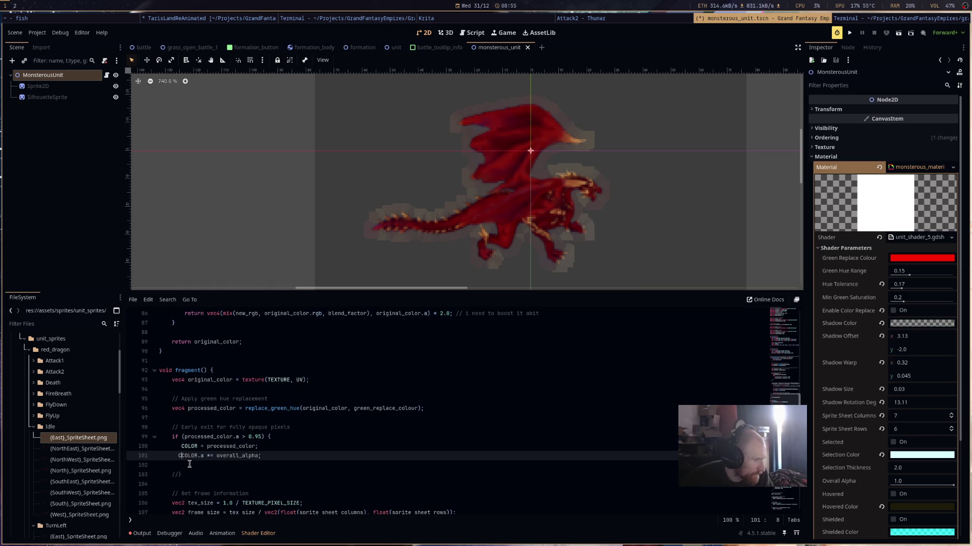
text(C)
key(BackSpace)
click(185, 475)
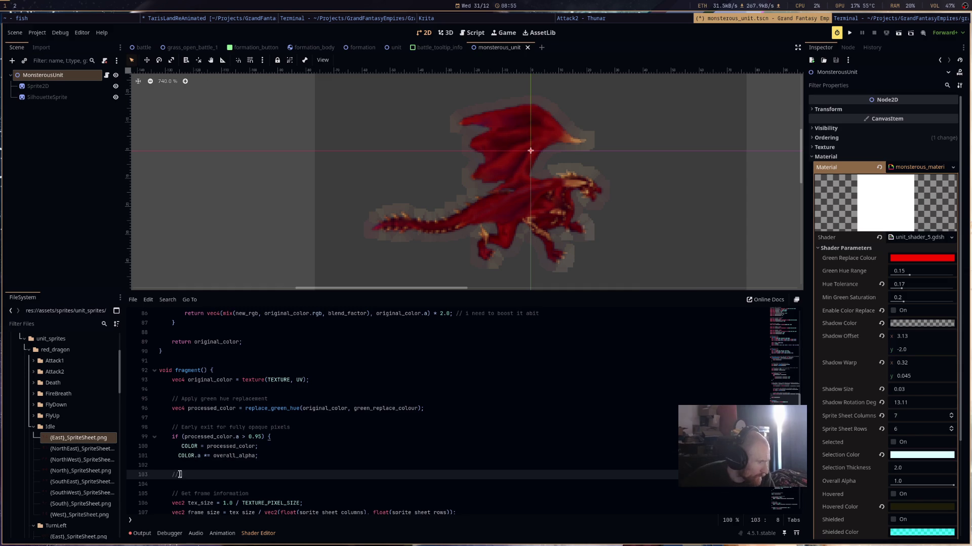
key(BackSpace)
key(BackSpace)
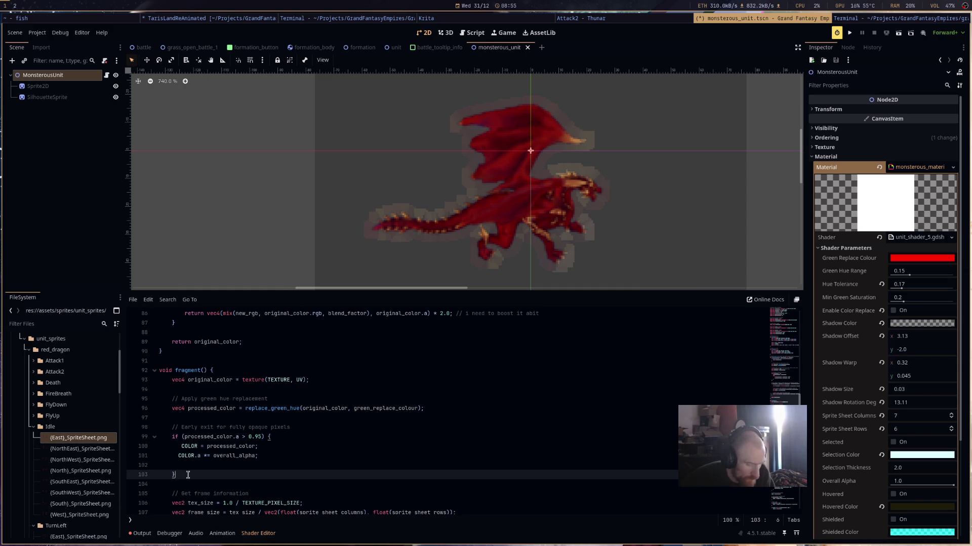
text(})
key(Return)
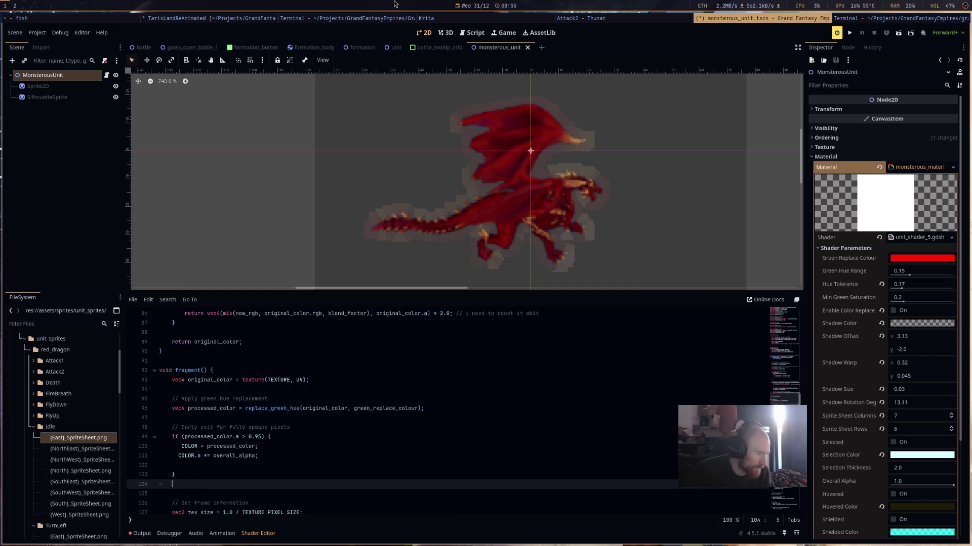
text(e;se)
text(lse {)
key(Return)
key(Return)
key(Return)
key(Return)
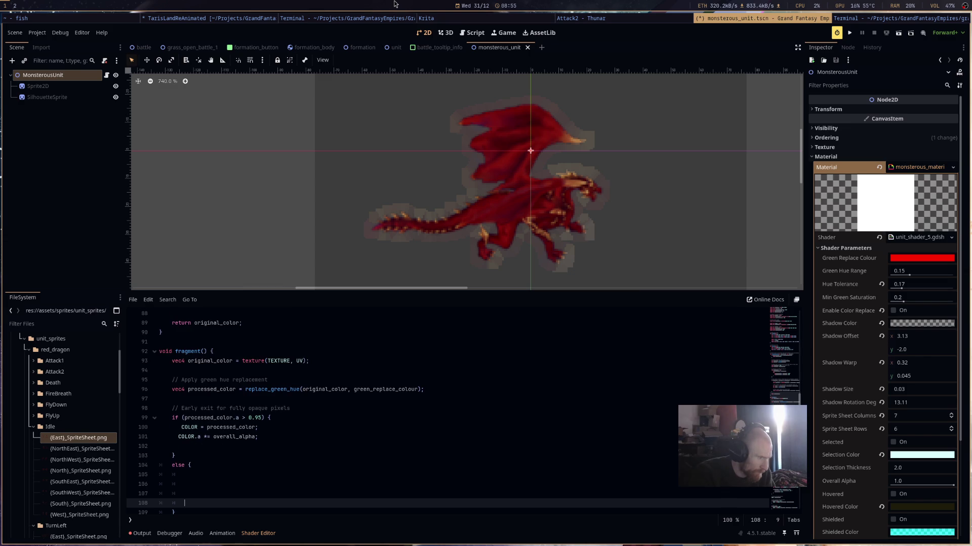
scroll(355, 414, down, 5)
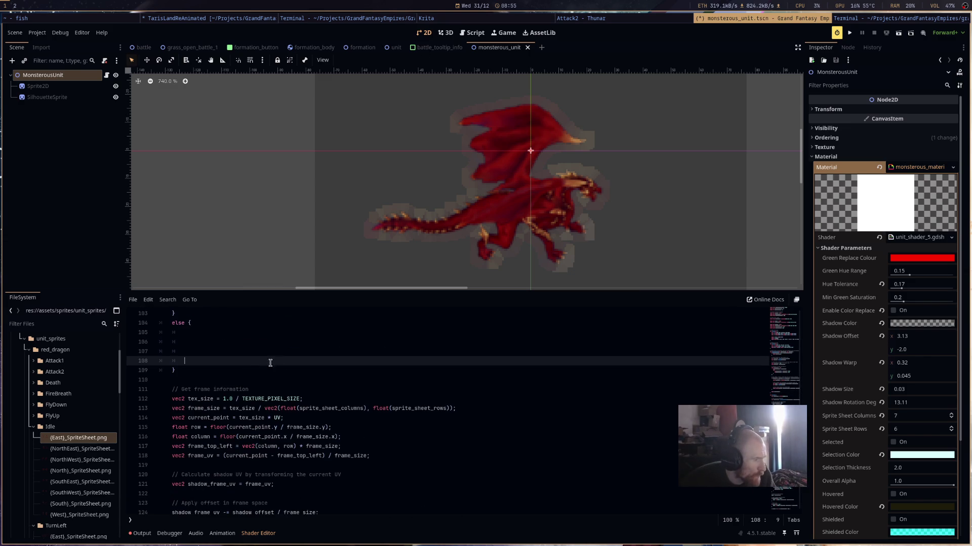
drag(277, 380, 443, 484)
scroll(443, 455, down, 3)
scroll(444, 455, down, 5)
scroll(443, 455, down, 5)
scroll(444, 455, down, 5)
scroll(444, 456, down, 4)
scroll(445, 456, down, 3)
scroll(444, 456, down, 2)
scroll(443, 457, down, 2)
Step: Replace the old shadow code with the pasted fragment and insert the shadow code inside the else block
drag(444, 466, 445, 491)
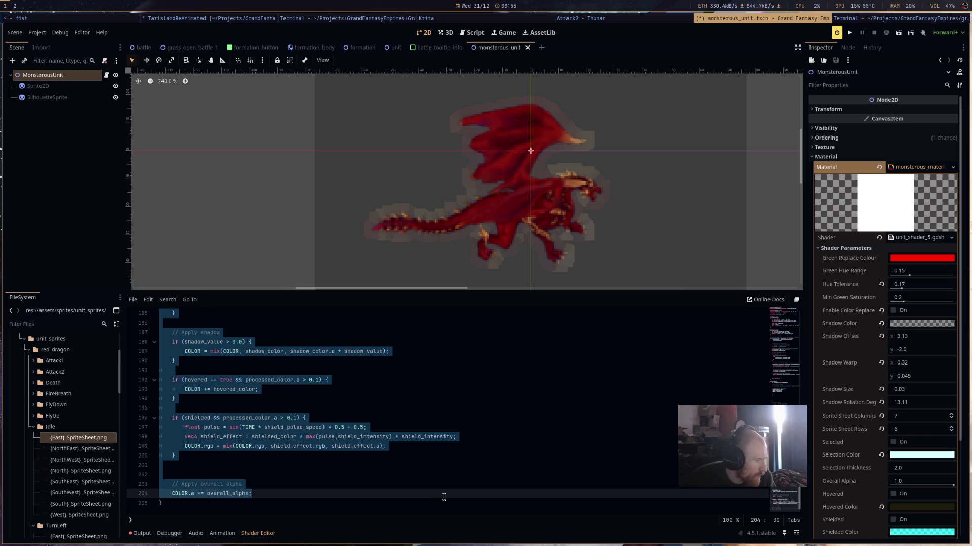
key(Delete)
key(ctrl+v)
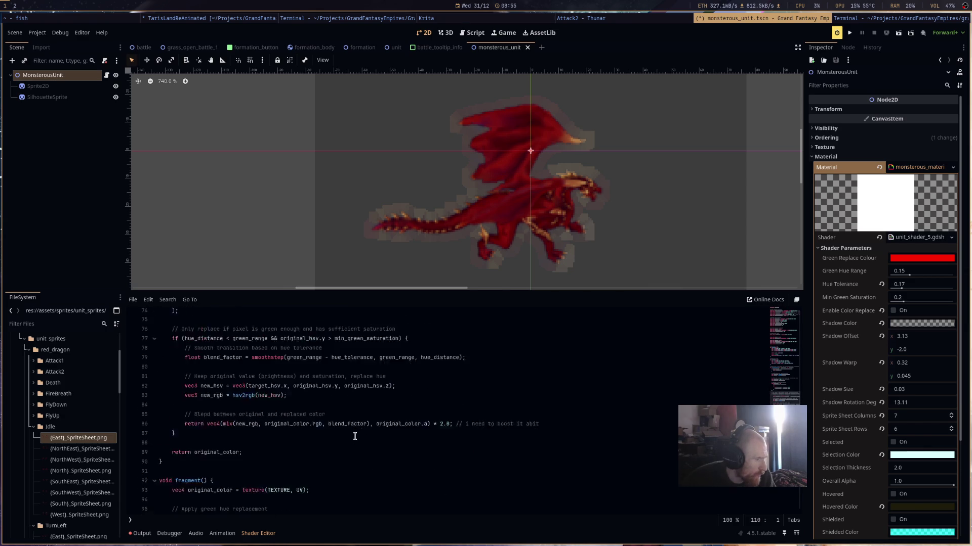
scroll(354, 435, down, 1)
scroll(354, 434, down, 2)
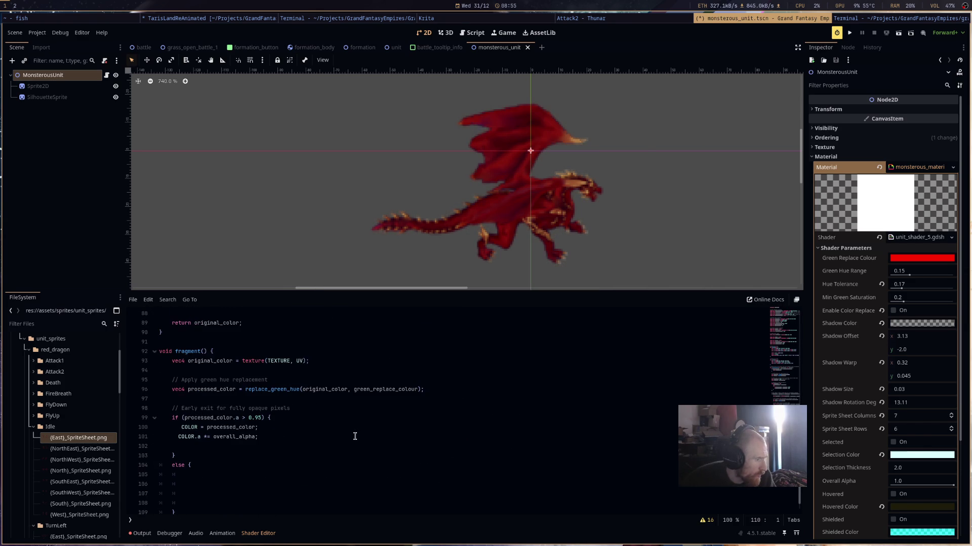
scroll(343, 430, down, 1)
click(204, 455)
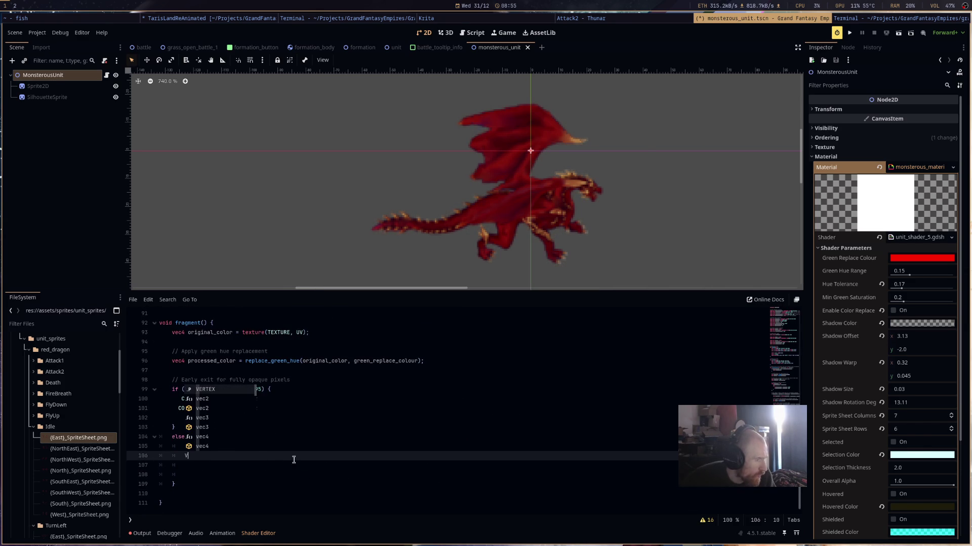
key(ctrl+v)
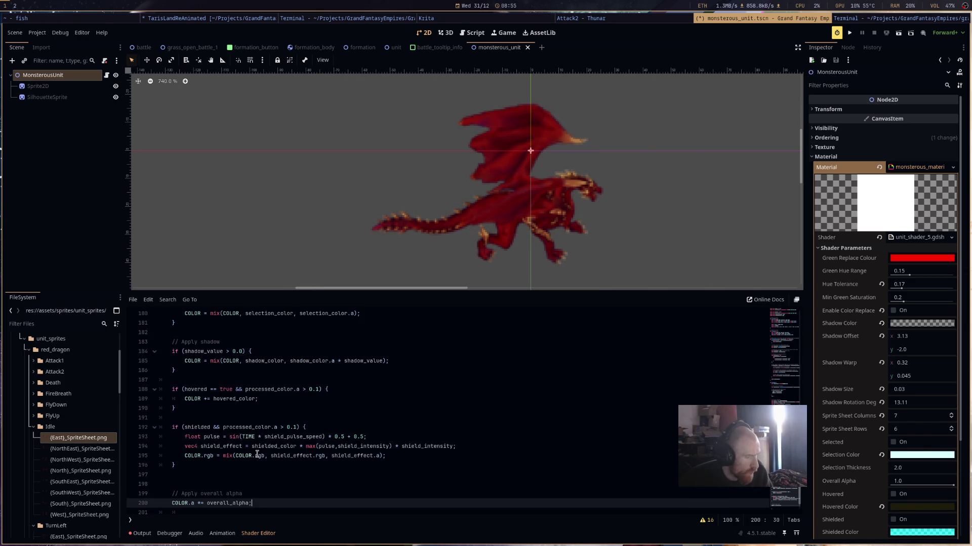
scroll(257, 454, up, 4)
scroll(258, 454, up, 6)
scroll(258, 454, up, 7)
scroll(258, 454, up, 3)
scroll(254, 450, up, 3)
scroll(247, 442, up, 2)
scroll(237, 433, up, 2)
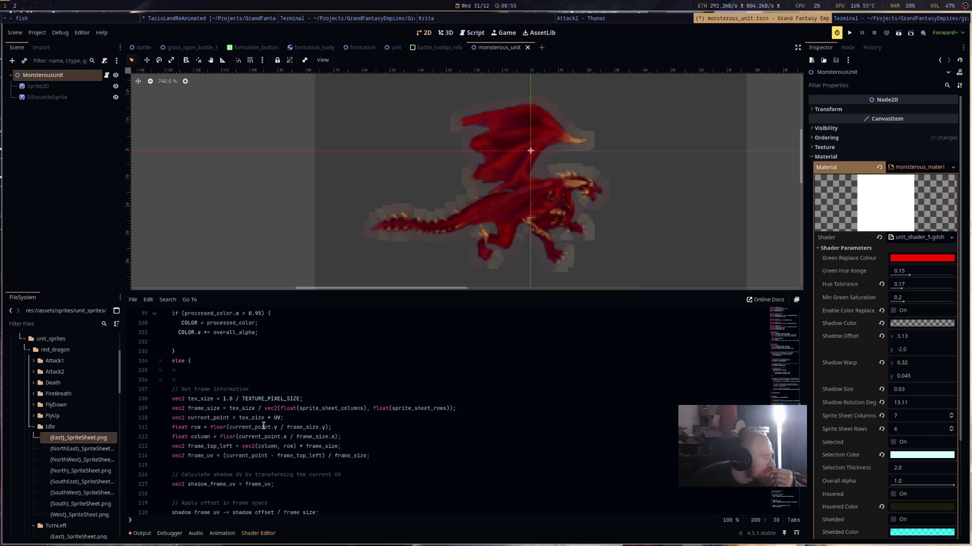
scroll(264, 427, up, 3)
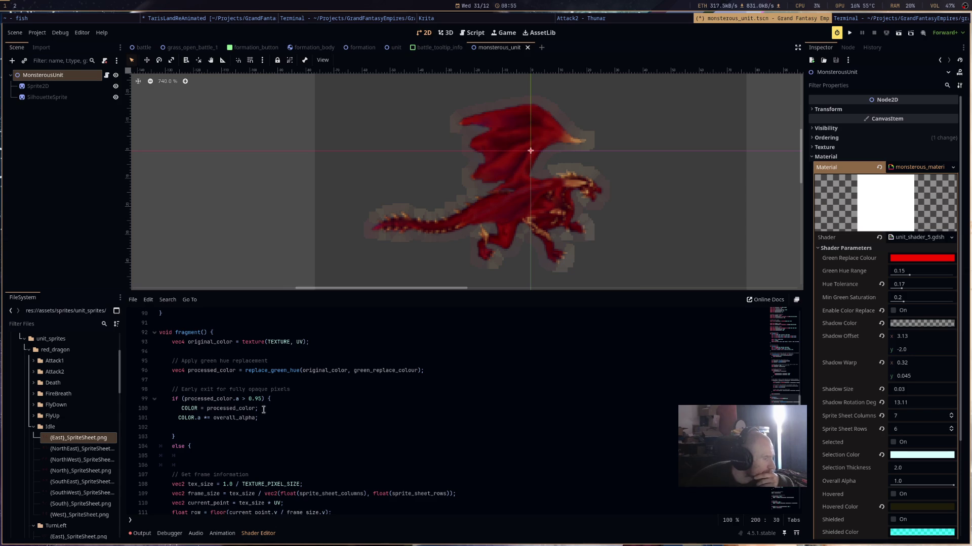
Step: Lower the early-exit opacity threshold on line 99 from 0.95 to 0.05
click(260, 399)
key(Delete)
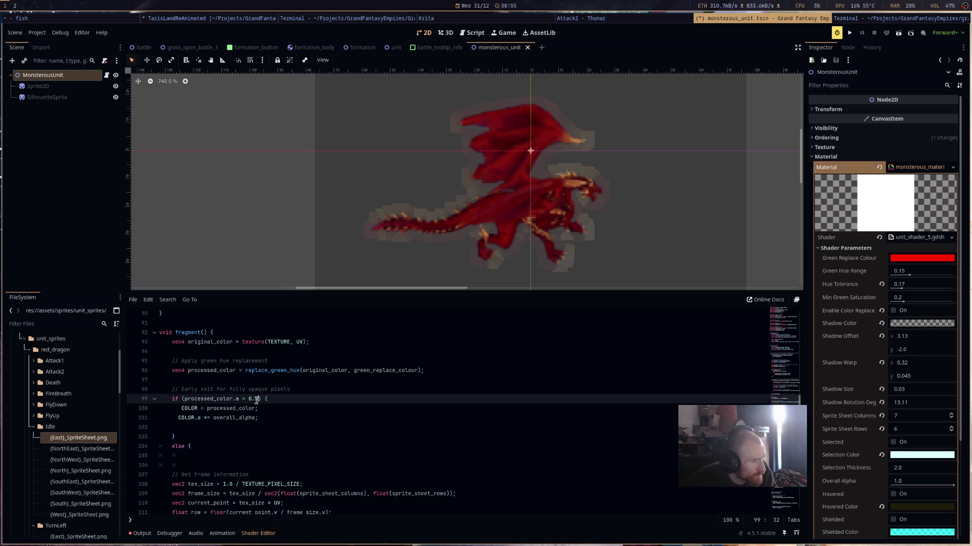
text(1)
key(BackSpace)
text(0)
text(.)
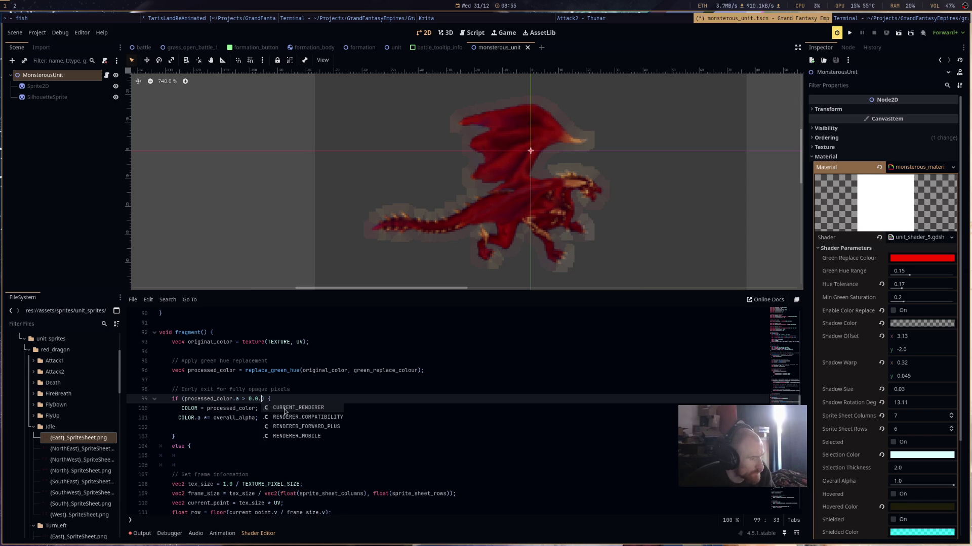
key(Escape)
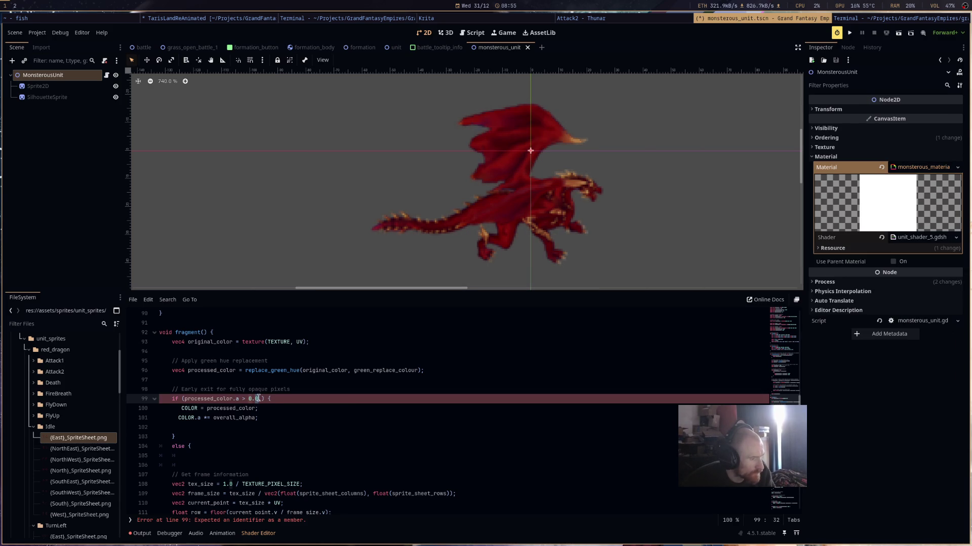
text(1)
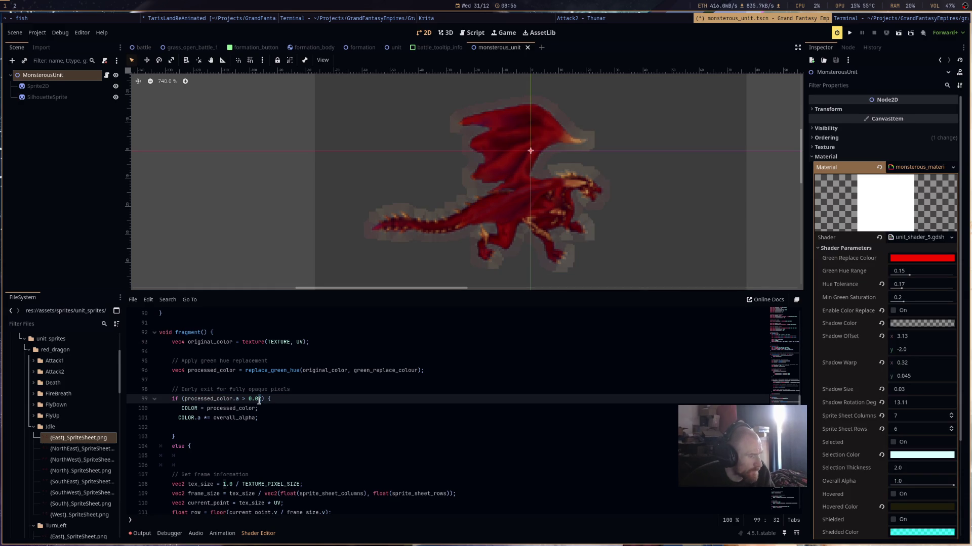
text(5)
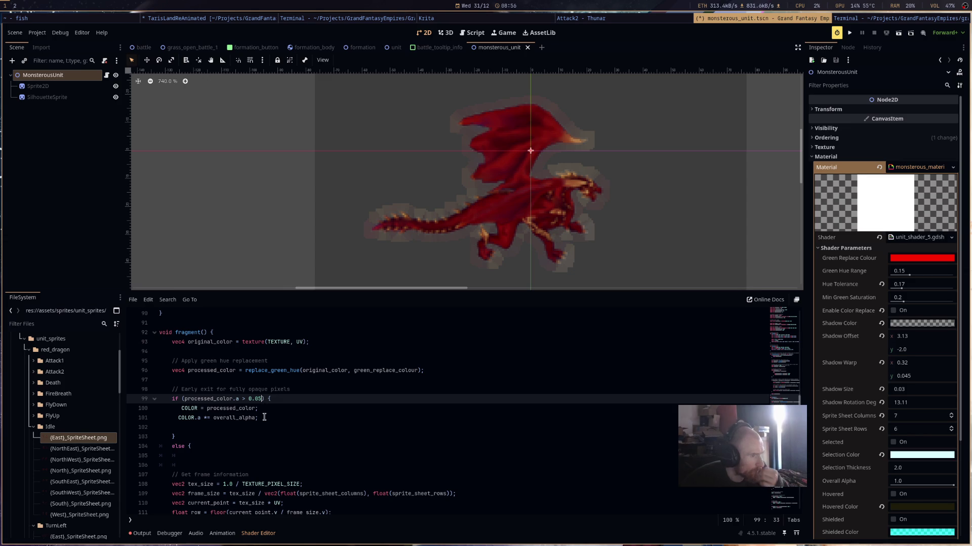
scroll(264, 419, down, 1)
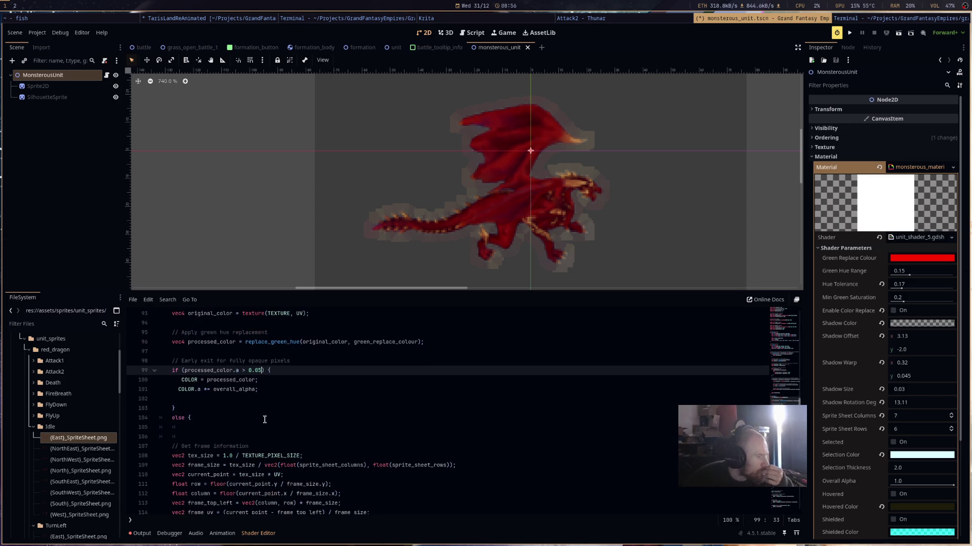
scroll(264, 419, up, 2)
scroll(265, 420, up, 3)
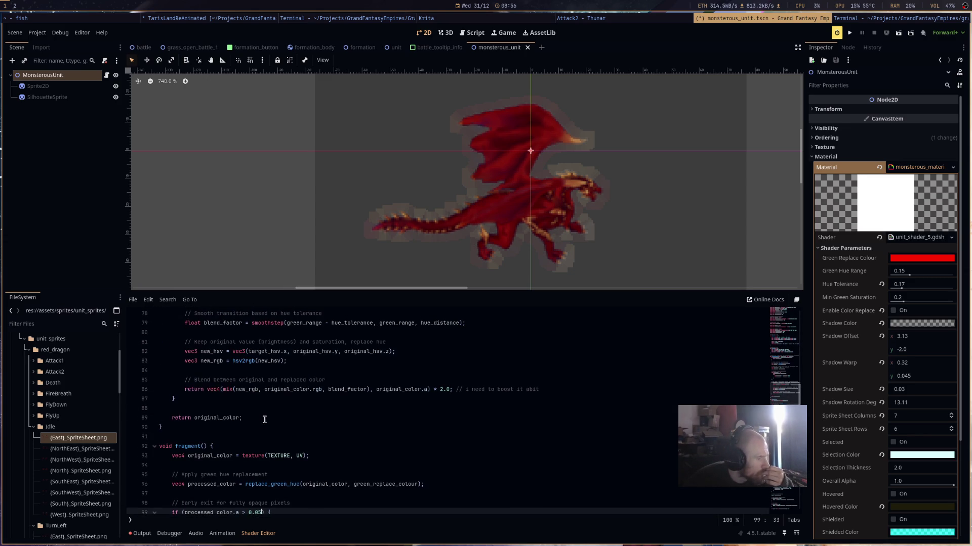
scroll(264, 419, up, 1)
scroll(264, 419, up, 1)
scroll(264, 420, up, 4)
scroll(264, 419, up, 2)
scroll(264, 419, up, 1)
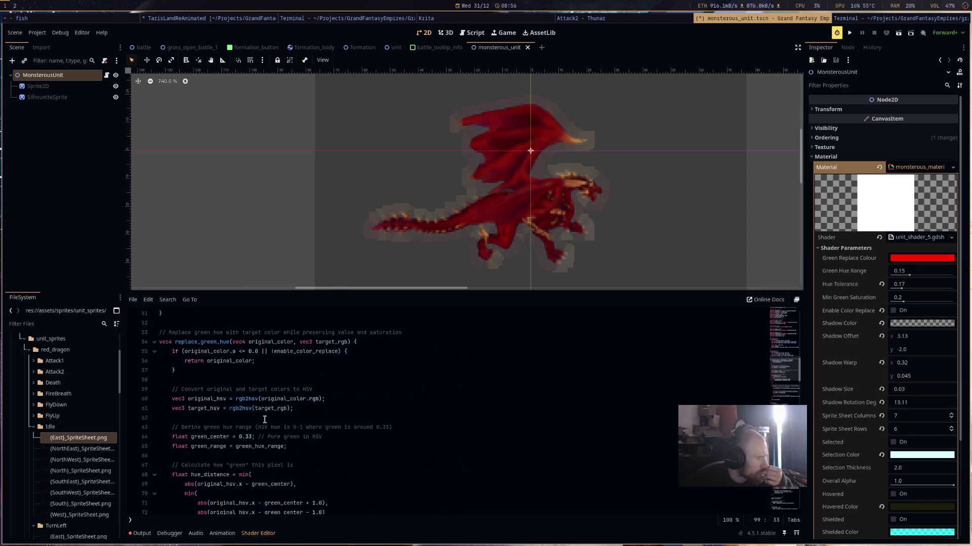
scroll(265, 419, up, 4)
scroll(264, 419, up, 2)
scroll(264, 419, up, 4)
scroll(265, 419, down, 4)
scroll(264, 419, down, 4)
scroll(264, 420, down, 4)
scroll(264, 419, down, 4)
scroll(264, 419, down, 4)
scroll(265, 419, down, 1)
scroll(264, 419, down, 1)
scroll(264, 420, down, 1)
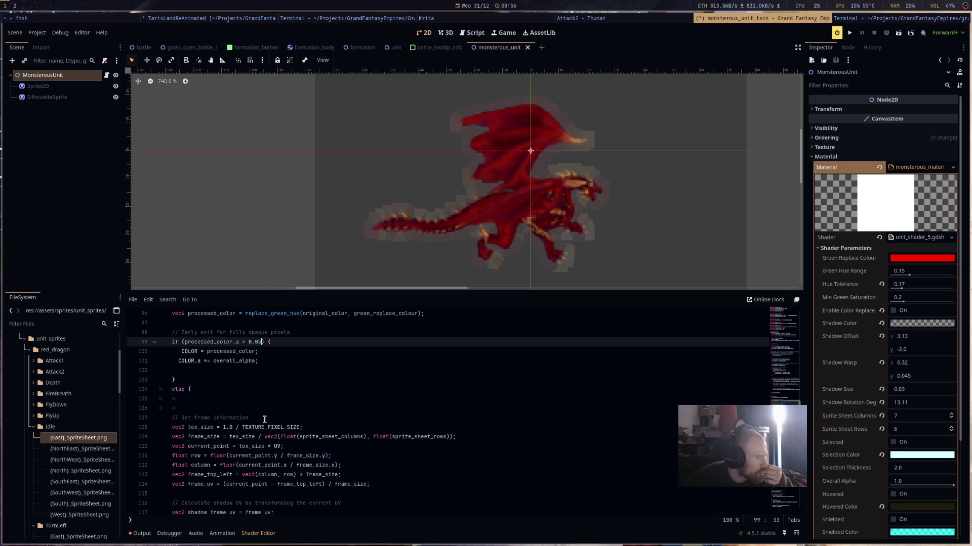
scroll(265, 420, down, 3)
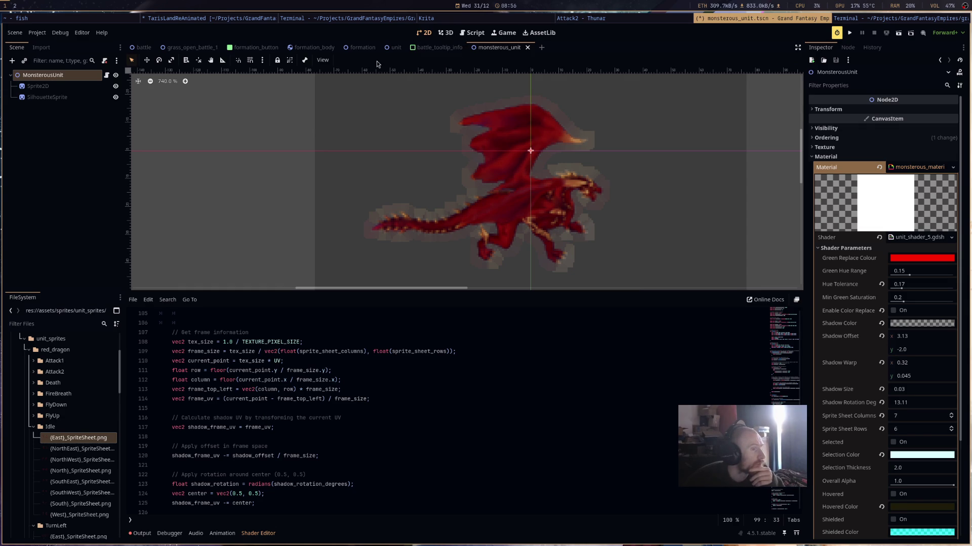
click(392, 48)
scroll(600, 254, up, 2)
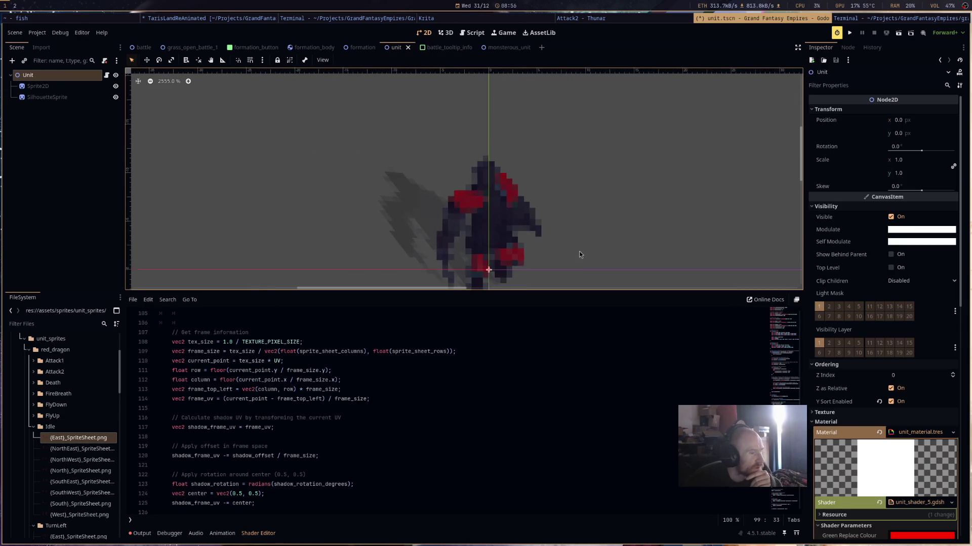
scroll(562, 251, up, 2)
scroll(502, 238, up, 1)
scroll(479, 223, up, 2)
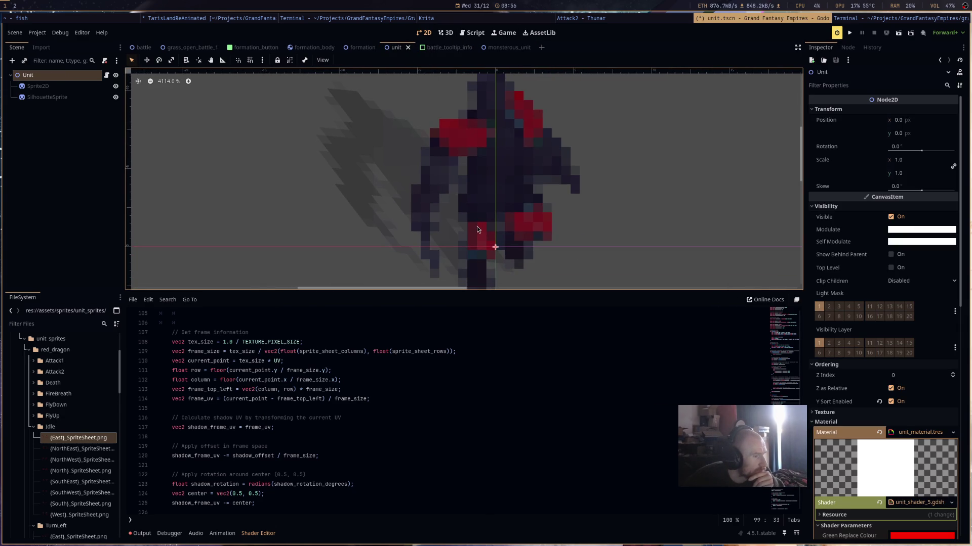
scroll(450, 239, down, 1)
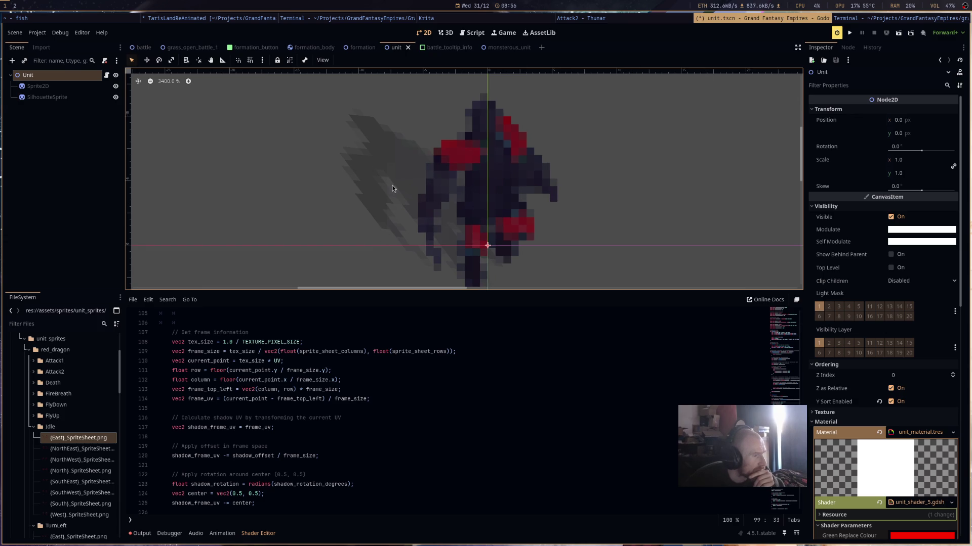
scroll(710, 211, down, 2)
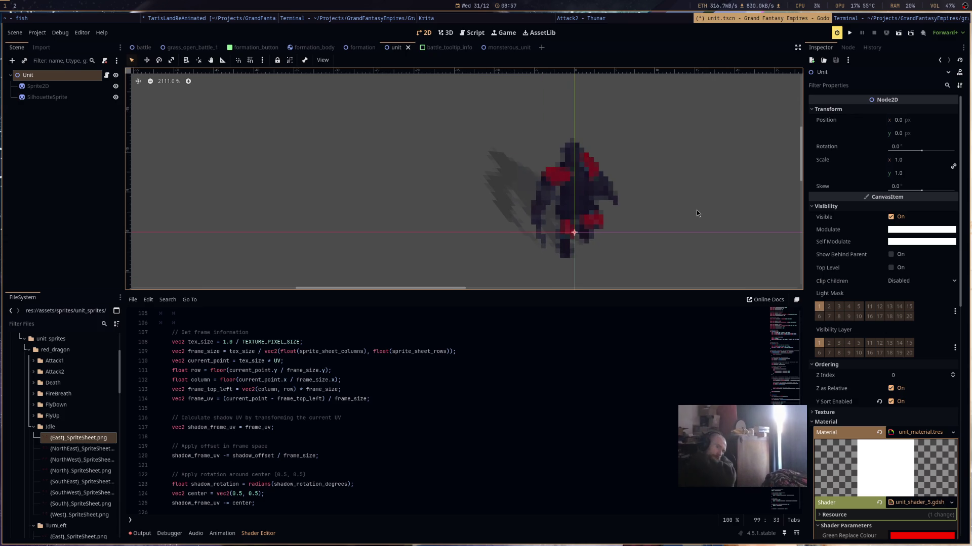
scroll(339, 422, down, 3)
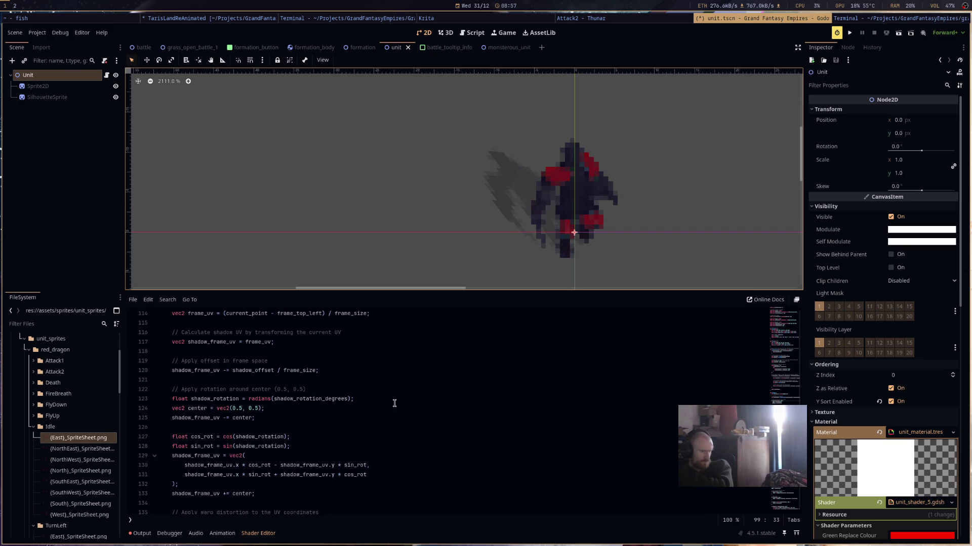
scroll(394, 403, down, 4)
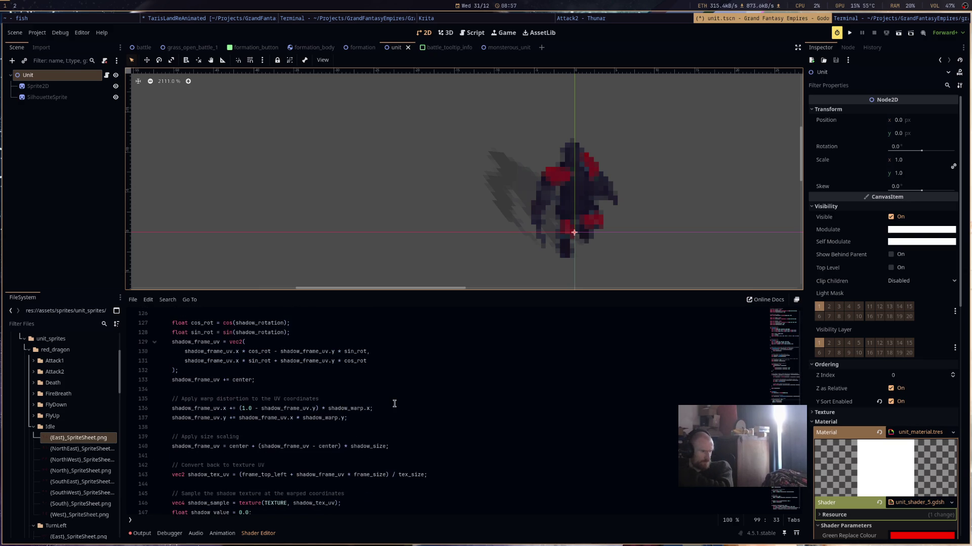
scroll(394, 403, up, 3)
scroll(403, 402, up, 4)
Step: Select the unit shader's entire code for comparison with the dragon shader
click(415, 399)
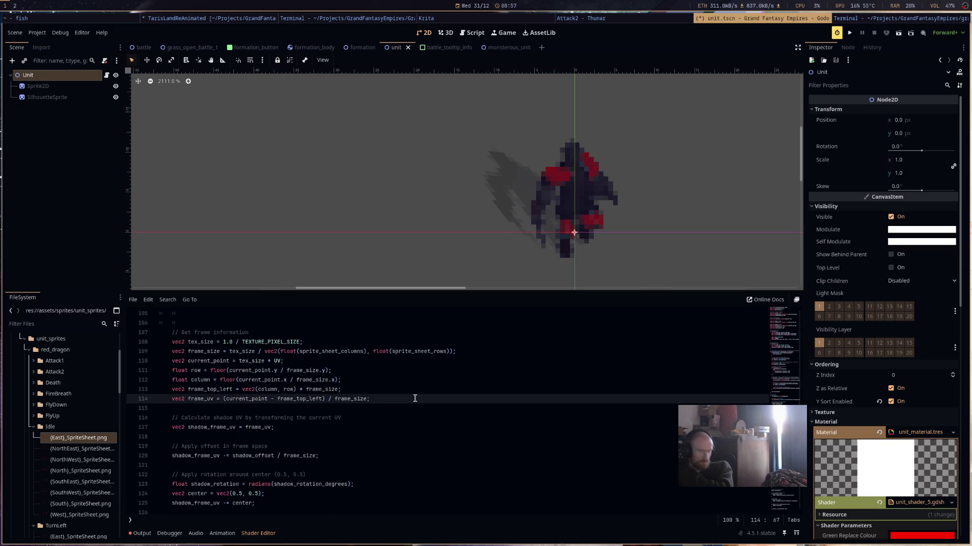
key(ctrl+a)
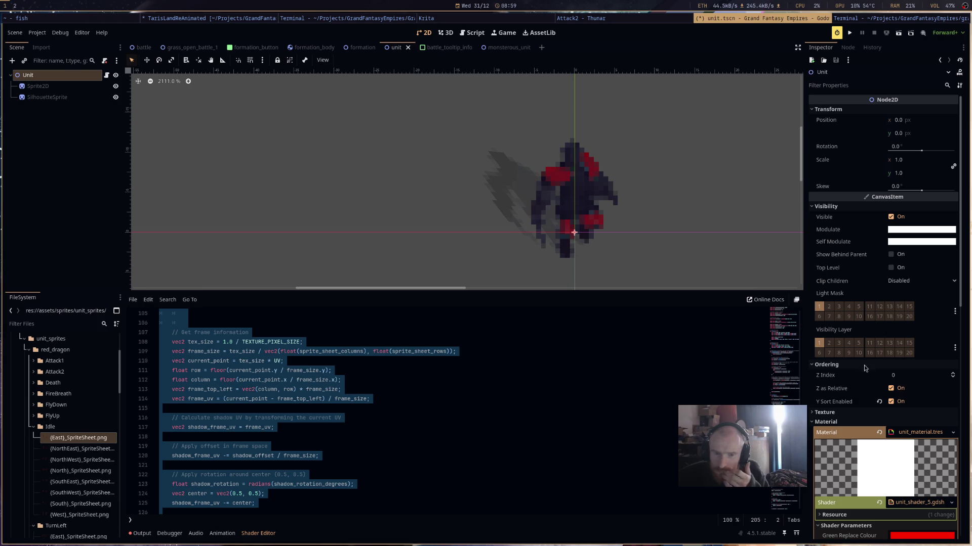
Step: Return to the monsterous_unit scene and select shadow_sample.a on line 151
click(507, 49)
scroll(485, 167, down, 2)
click(336, 408)
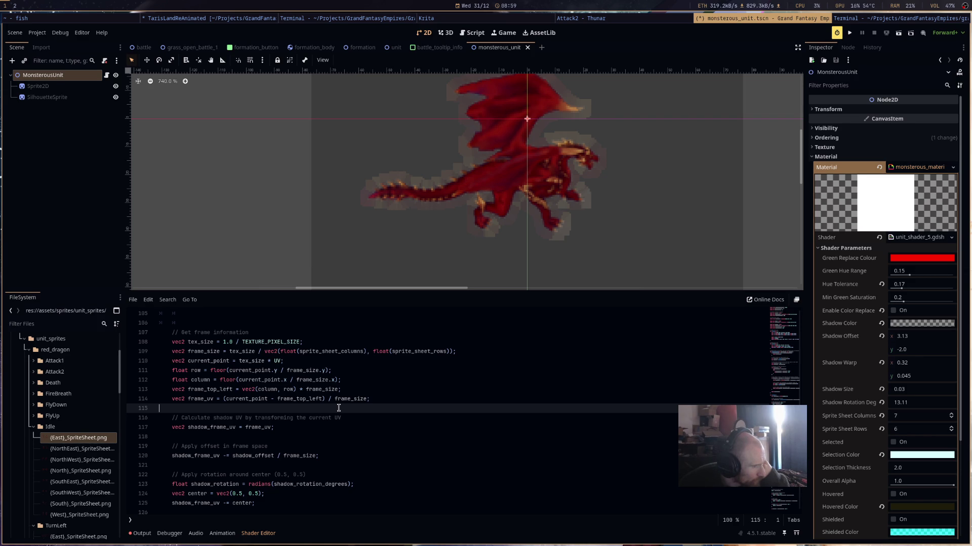
scroll(338, 407, up, 3)
scroll(339, 408, up, 3)
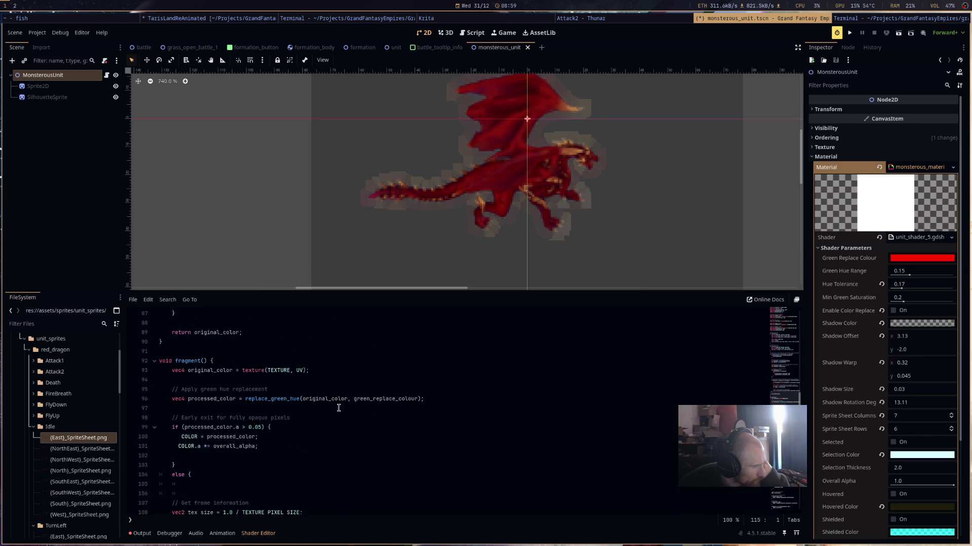
scroll(339, 407, down, 3)
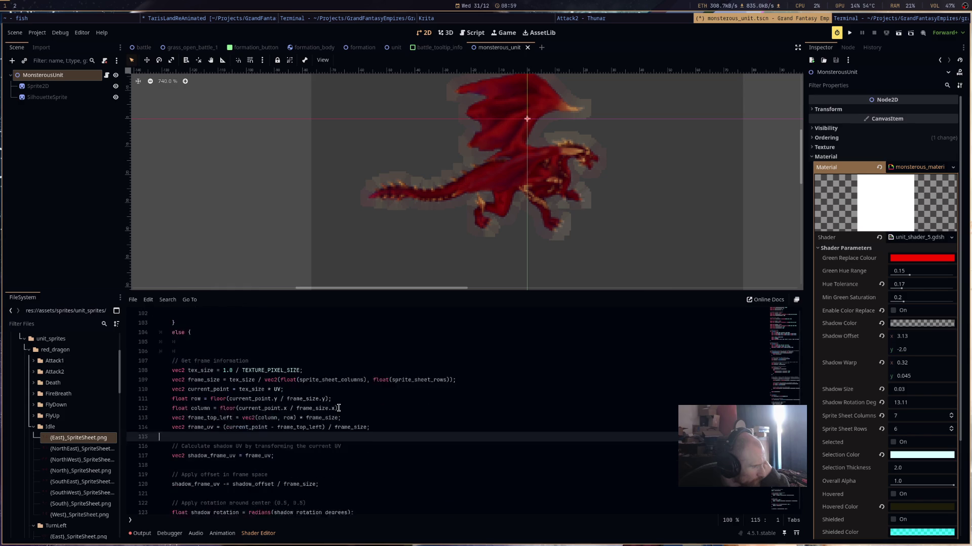
scroll(338, 408, down, 3)
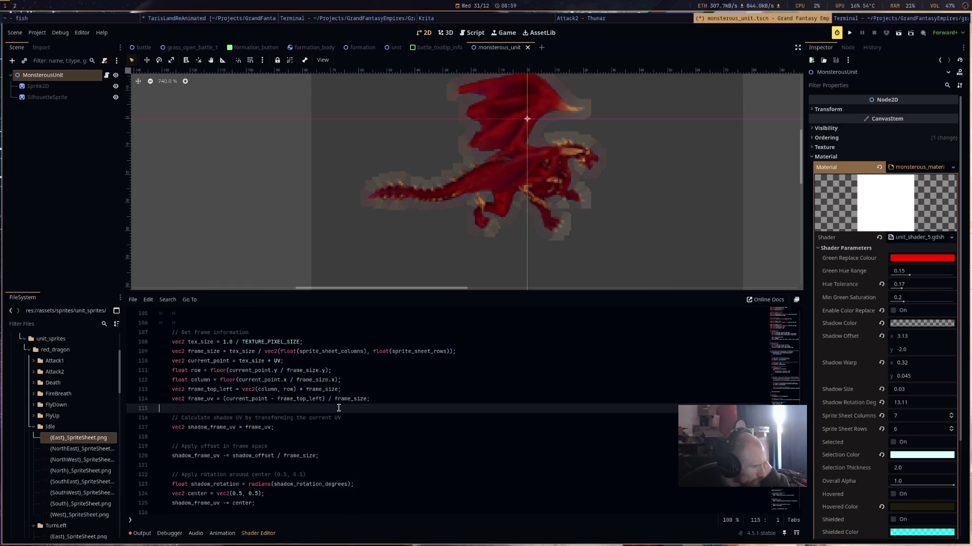
scroll(338, 407, down, 2)
scroll(338, 408, down, 2)
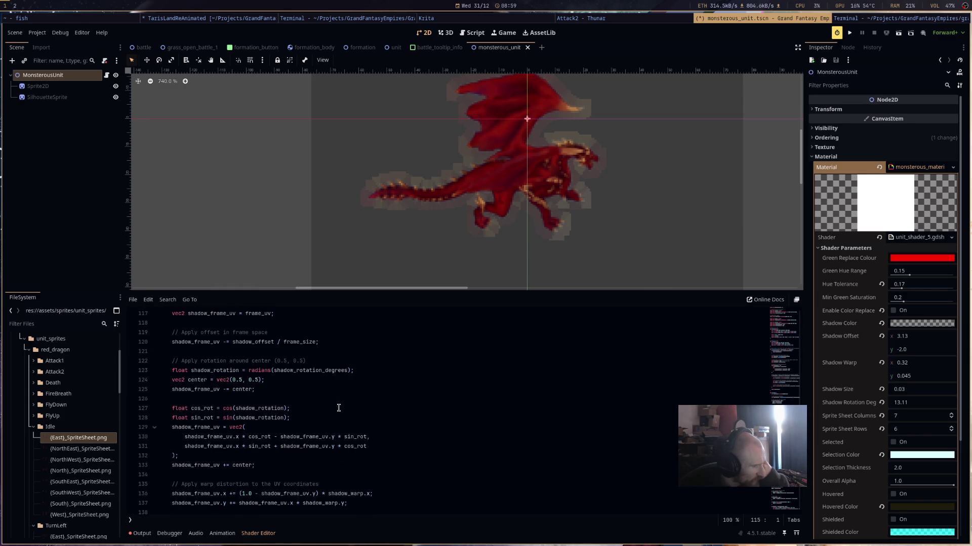
scroll(338, 408, down, 2)
scroll(339, 407, down, 2)
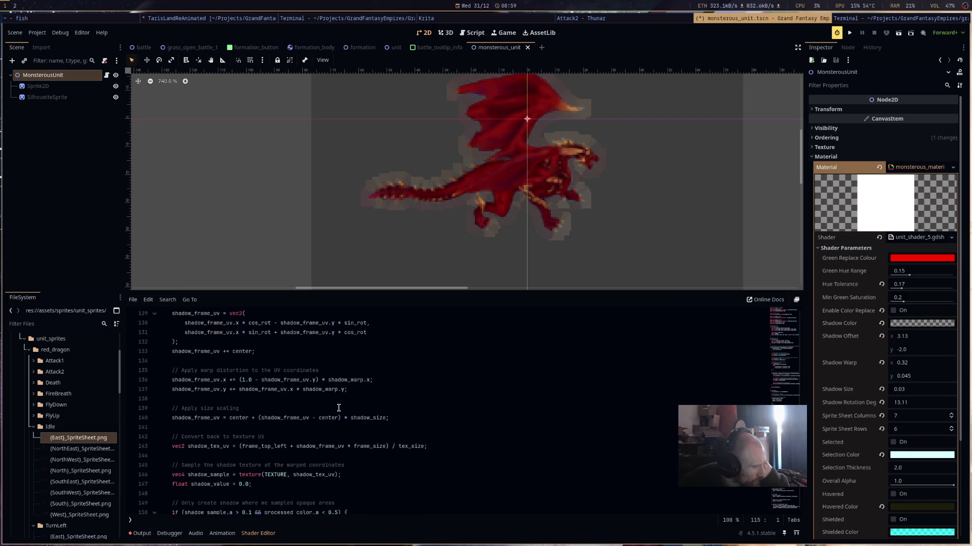
scroll(338, 408, down, 2)
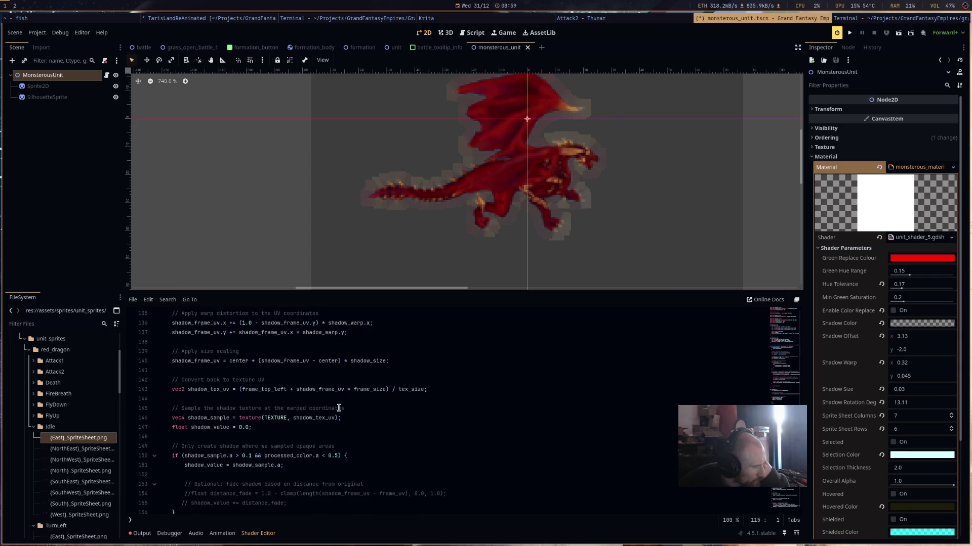
scroll(339, 407, down, 1)
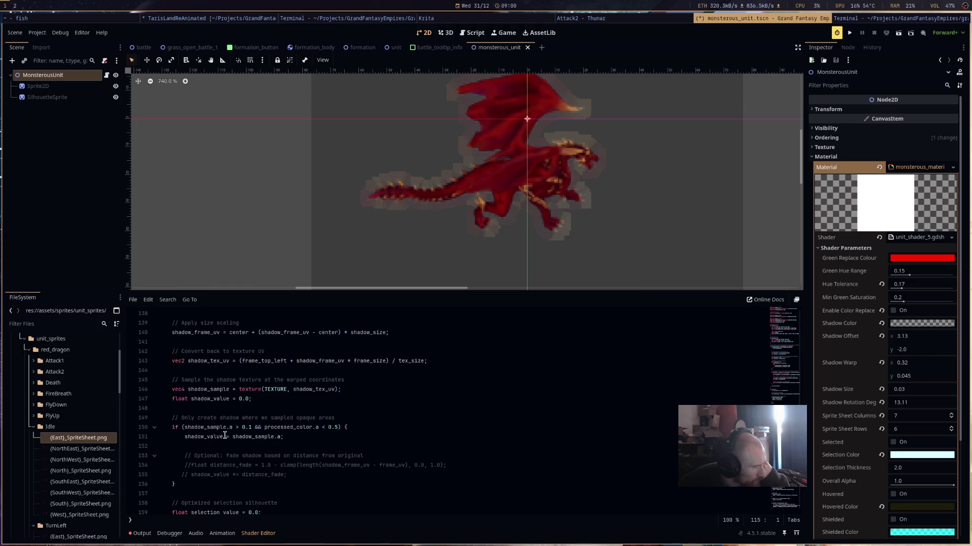
drag(288, 437, 231, 438)
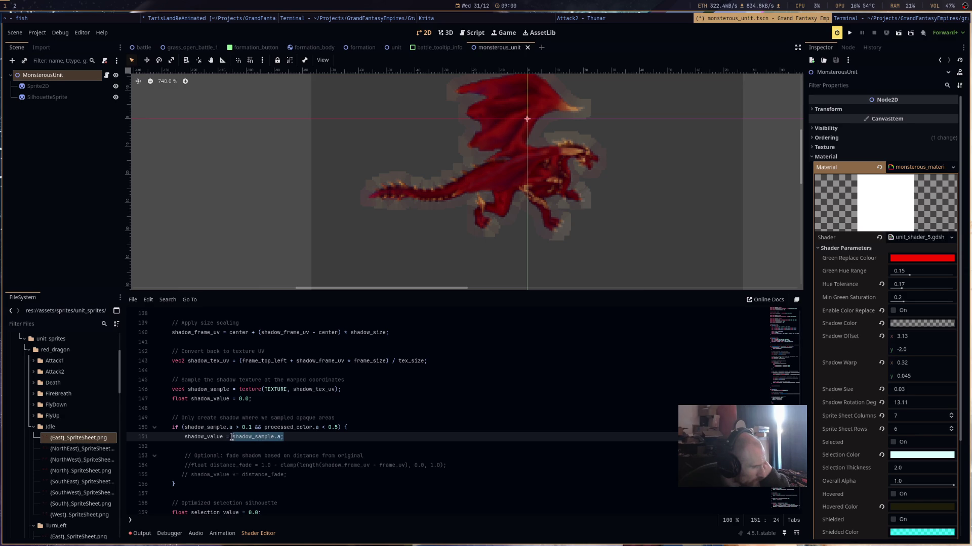
Step: Replace the line 185 shadow blend with 1.0 and enlarge Shadow Size to 1.03
drag(233, 437, 281, 438)
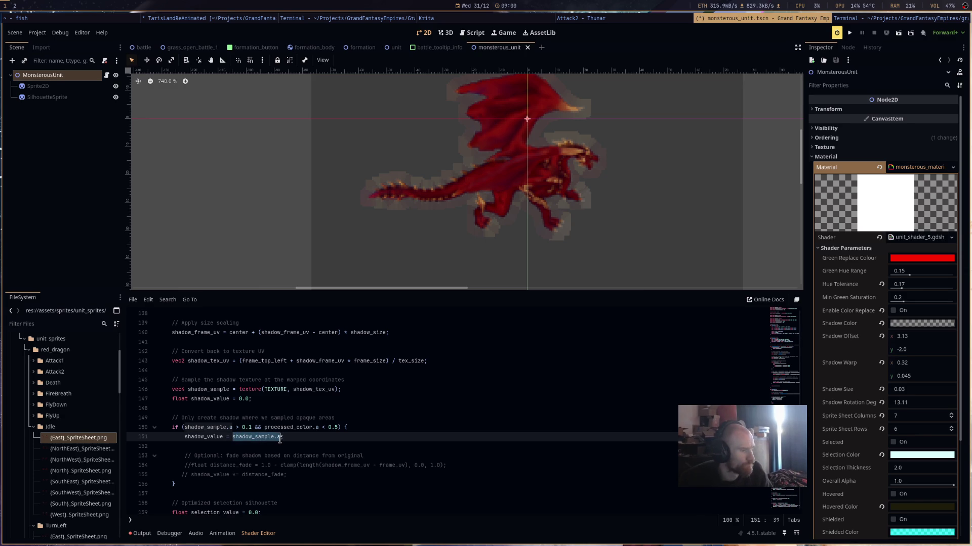
text(1.0)
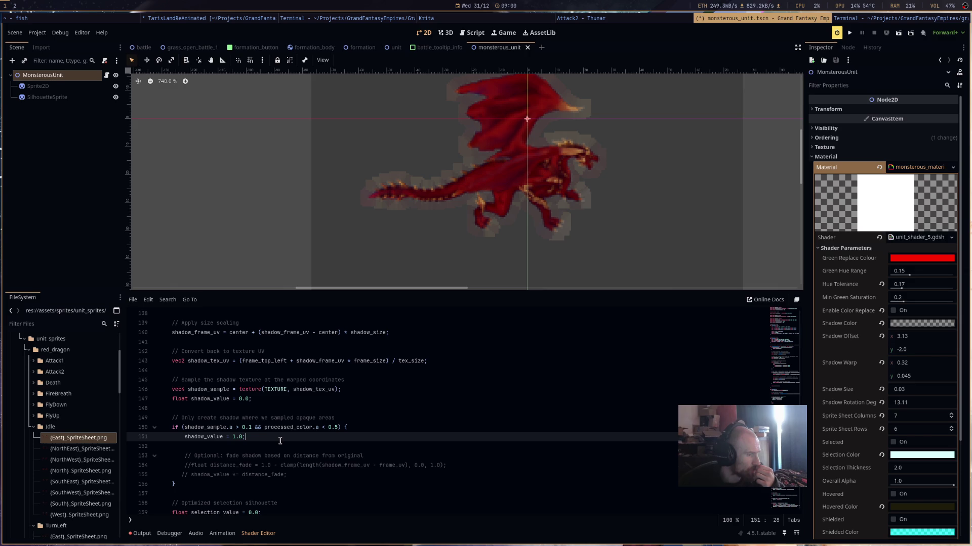
scroll(279, 440, down, 3)
scroll(281, 442, down, 6)
scroll(285, 443, up, 4)
scroll(289, 444, up, 2)
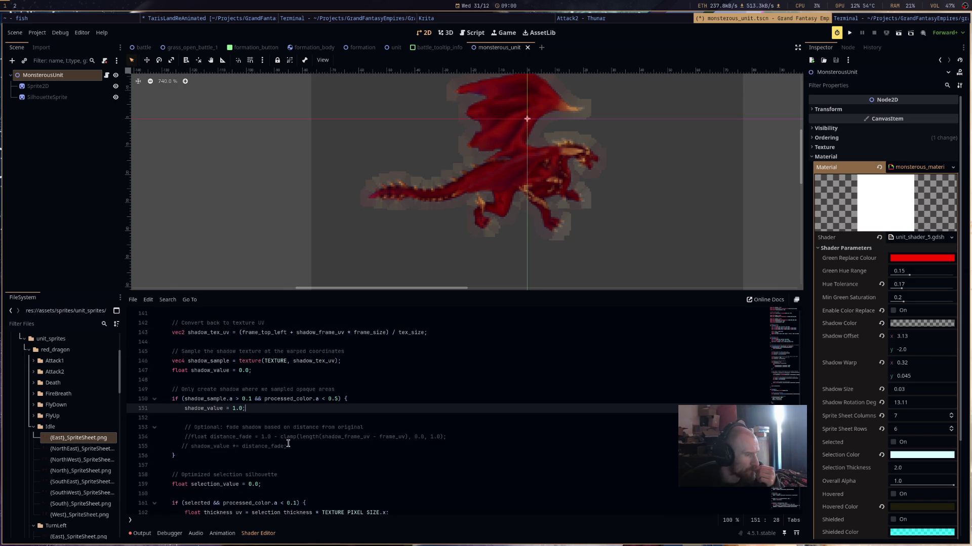
double_click(220, 370)
scroll(303, 455, down, 5)
scroll(303, 456, down, 4)
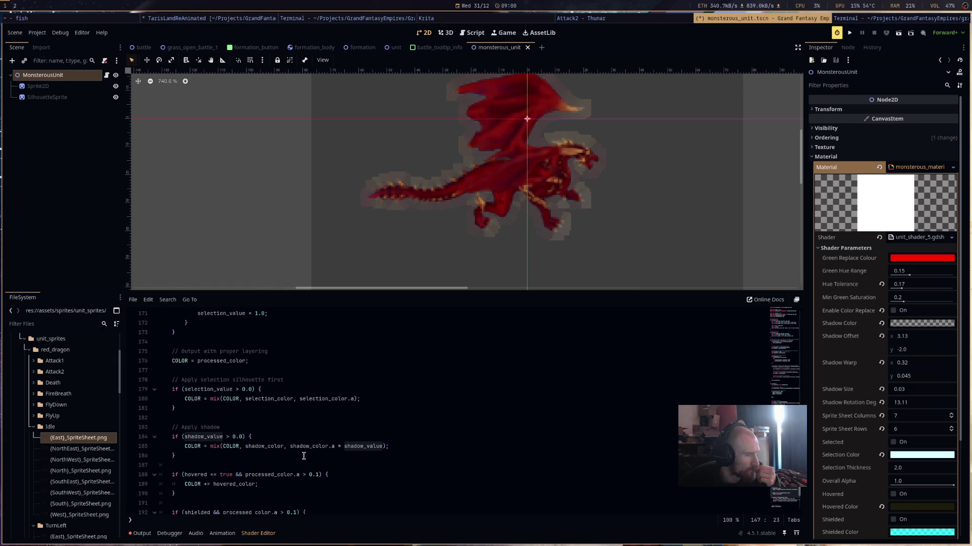
drag(290, 447, 383, 446)
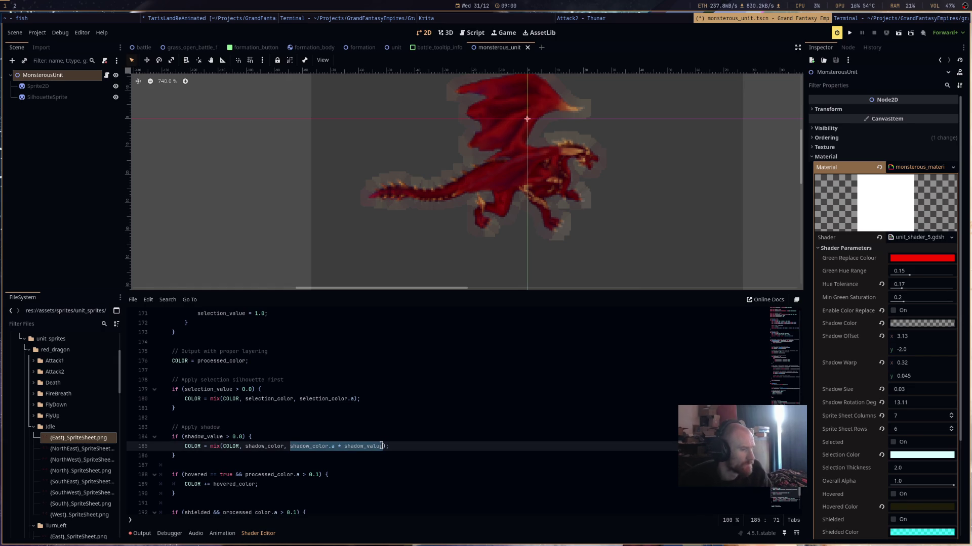
text(1.0)
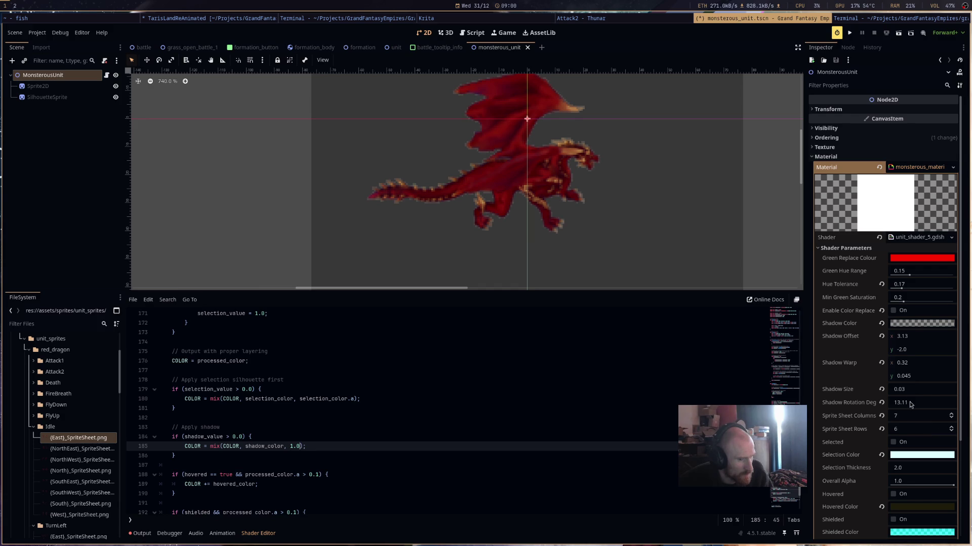
drag(914, 390, 955, 390)
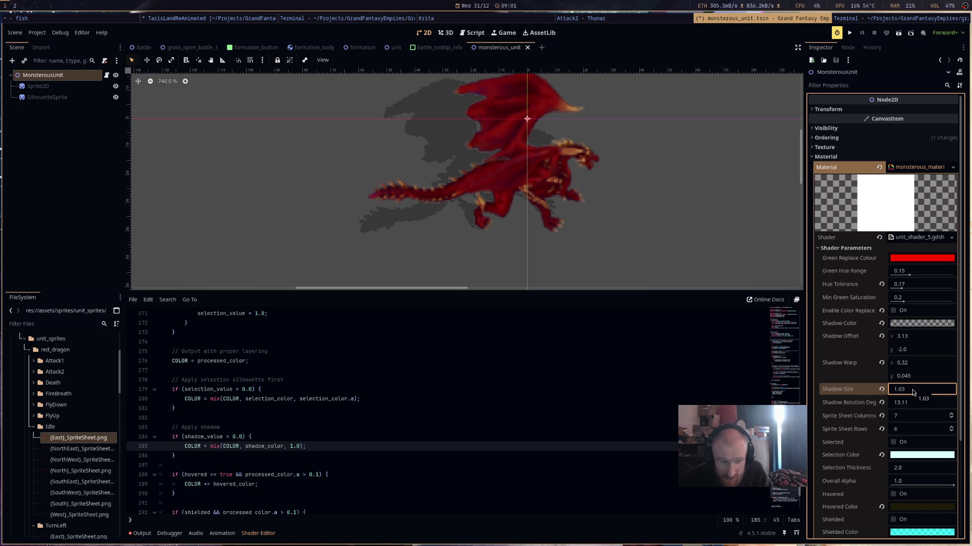
double_click(296, 447)
text(sh9)
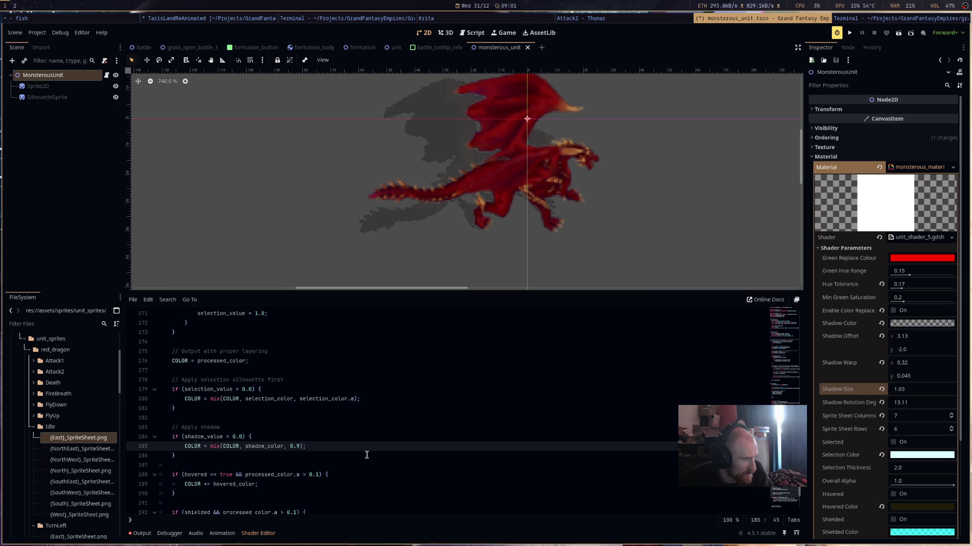
drag(296, 446, 291, 451)
double_click(295, 446)
text(1.0)
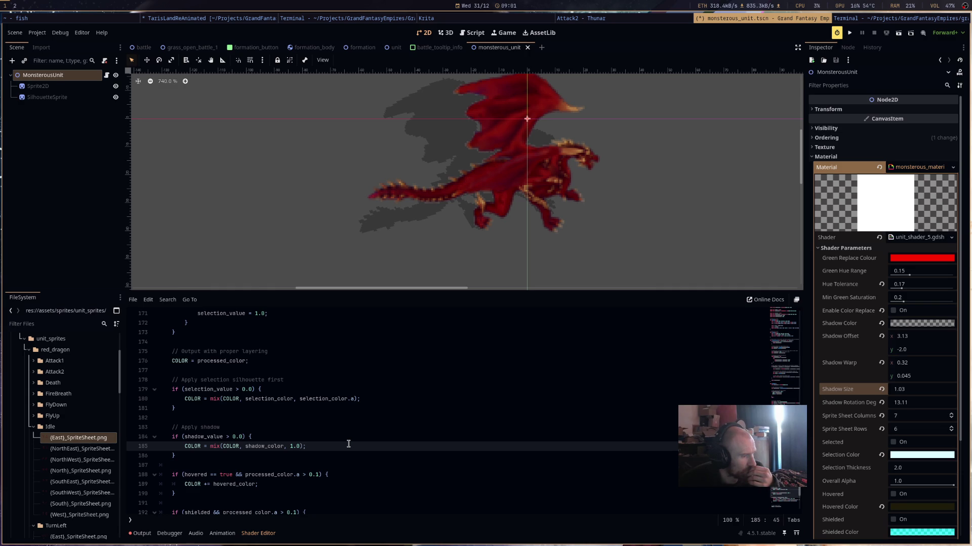
scroll(348, 444, up, 3)
scroll(348, 444, up, 3)
scroll(348, 444, up, 2)
scroll(347, 444, up, 2)
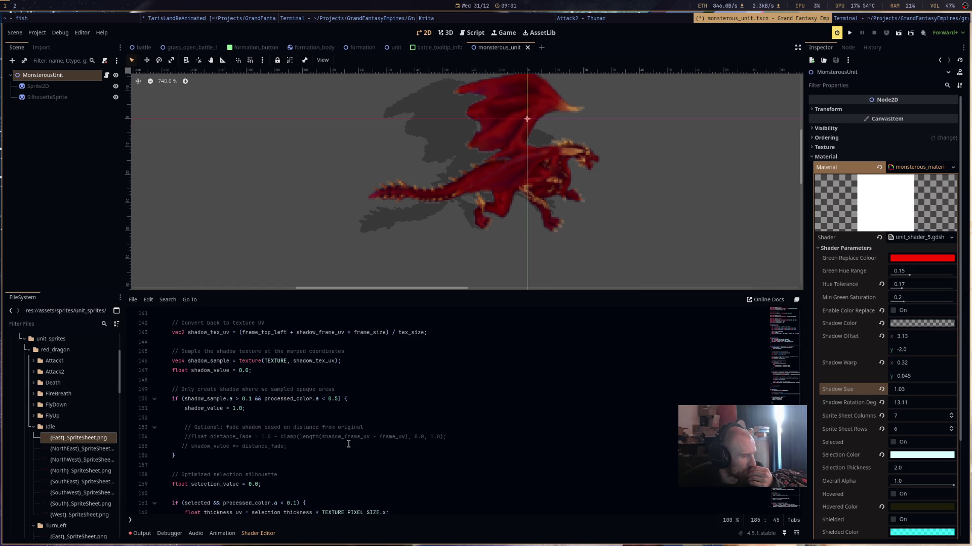
Step: Test the distance-fade lines uncommented and shadow_value as blend amount, then revert the blend to 1.0
click(190, 446)
key(ctrl+k)
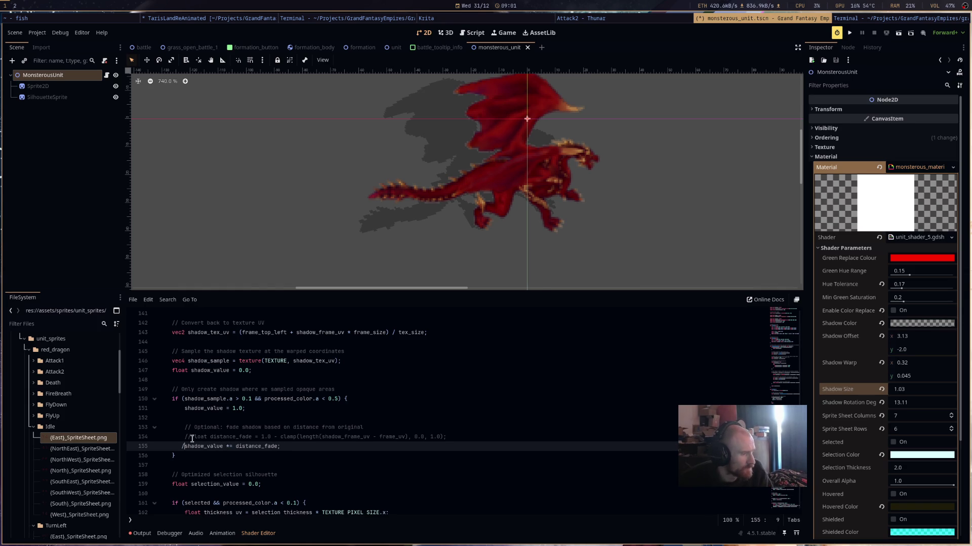
key(Up)
key(ctrl+k)
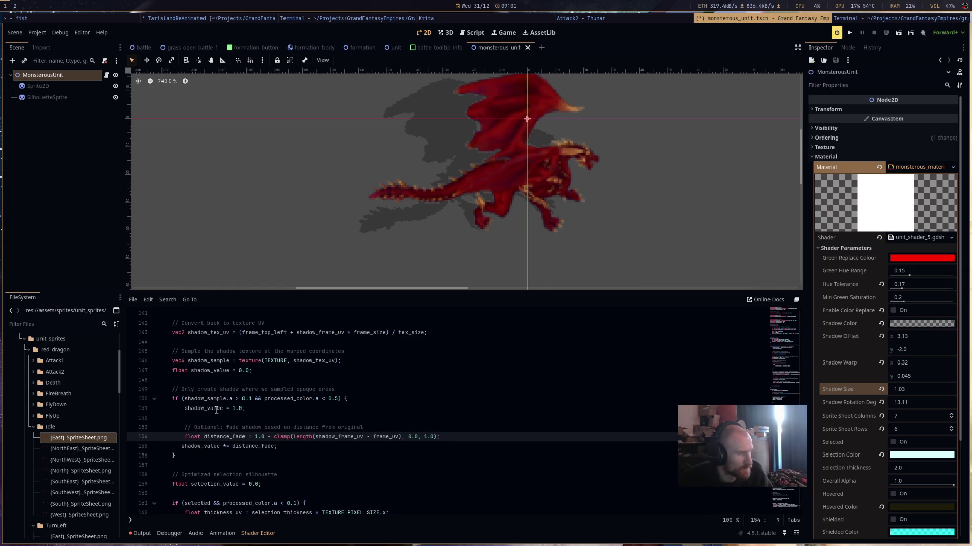
double_click(202, 409)
key(ctrl+c)
scroll(337, 464, down, 7)
scroll(337, 463, down, 3)
scroll(321, 456, down, 2)
click(291, 389)
double_click(292, 390)
key(ctrl+v)
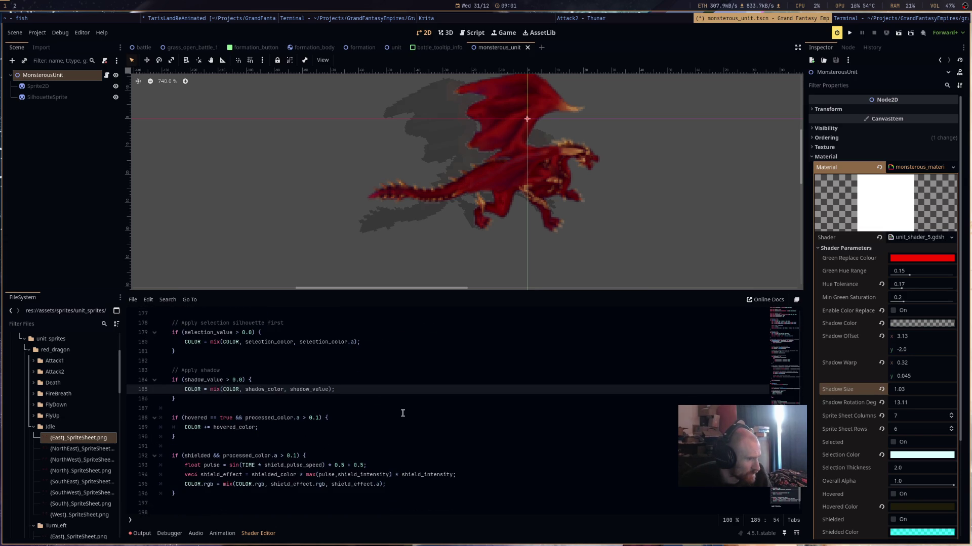
key(ctrl+z)
scroll(402, 413, up, 1)
scroll(402, 413, up, 3)
scroll(404, 413, up, 3)
Step: Toggle the shadow-creation block to compare, leaving it active with distance-fade lines 152–155 commented out
click(404, 411)
scroll(402, 413, up, 3)
scroll(403, 413, up, 1)
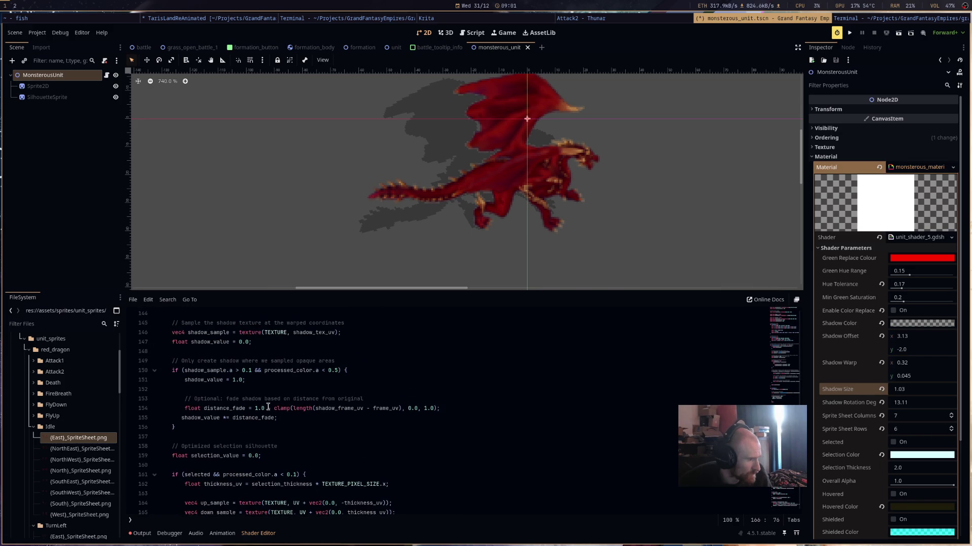
drag(254, 430, 160, 370)
key(ctrl+k)
click(332, 408)
scroll(415, 417, down, 4)
scroll(413, 421, up, 3)
scroll(414, 422, up, 2)
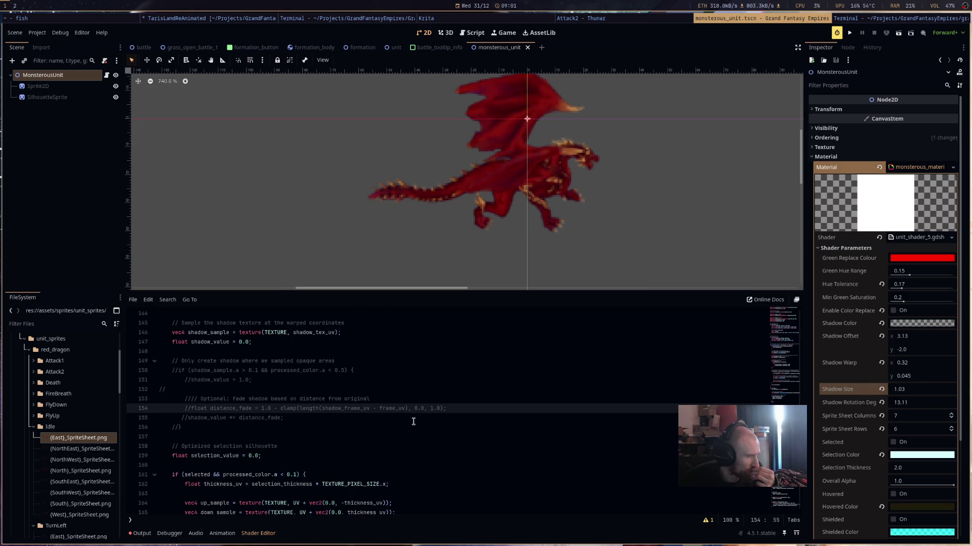
mouse_move(161, 371)
mouse_down()
mouse_move(289, 418)
mouse_move(160, 396)
mouse_up()
key(ctrl+k)
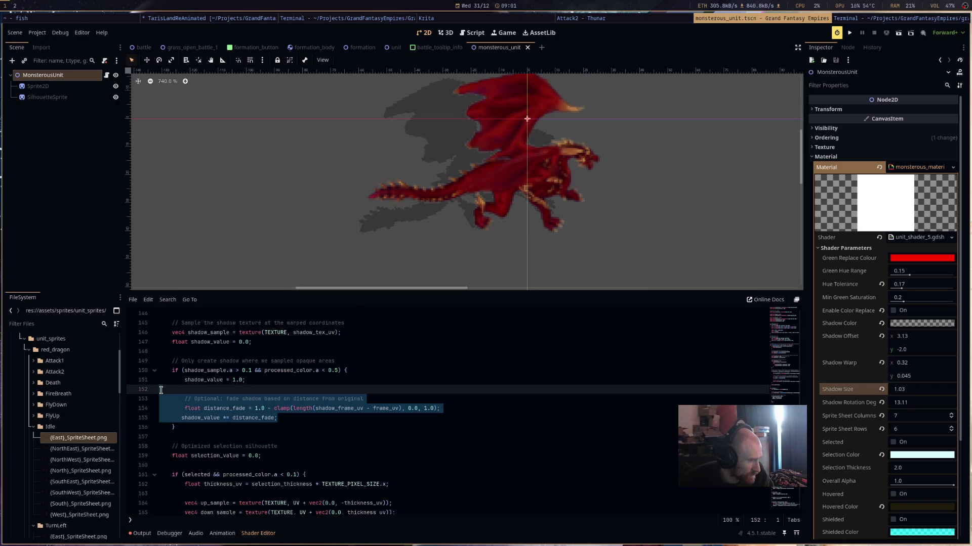
key(ctrl+k)
click(374, 423)
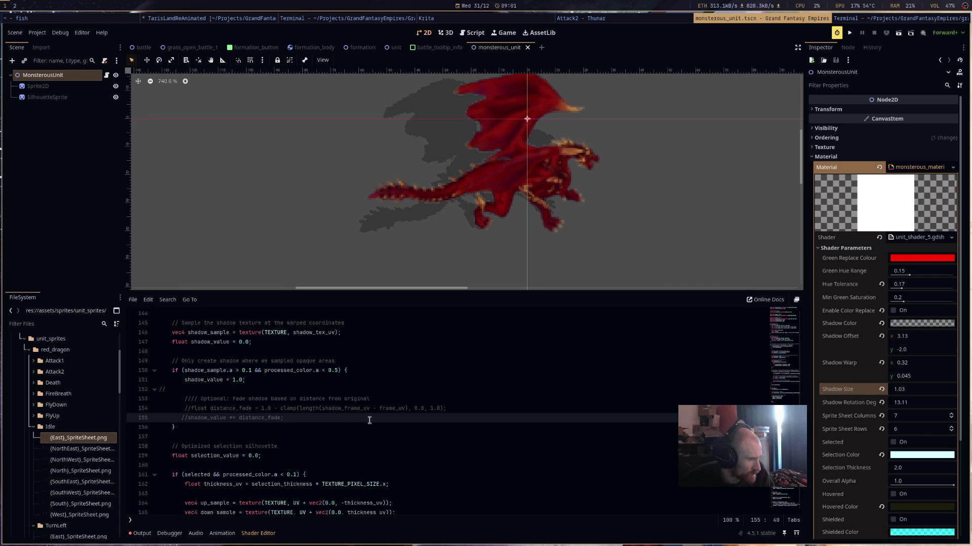
scroll(371, 422, down, 5)
scroll(369, 421, down, 3)
scroll(369, 421, down, 4)
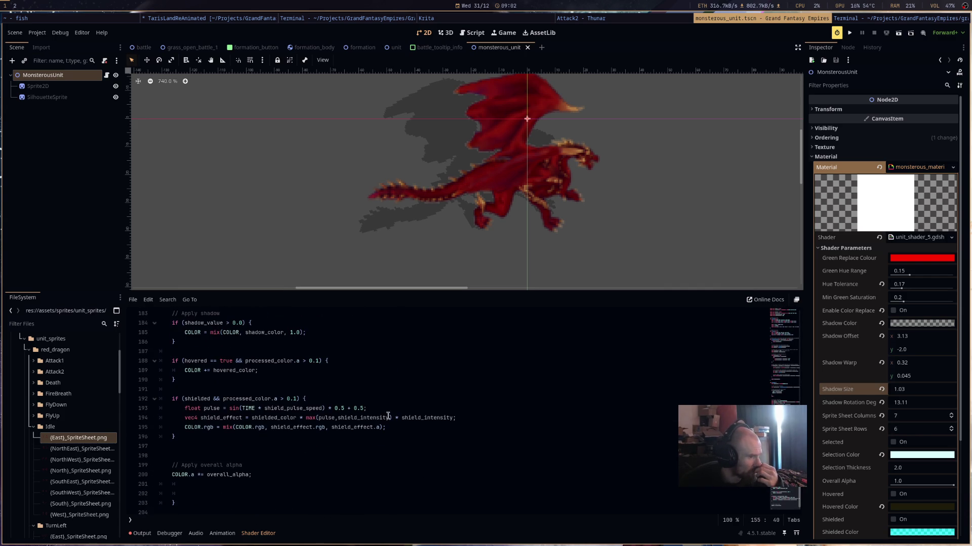
scroll(507, 218, down, 1)
scroll(507, 220, down, 1)
scroll(502, 246, up, 2)
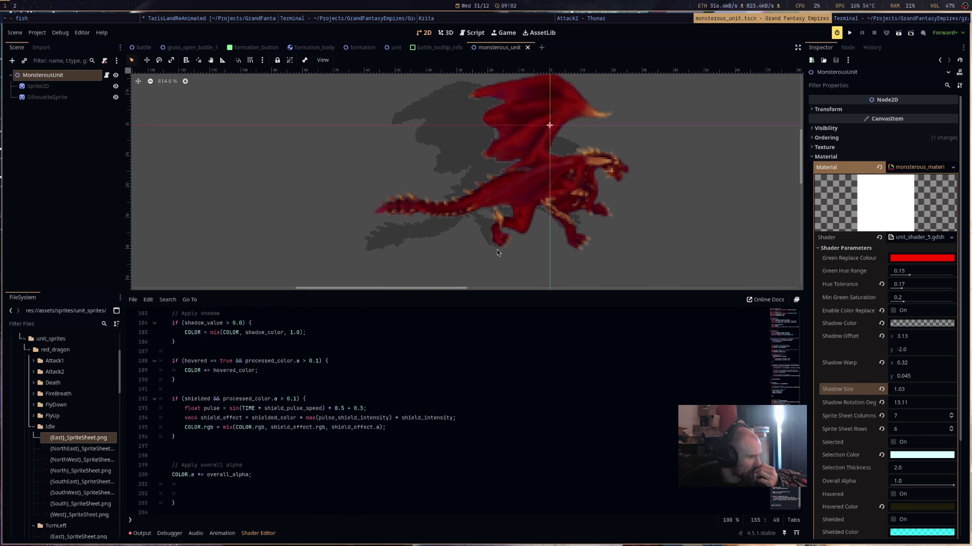
scroll(496, 250, down, 1)
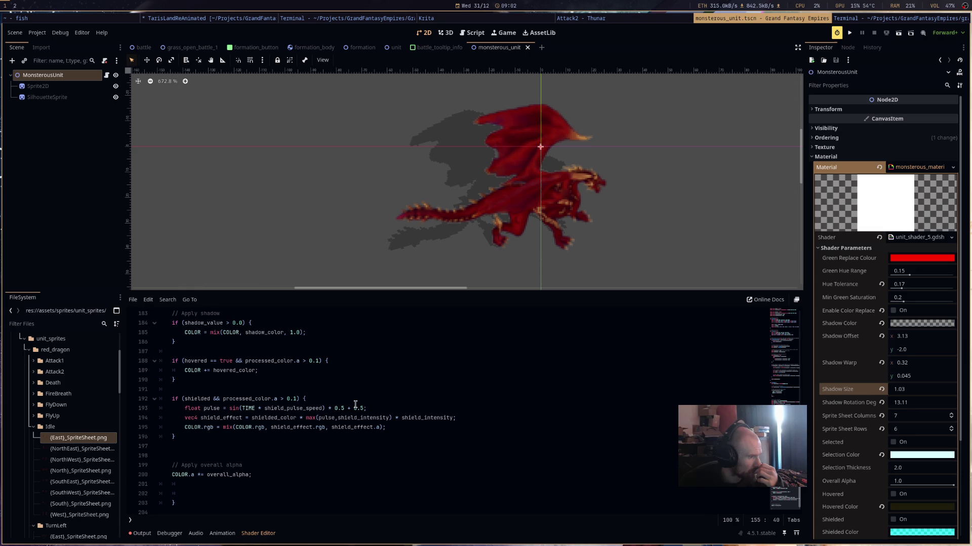
scroll(355, 404, up, 5)
scroll(354, 403, up, 3)
scroll(355, 405, up, 3)
scroll(355, 404, up, 3)
scroll(354, 404, up, 3)
scroll(355, 404, up, 3)
scroll(354, 404, up, 3)
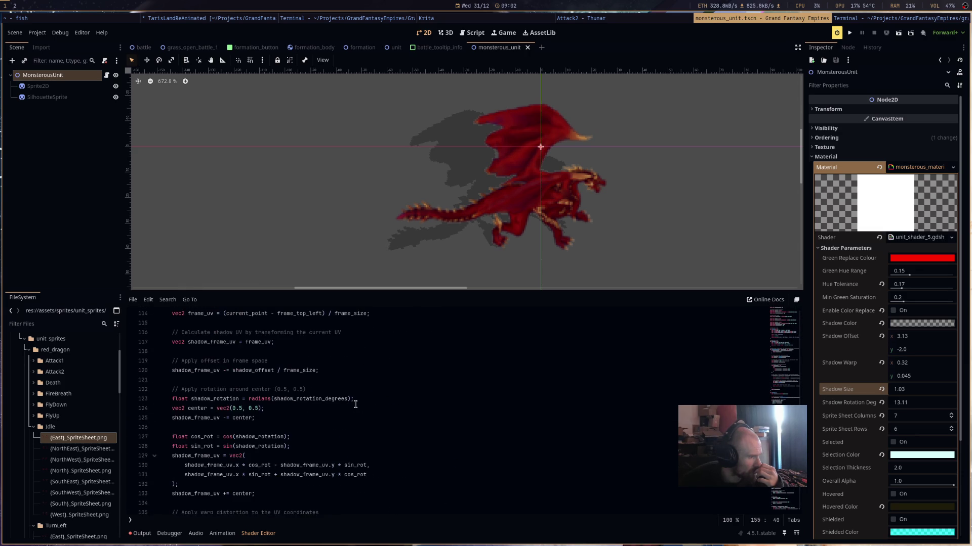
scroll(354, 403, up, 2)
scroll(354, 403, up, 3)
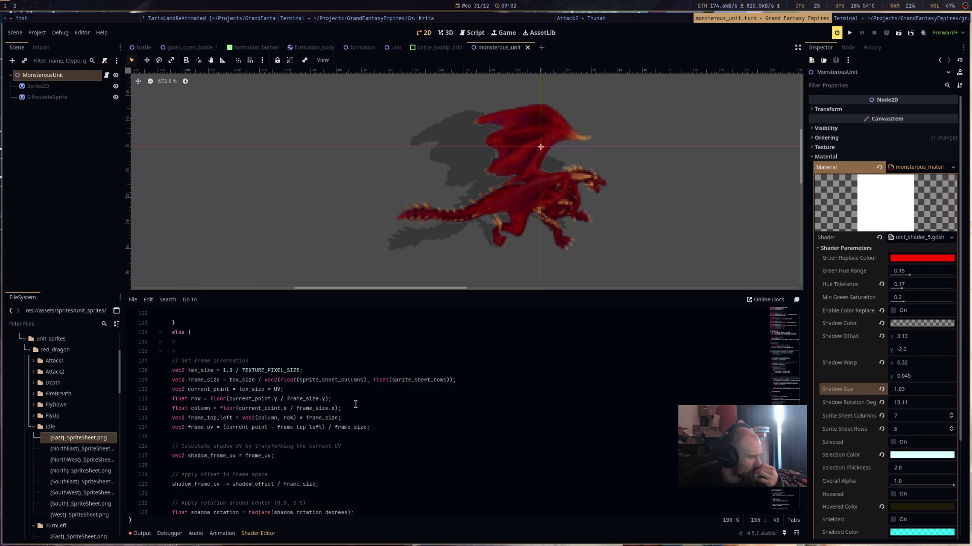
scroll(354, 404, up, 1)
scroll(355, 405, up, 2)
scroll(355, 405, up, 2)
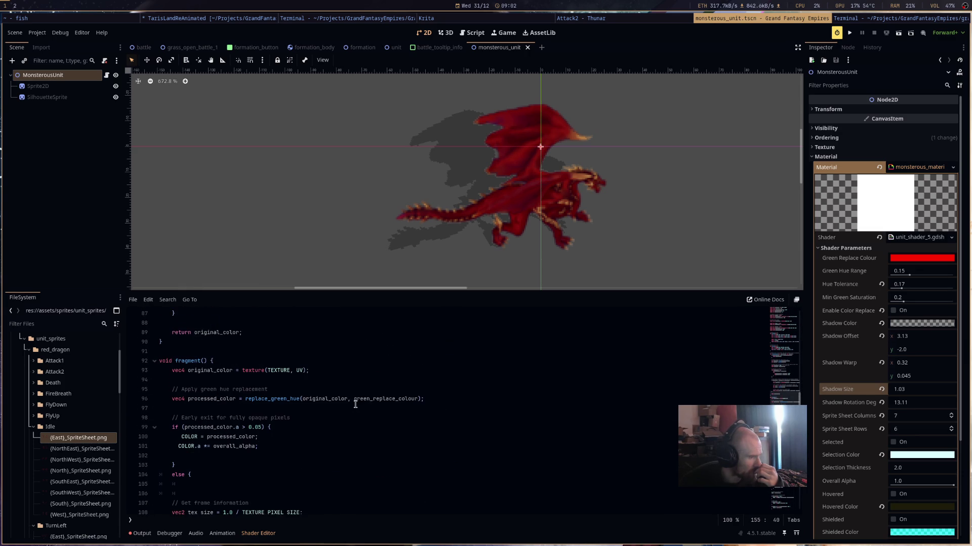
Step: Change the early-exit check on line 99 from processed_color.a > 0.05 to 0.3
click(262, 428)
key(BackSpace)
key(BackSpace)
text(3)
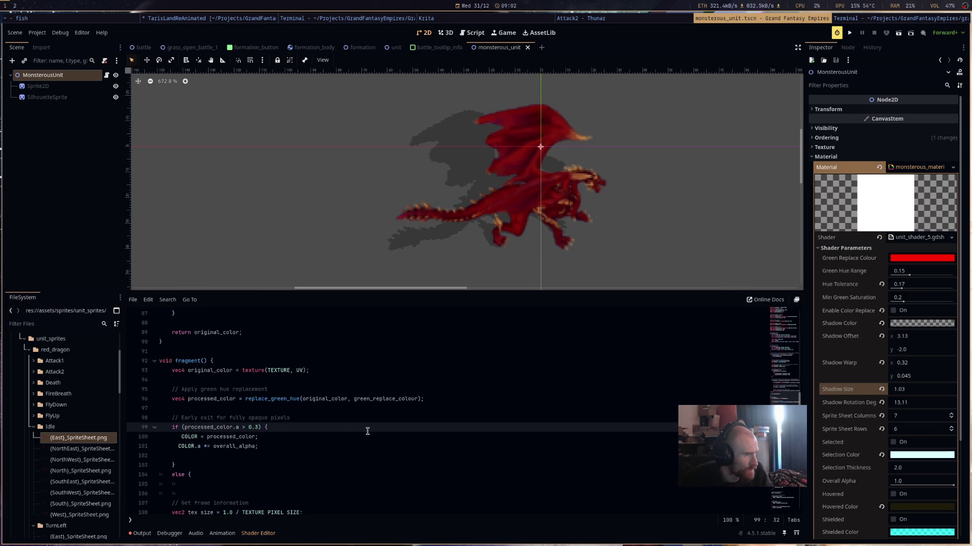
scroll(318, 447, down, 3)
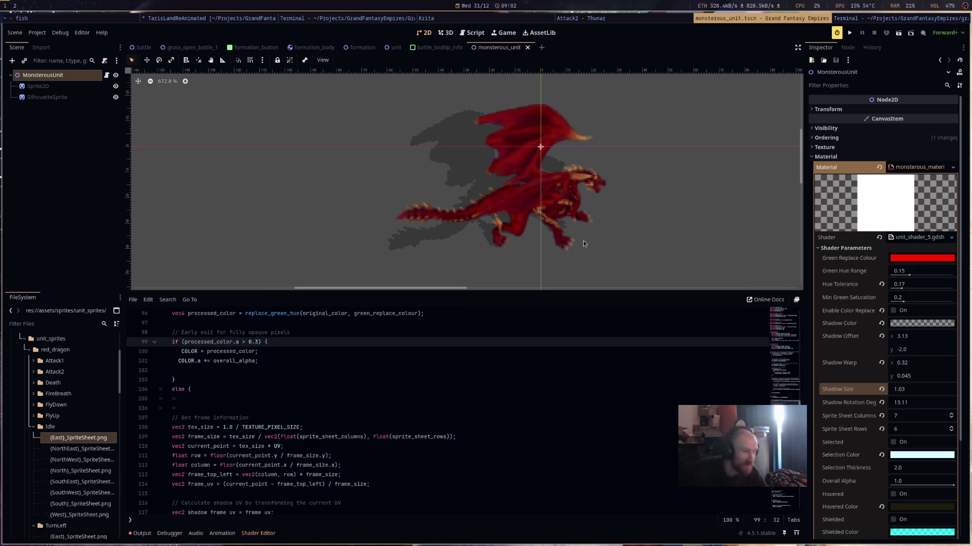
click(560, 160)
click(560, 121)
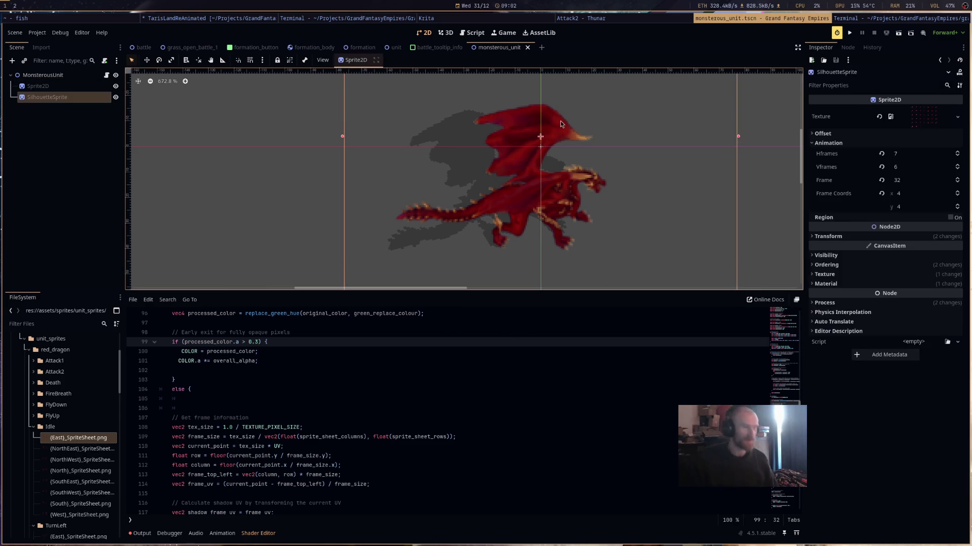
click(75, 88)
key(Up)
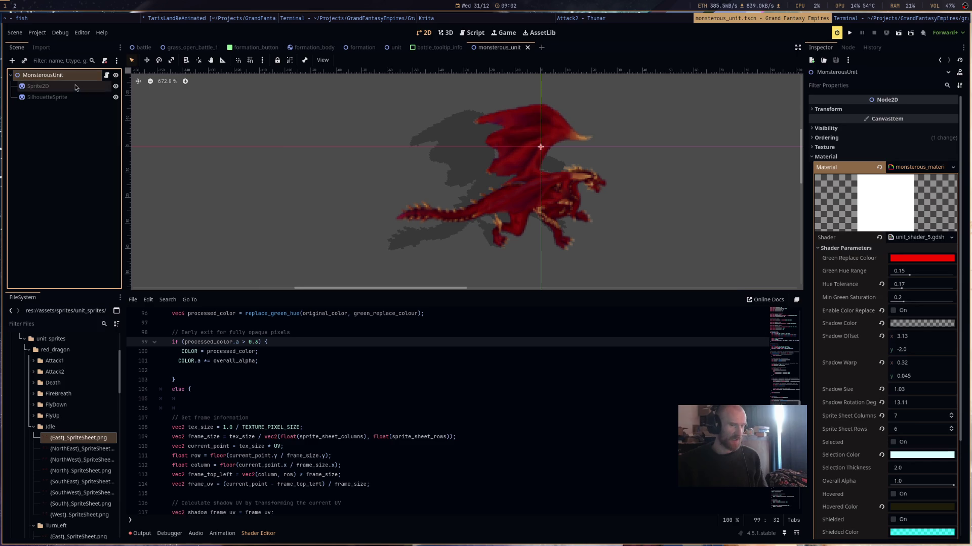
key(Down)
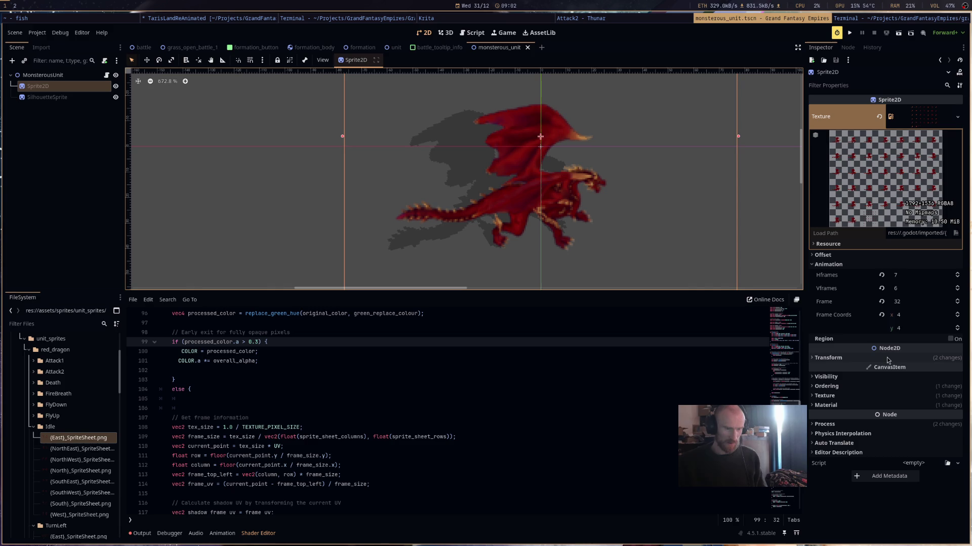
click(883, 395)
click(893, 410)
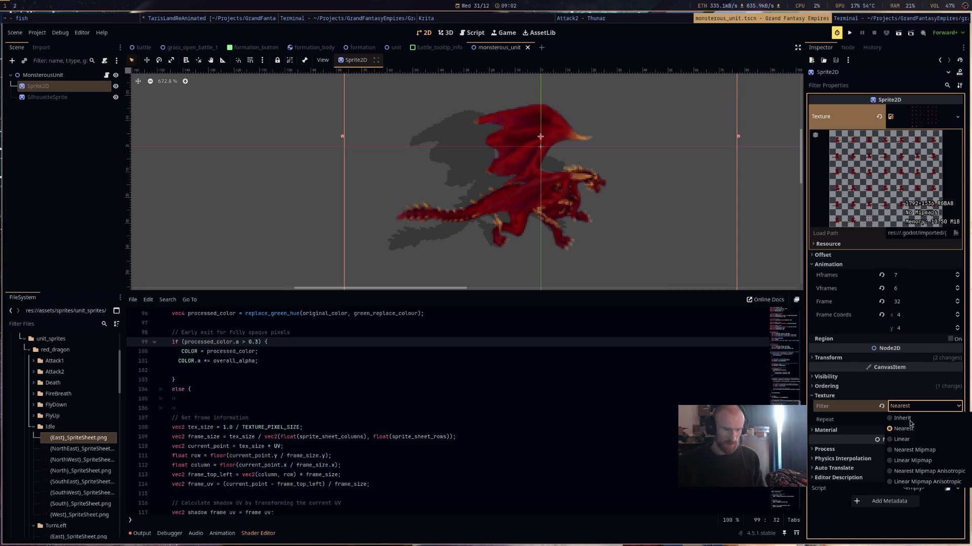
click(911, 436)
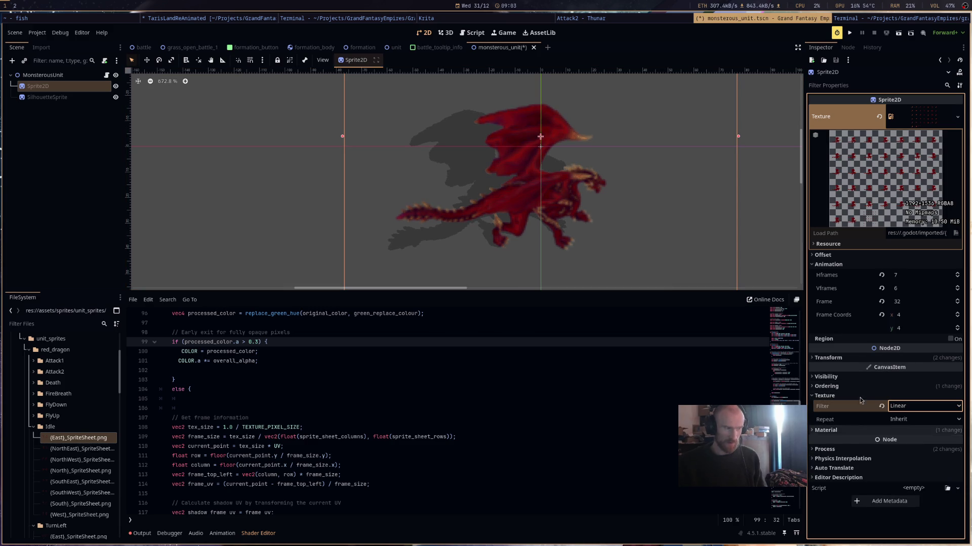
click(622, 246)
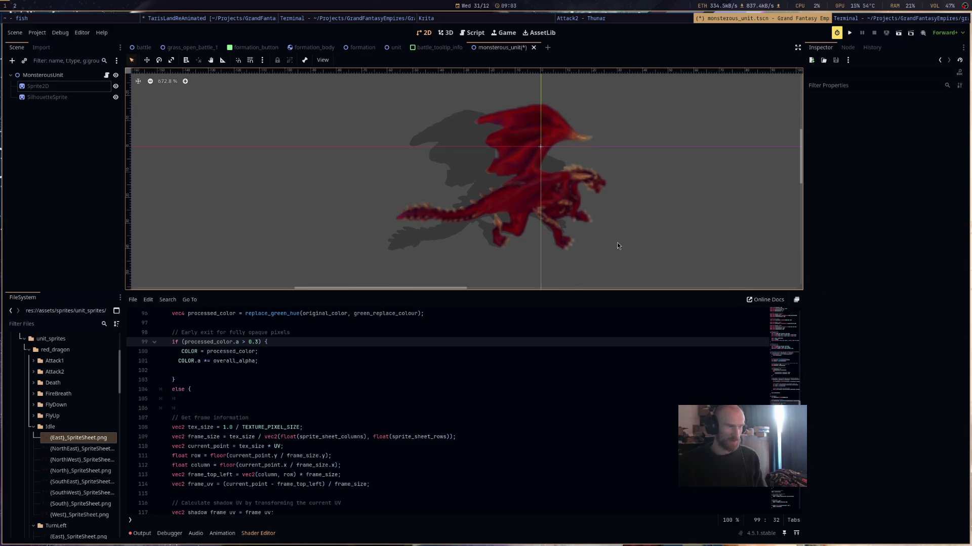
click(82, 97)
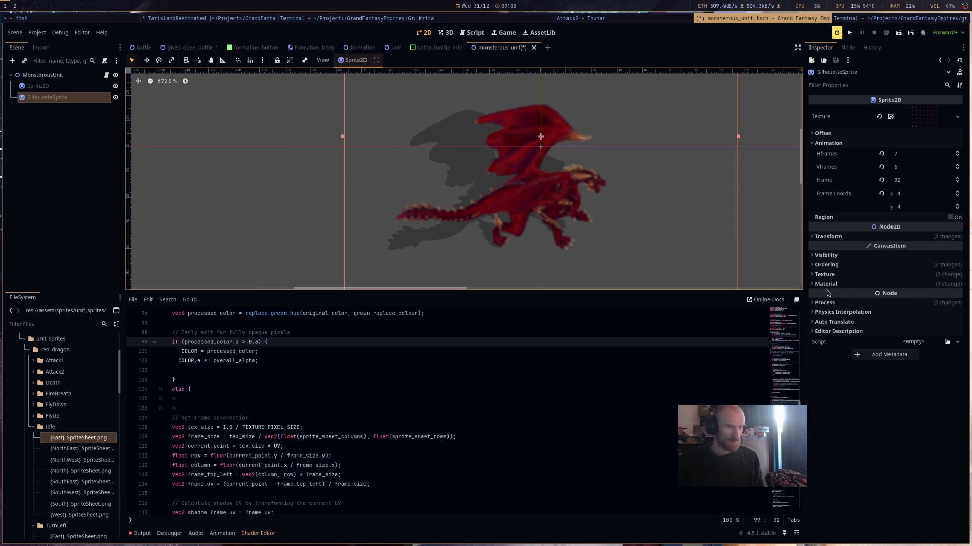
click(825, 274)
click(912, 285)
click(915, 318)
click(619, 243)
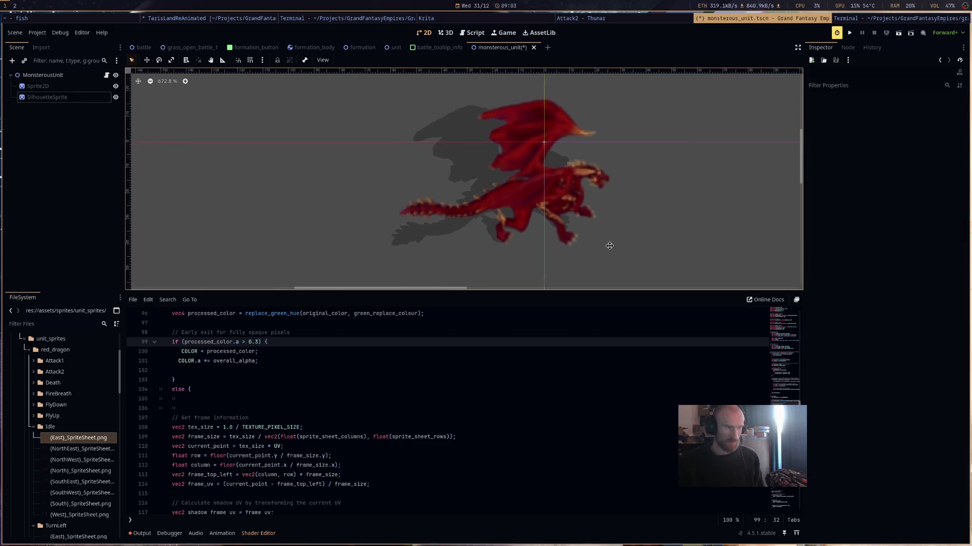
scroll(565, 212, up, 3)
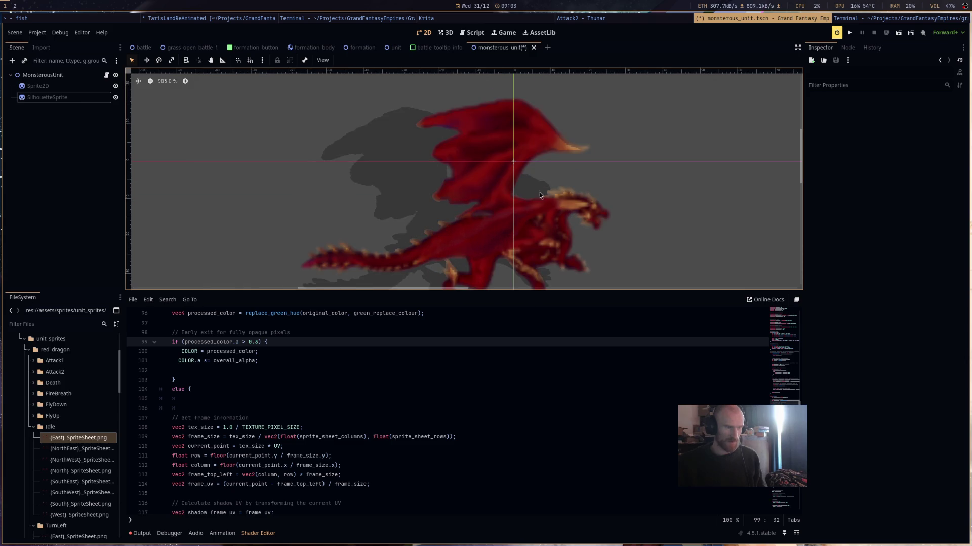
scroll(542, 200, up, 2)
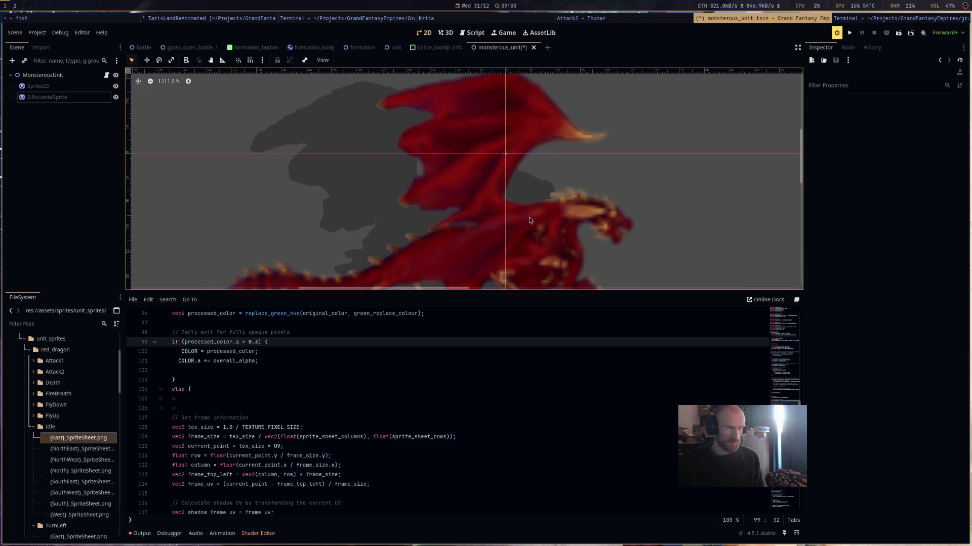
scroll(527, 216, down, 3)
scroll(534, 180, down, 1)
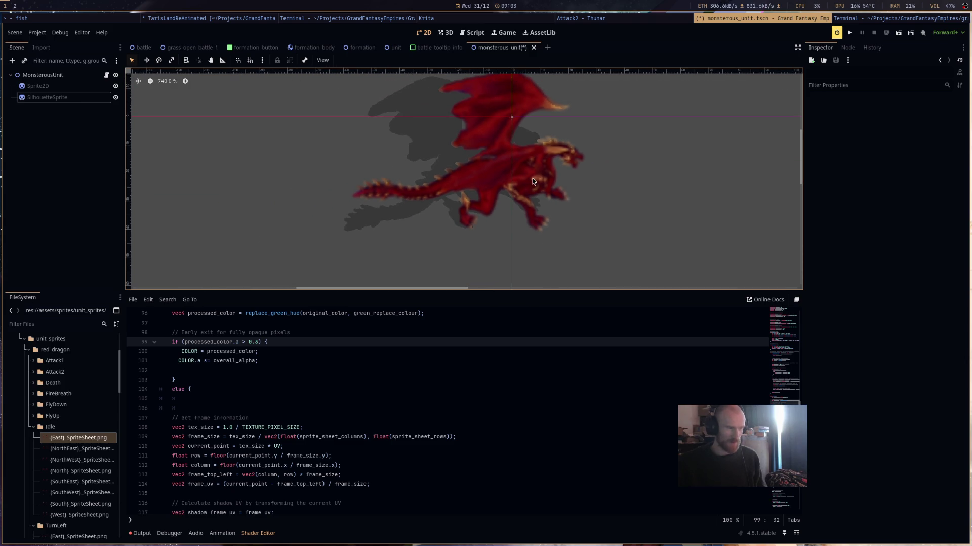
scroll(545, 215, down, 1)
click(546, 216)
click(608, 230)
click(552, 222)
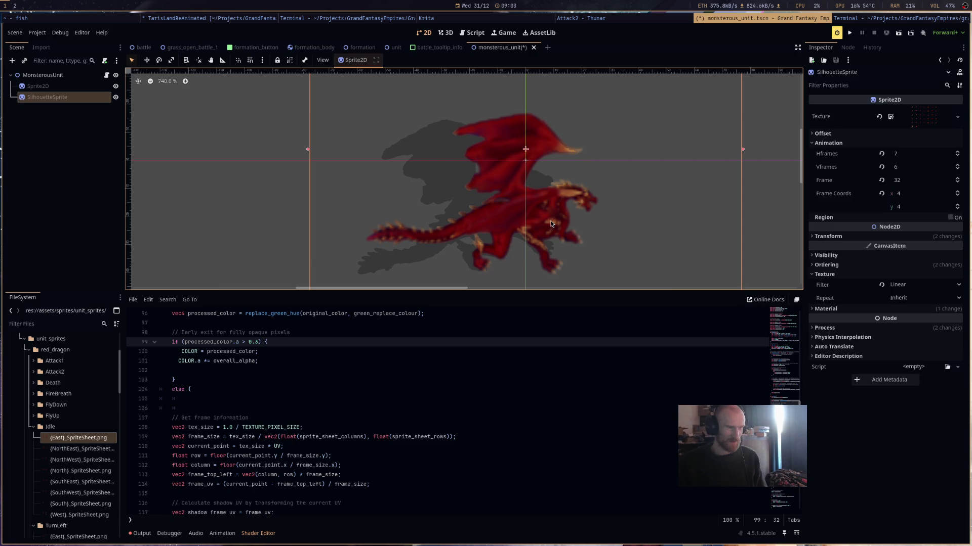
click(38, 86)
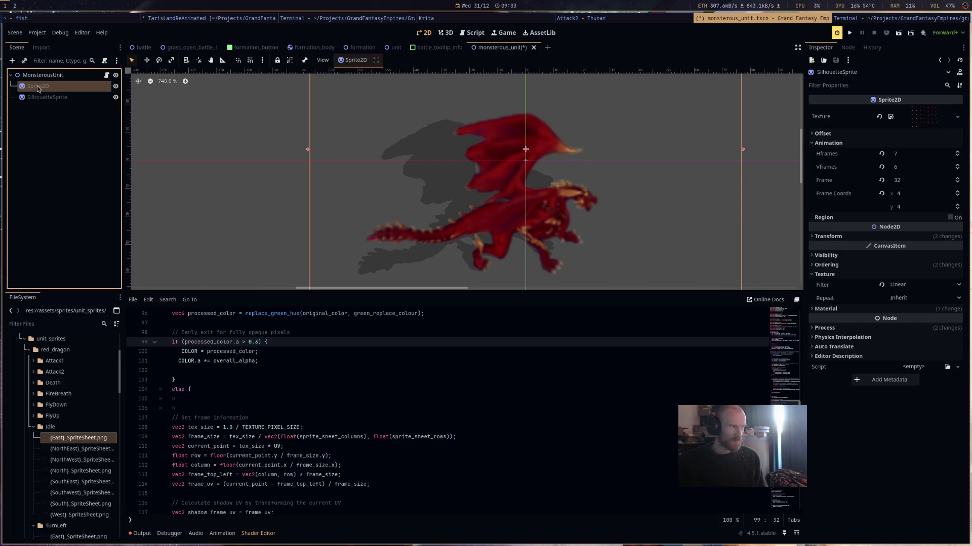
Step: Set Texture > Filter to Nearest on both Sprite2D and SilhouetteSprite for a pixelated look
click(923, 407)
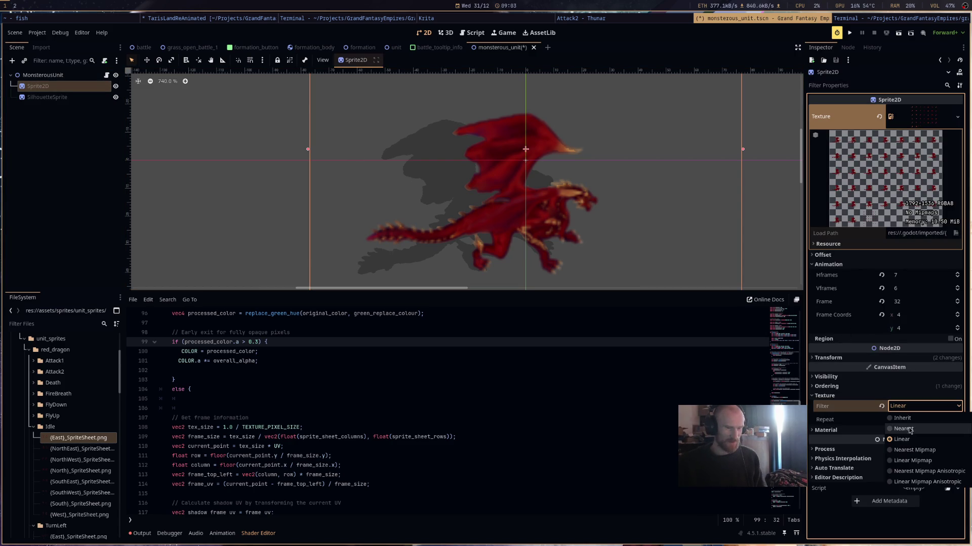
click(903, 428)
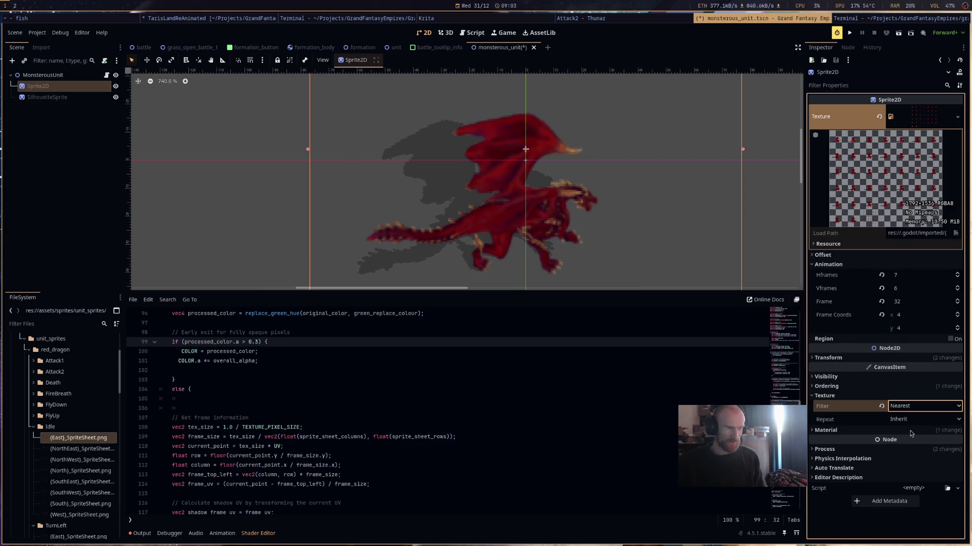
click(69, 97)
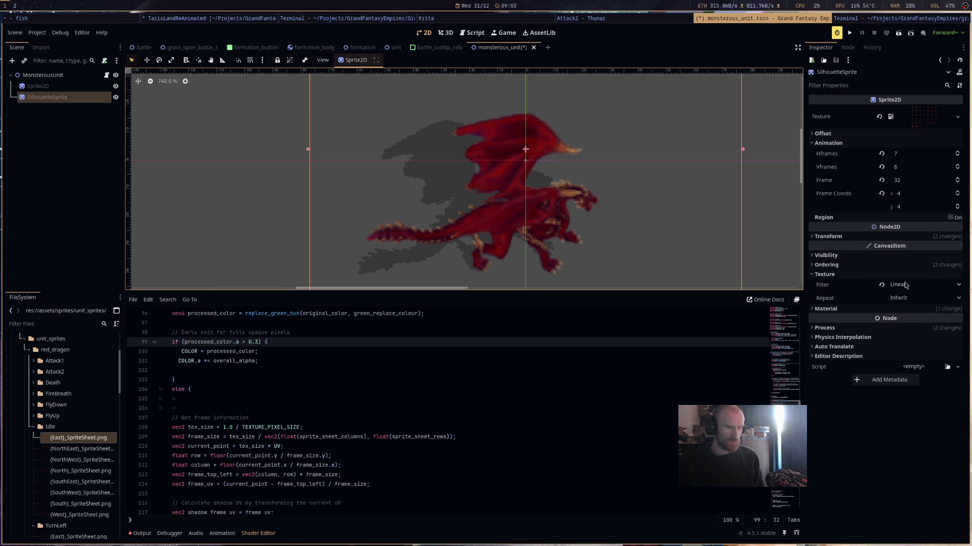
click(905, 285)
click(917, 308)
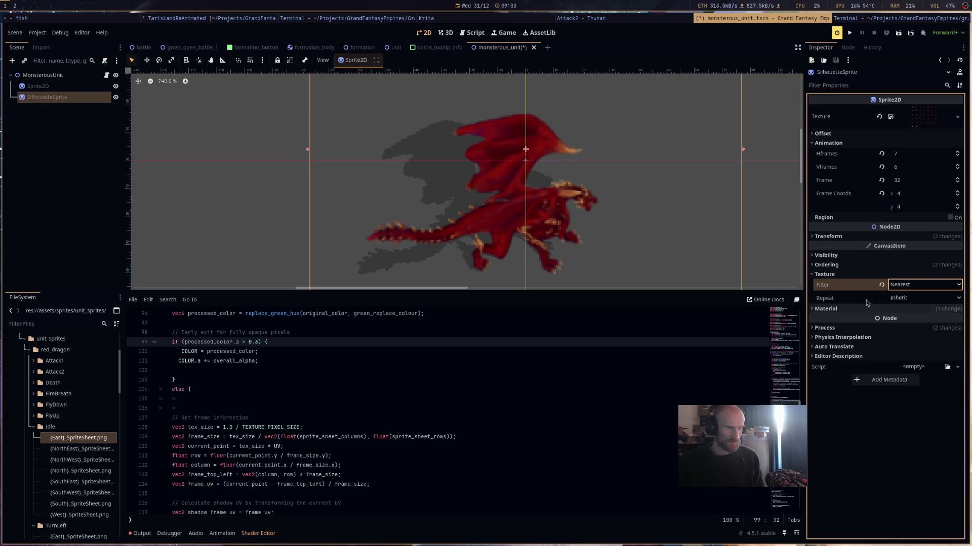
click(661, 240)
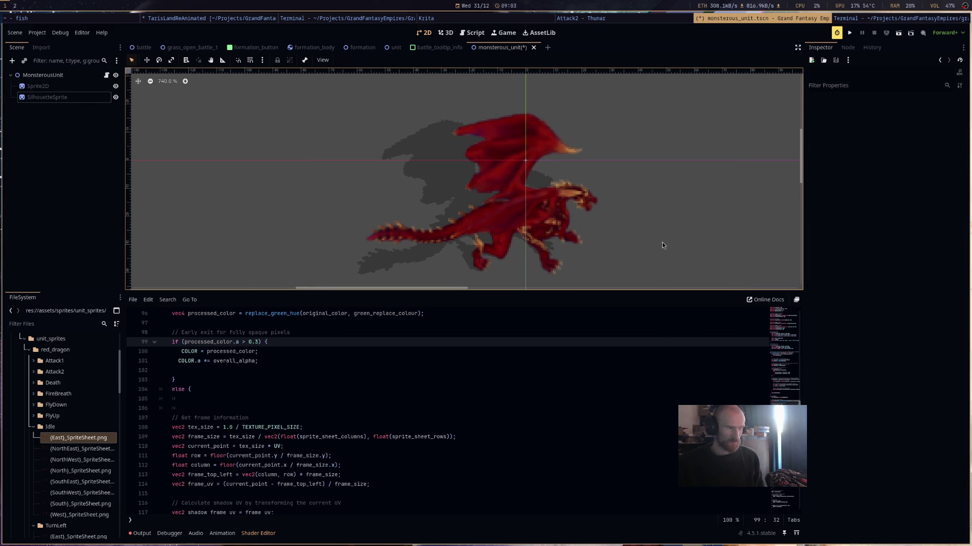
Step: Dismiss the stray launcher and canvas menus, then reselect the shadow silhouette sprite
key(super+d)
right_click(619, 134)
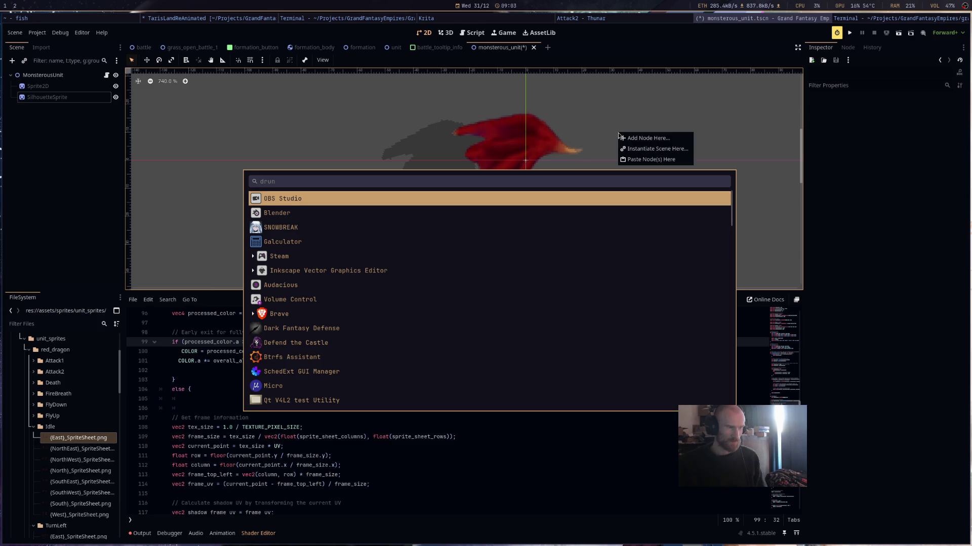
click(603, 106)
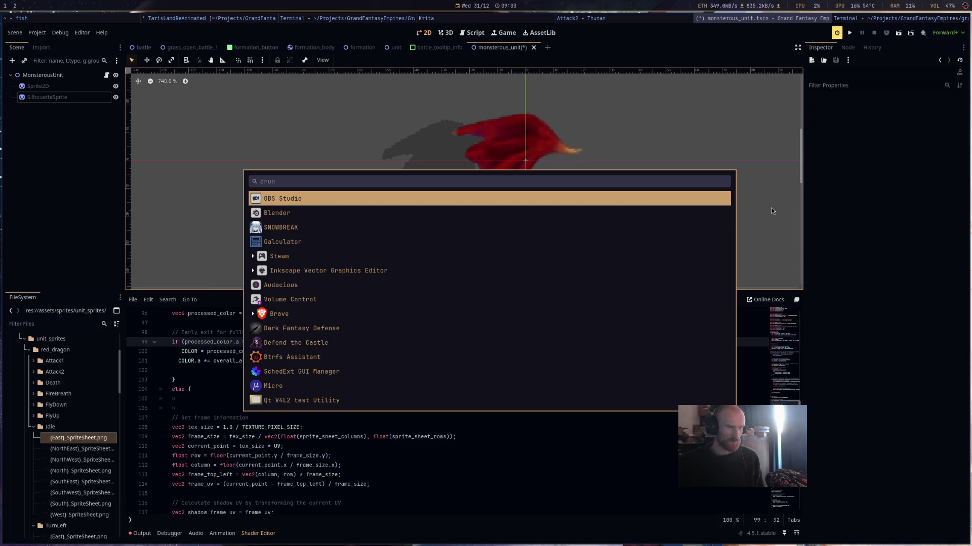
key(Escape)
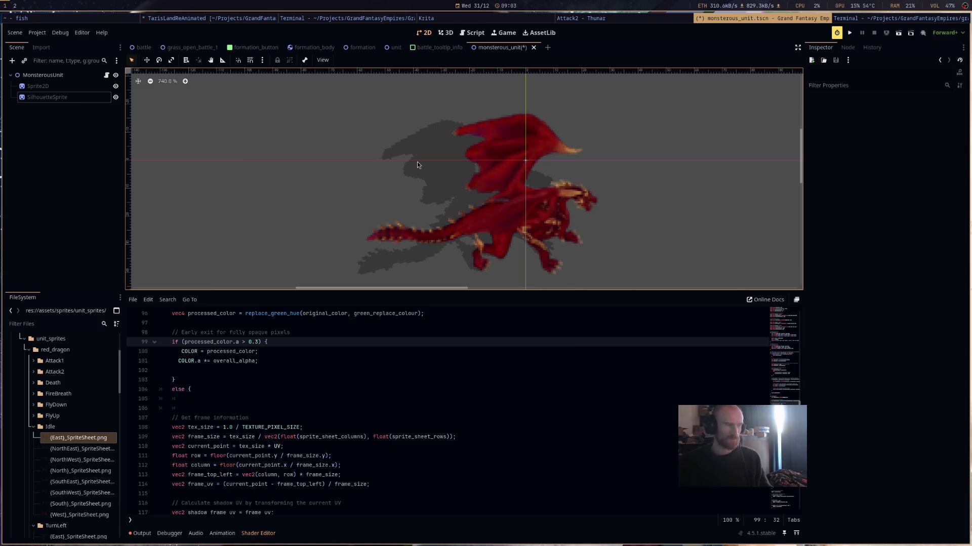
scroll(596, 198, down, 2)
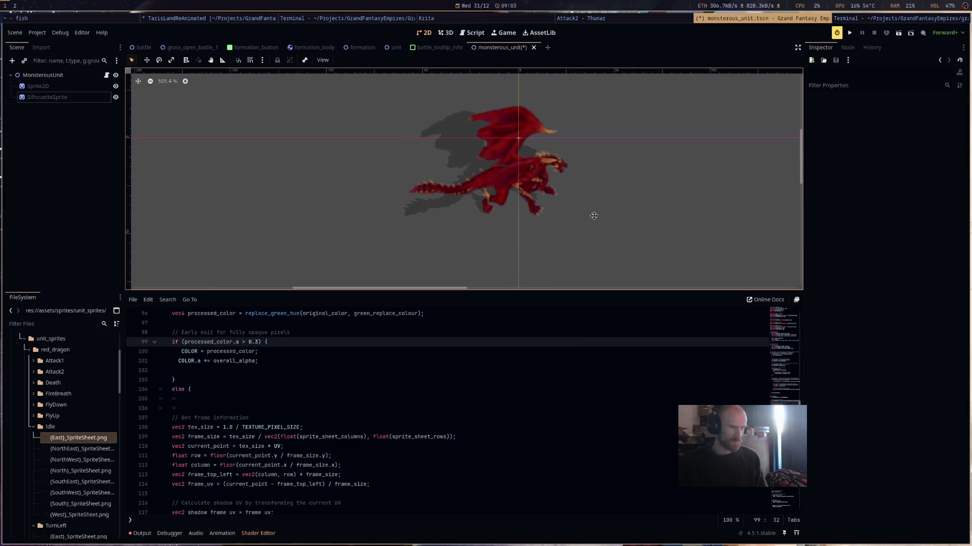
click(536, 213)
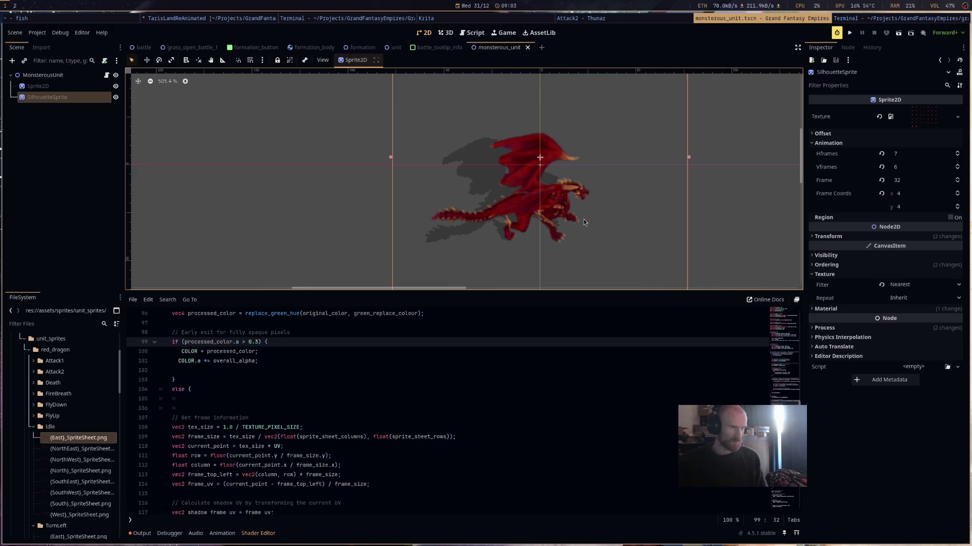
scroll(584, 219, up, 3)
scroll(584, 218, up, 5)
scroll(583, 219, down, 3)
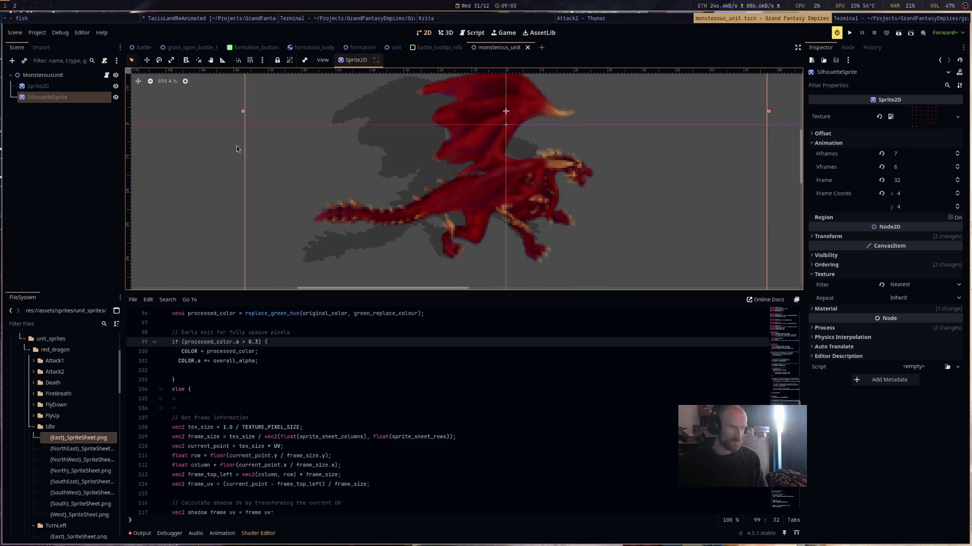
scroll(338, 168, down, 2)
scroll(340, 166, up, 1)
scroll(339, 166, up, 1)
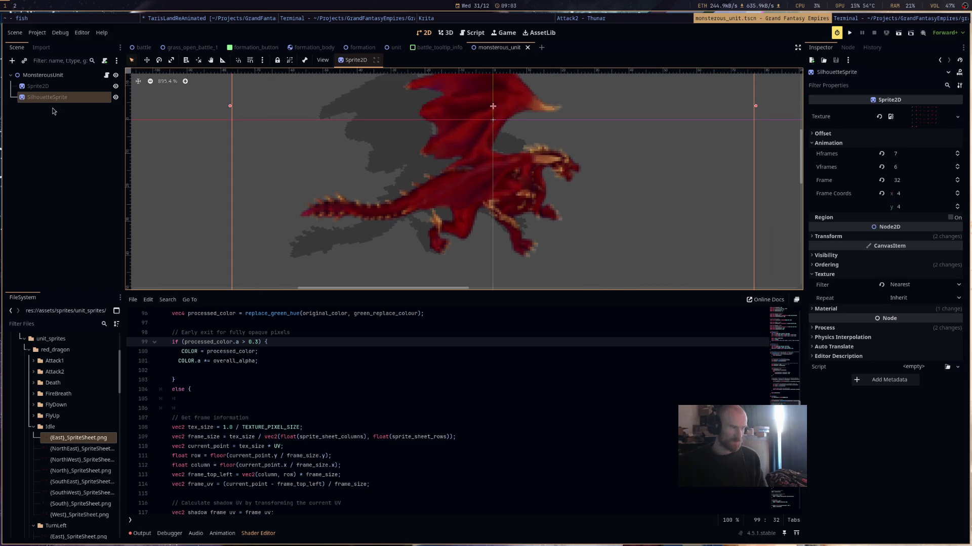
Step: Select Sprite2D and select all of its shader code with Ctrl+A
click(65, 85)
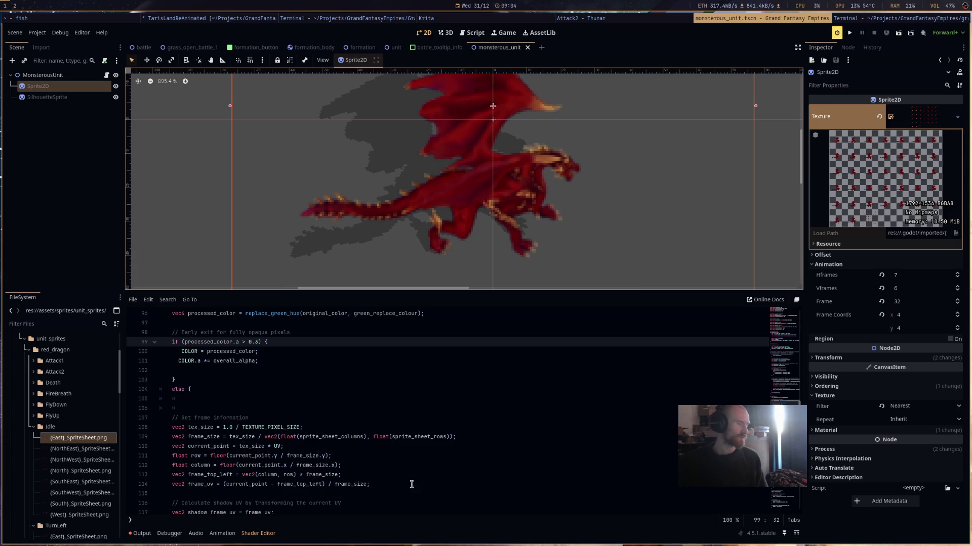
scroll(287, 399, down, 5)
scroll(297, 414, down, 5)
scroll(307, 431, down, 2)
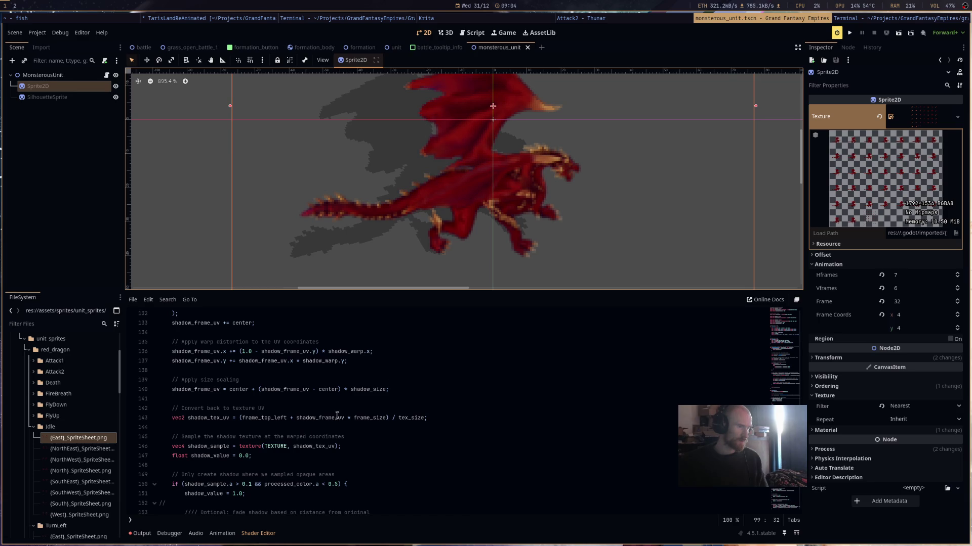
scroll(325, 477, down, 2)
scroll(325, 477, down, 3)
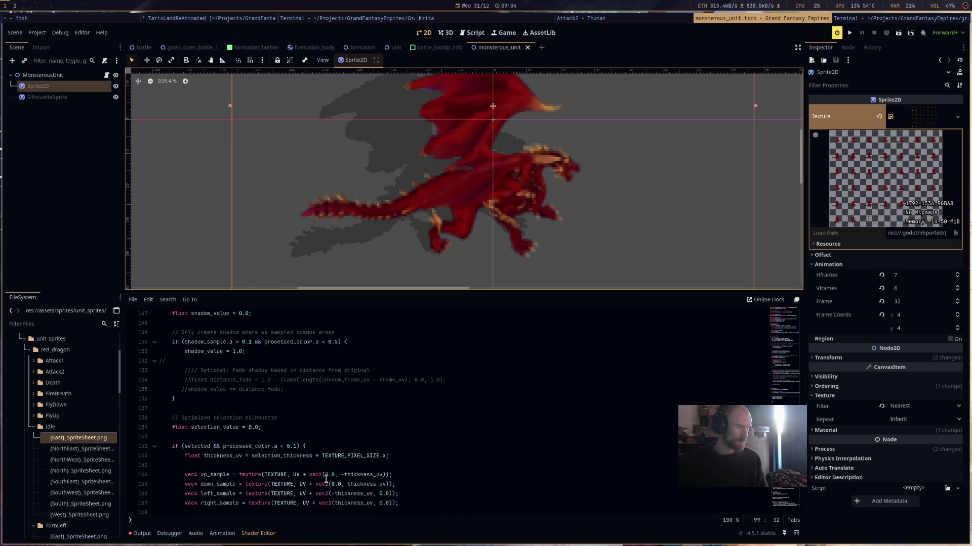
scroll(344, 442, down, 3)
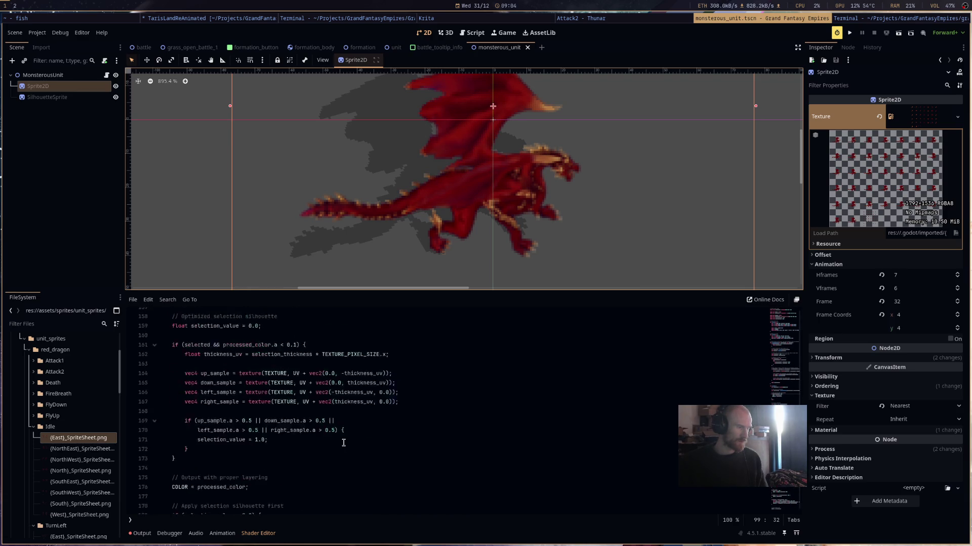
scroll(343, 443, down, 6)
click(343, 446)
key(ctrl+a)
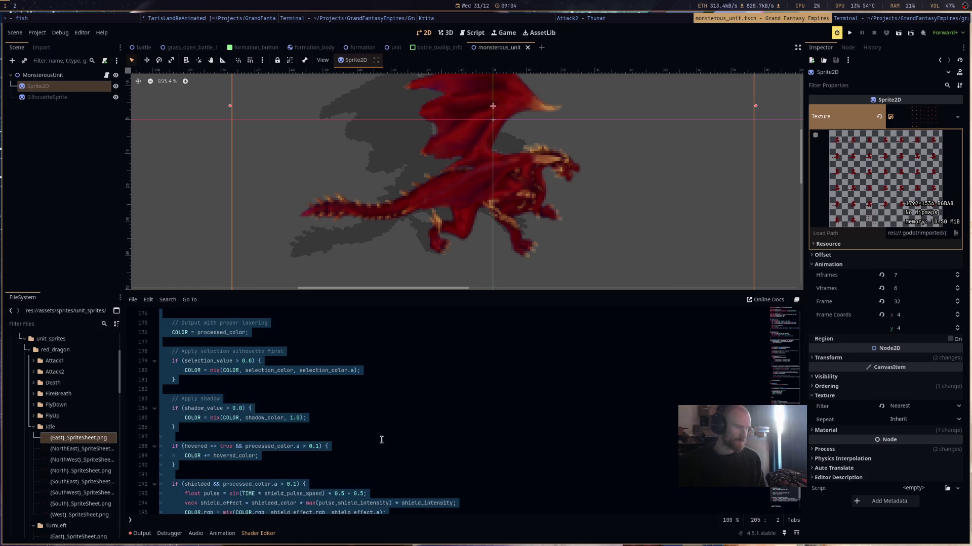
scroll(378, 444, down, 4)
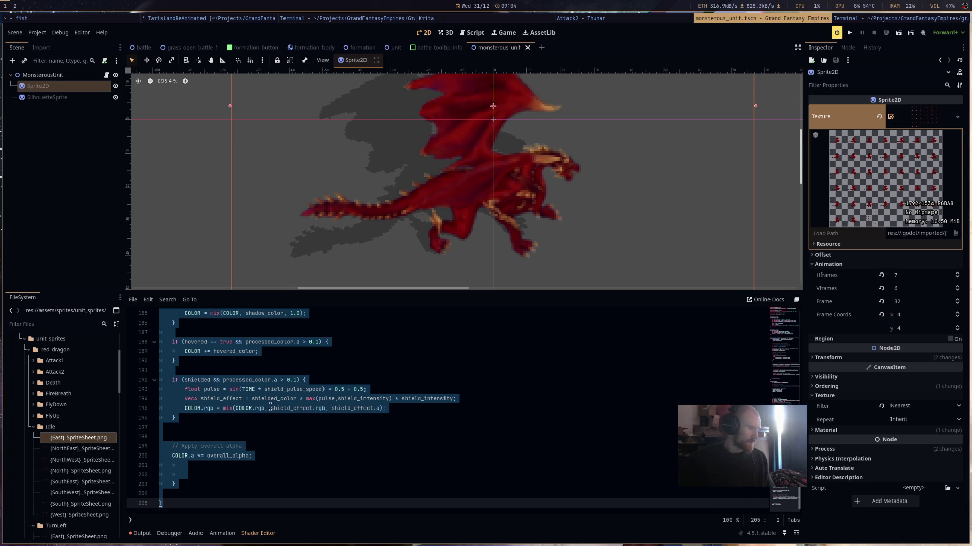
scroll(470, 375, up, 3)
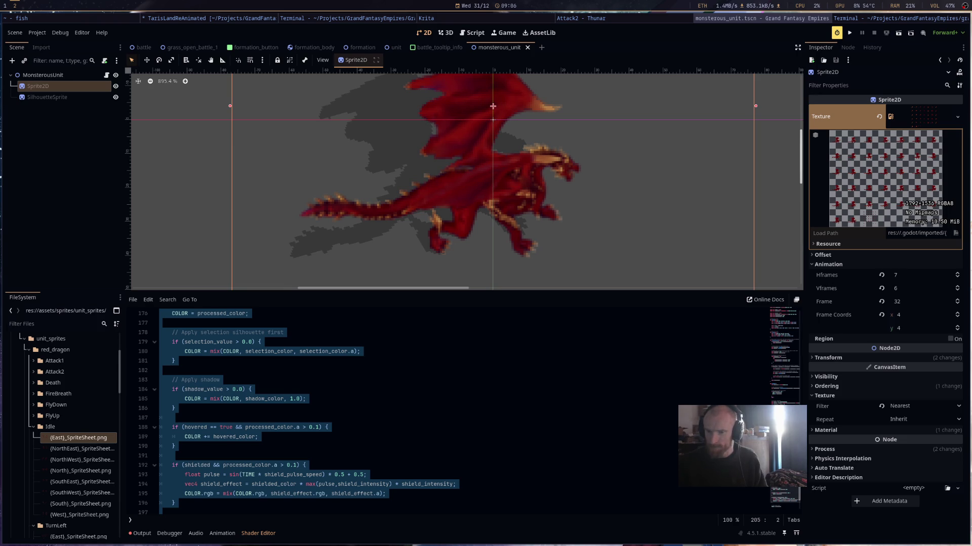
Step: Replace the shadow_value = 1.0 block on lines 151–155 with the centered_uv/smoothstep gradient code
click(456, 445)
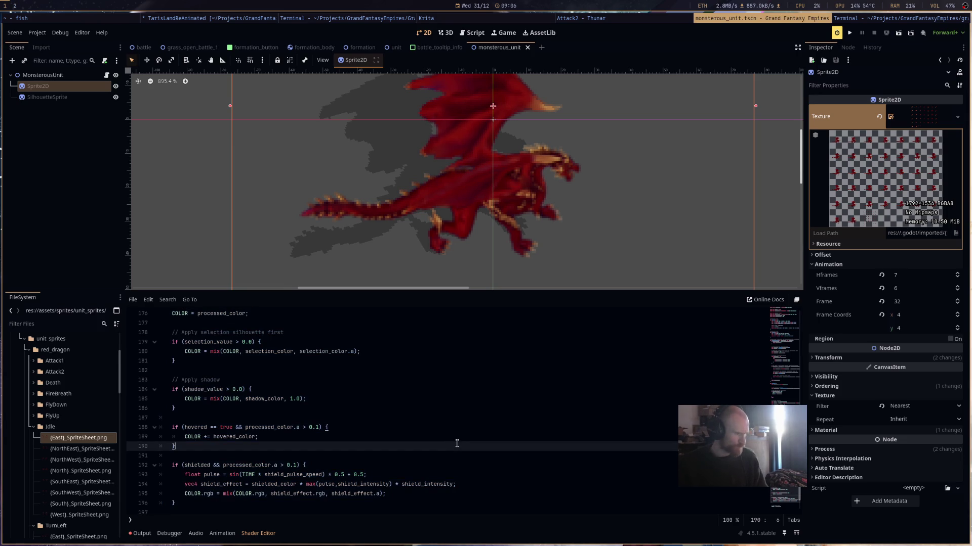
scroll(457, 443, up, 4)
scroll(456, 444, up, 1)
scroll(456, 443, up, 4)
scroll(457, 443, up, 3)
scroll(457, 444, up, 2)
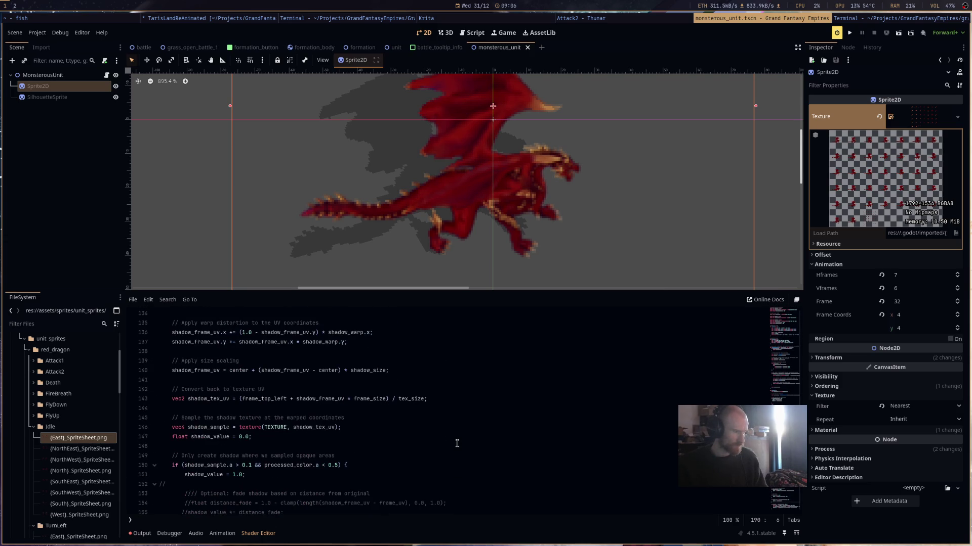
scroll(456, 444, down, 2)
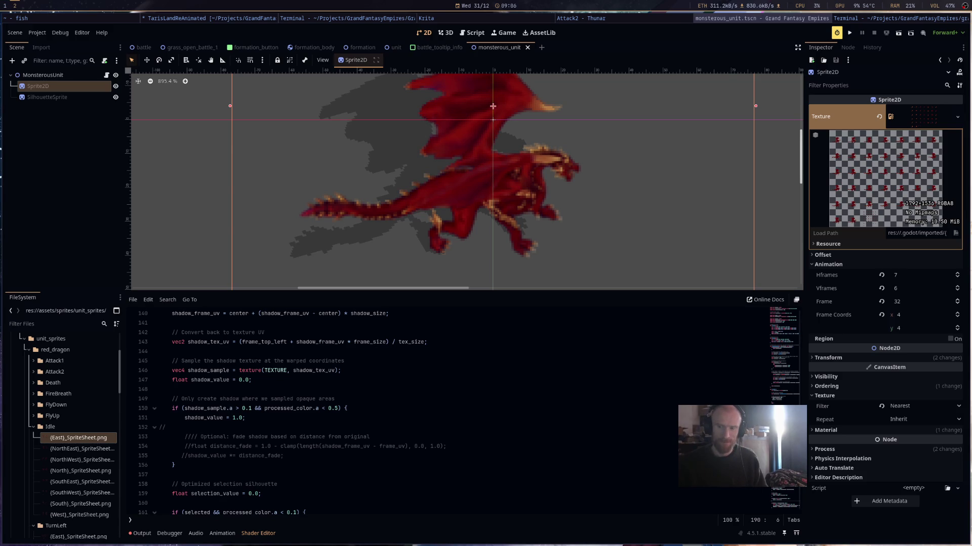
key(ctrl+z)
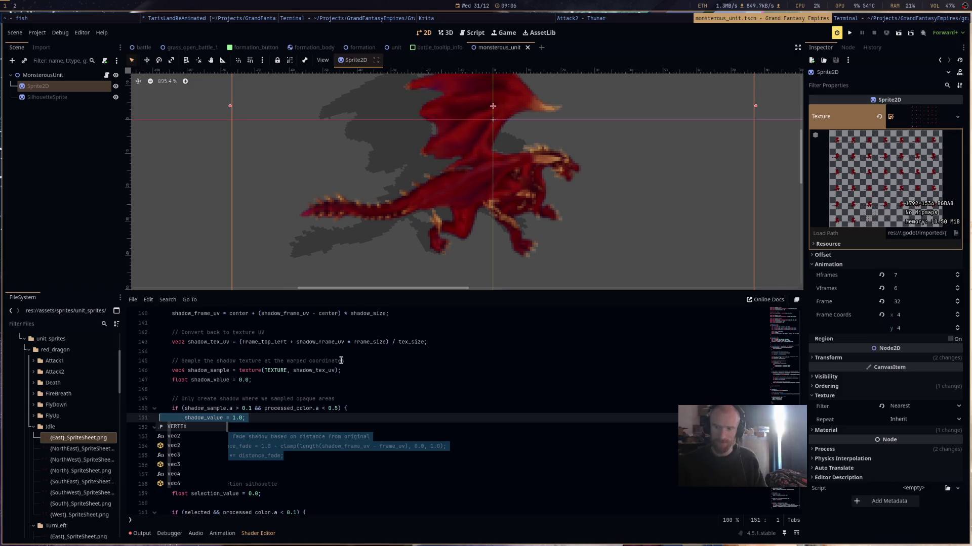
click(296, 408)
drag(300, 456, 134, 421)
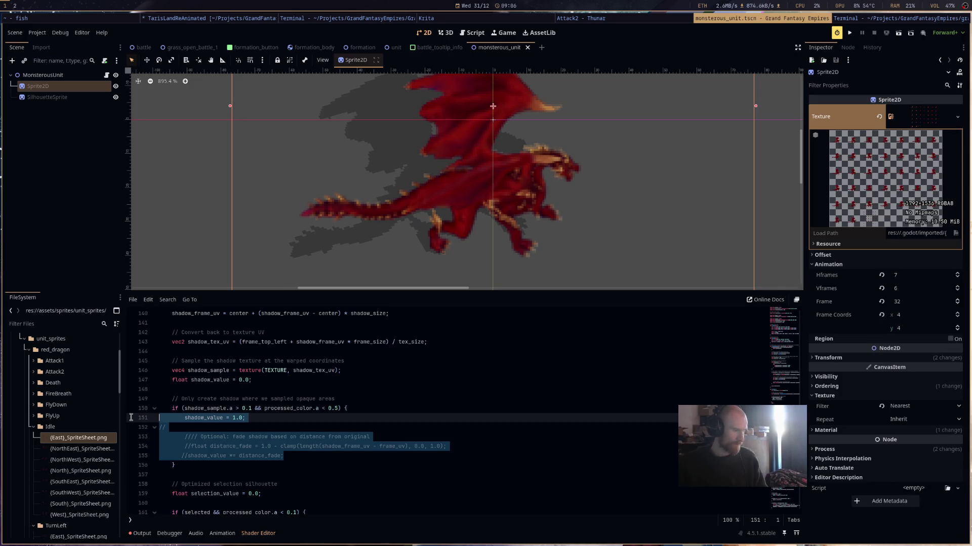
text(// Calculate how far we are from the sprite 	vec2 centered_uv = abs(frame_uv - vec2(0.5, 0.5)) * 2.0; 	float dist_from_center = length(centered_uv);  	// Create a gradient: 1.0 at edge, 0.0 at center 	shadow_value = 1.0 - smoothstep(0.7, 1.0, dist_from_center);)
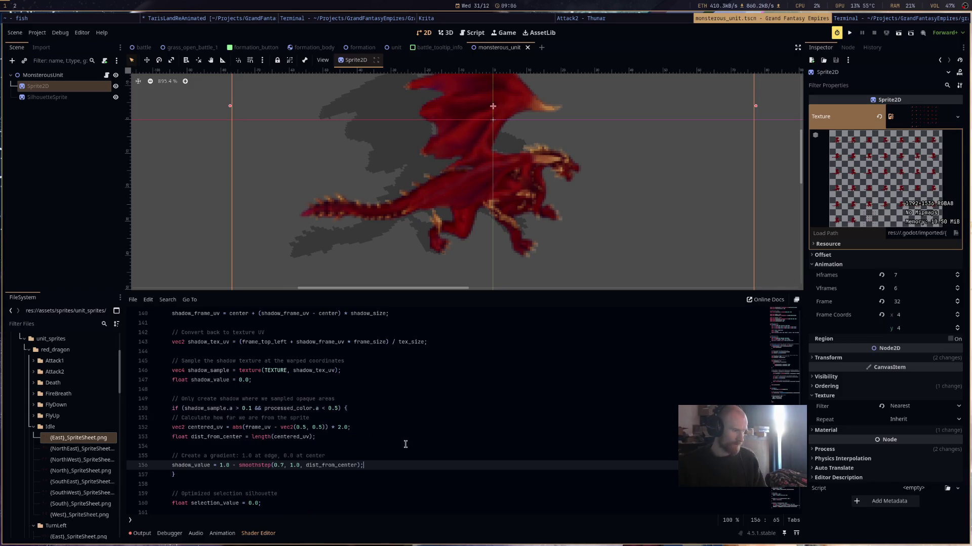
scroll(406, 444, down, 1)
scroll(406, 443, down, 5)
scroll(406, 443, down, 4)
scroll(405, 444, down, 3)
scroll(406, 442, down, 1)
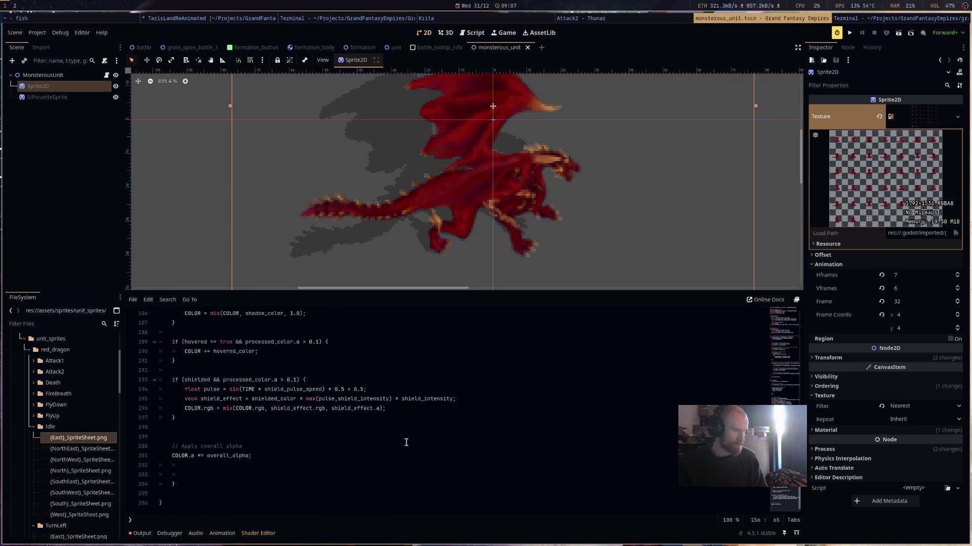
scroll(405, 442, up, 3)
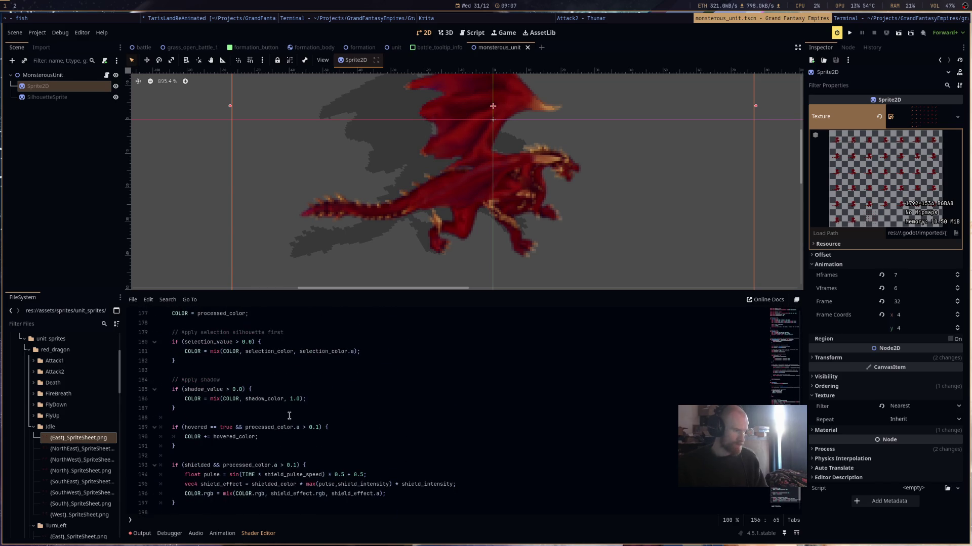
Step: Inspect the shadow amount 1.0 on line 186 and the empty line 161 without changing them
double_click(291, 400)
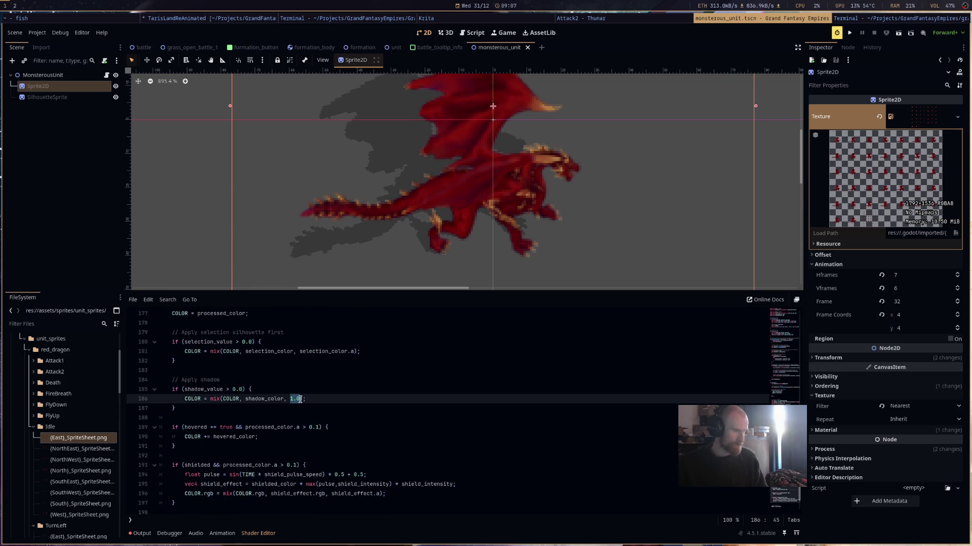
text(shad)
scroll(466, 347, up, 8)
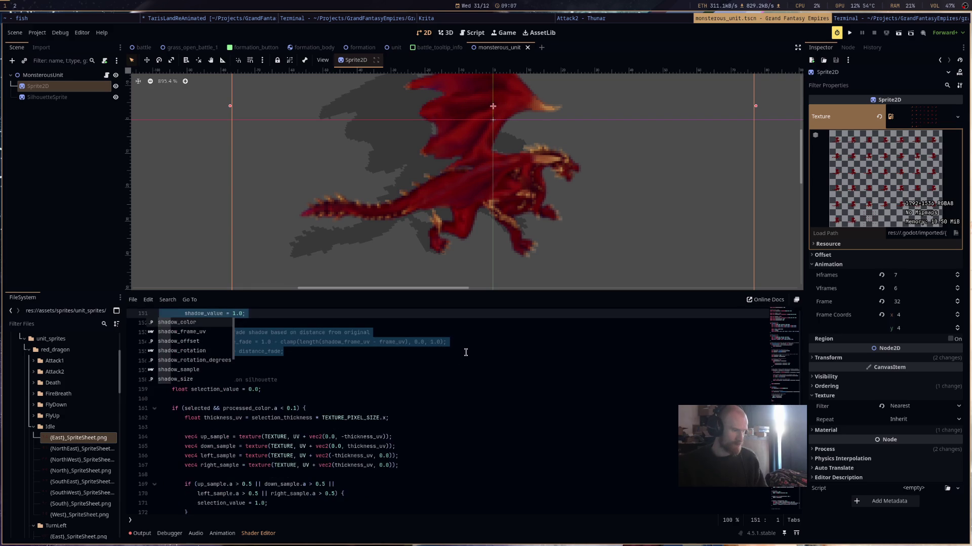
click(472, 351)
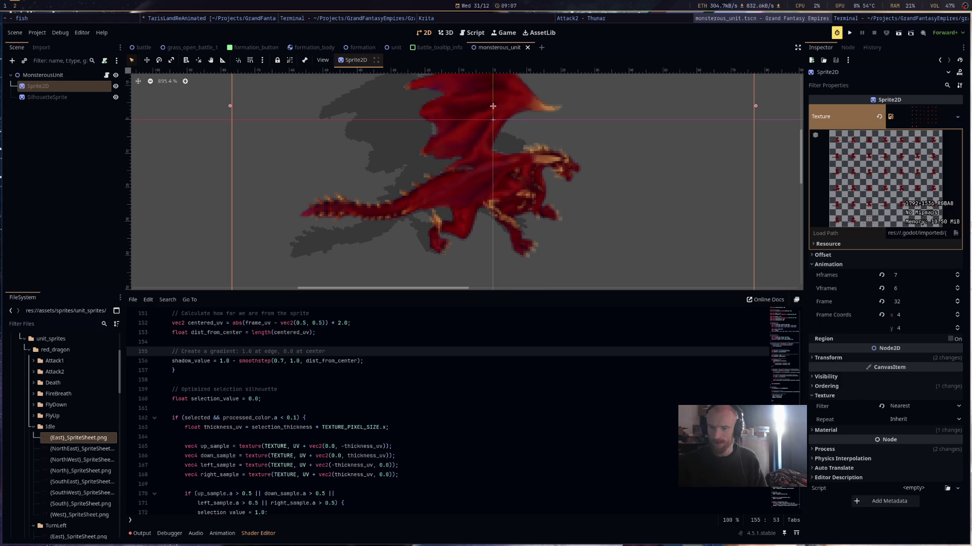
click(383, 409)
scroll(390, 471, down, 2)
scroll(390, 471, down, 3)
scroll(380, 467, down, 3)
scroll(360, 451, down, 4)
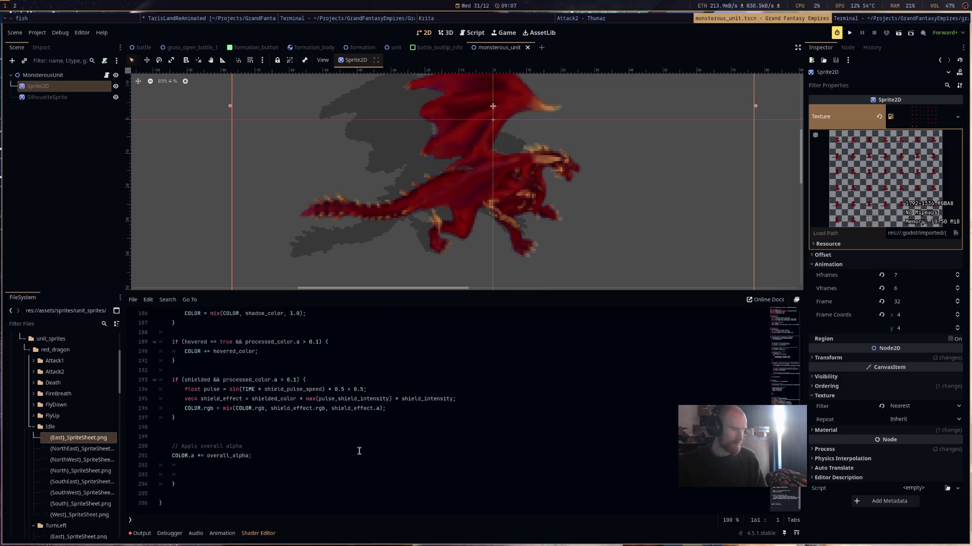
scroll(346, 430, up, 2)
Step: Insert COLOR.rgb = mix(COLOR.rgb, shadow_color.rgb, shadow_value); on a new line after line 186
click(327, 372)
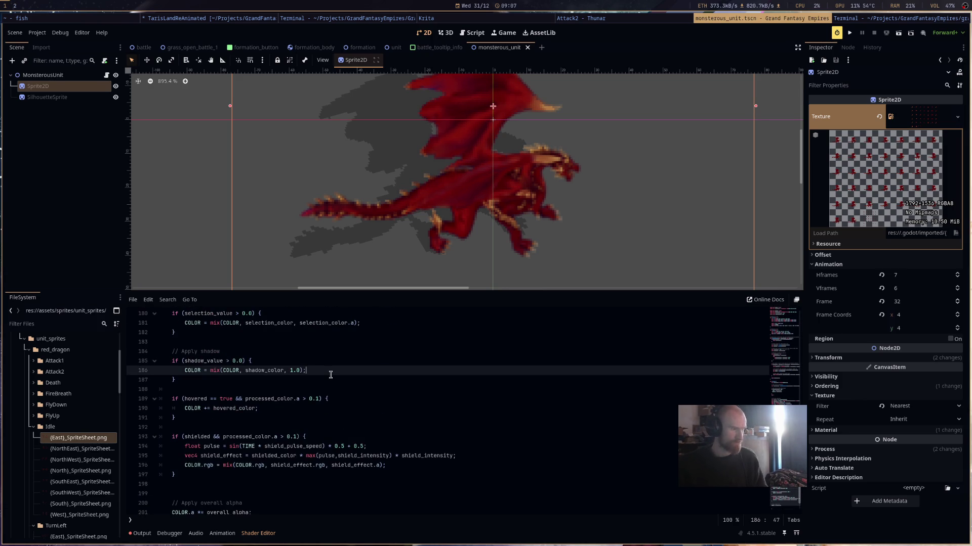
key(Return)
text(COLOR.rgb = mix(COLOR.rgb, shadow_color.rgb, shadow_value);)
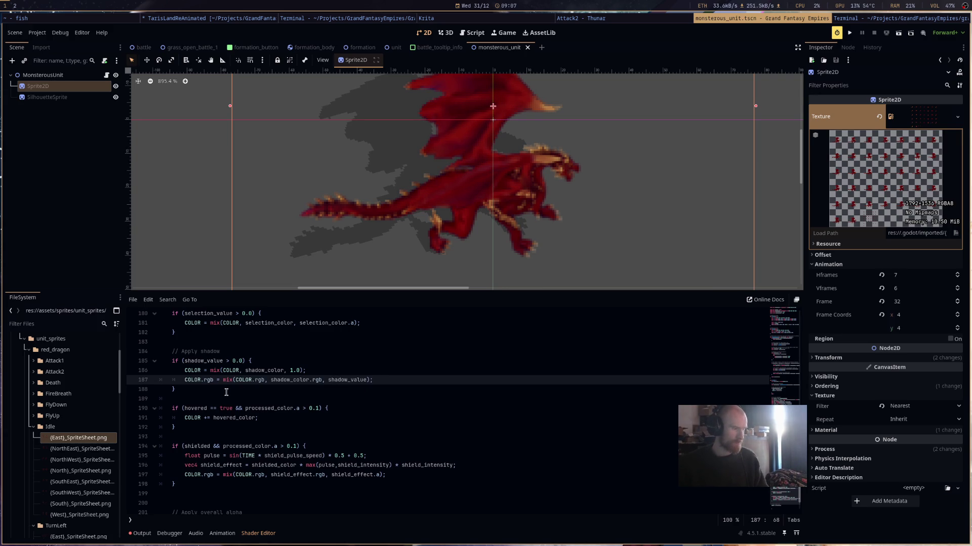
Step: Try alternatives on lines 186–187, undo them, and delete the extra RGB blend line 187
double_click(208, 380)
text(a)
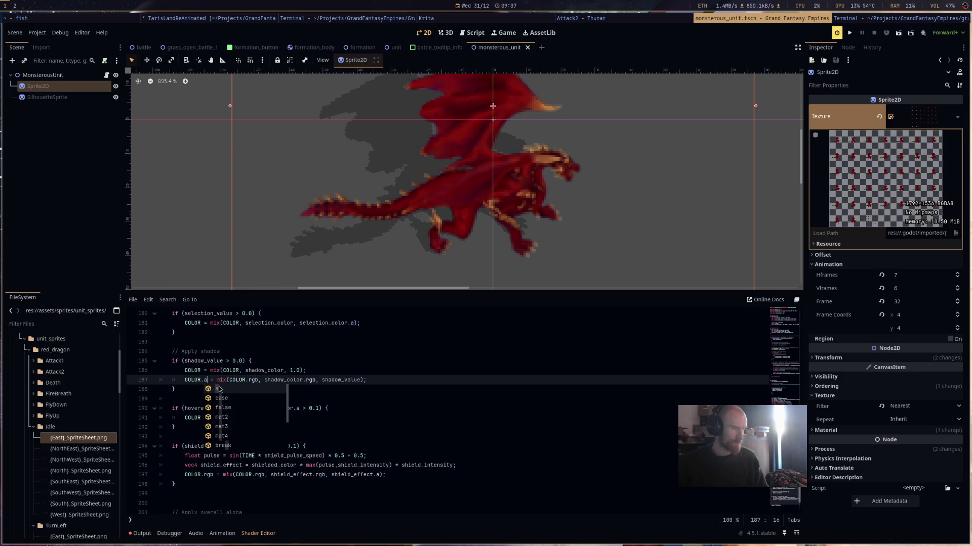
key(Escape)
key(ctrl+z)
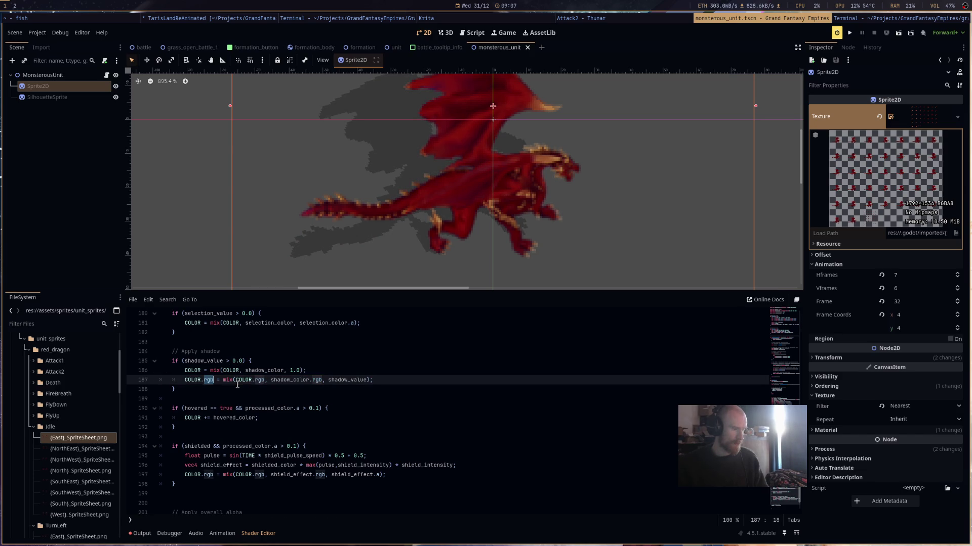
drag(299, 372, 290, 372)
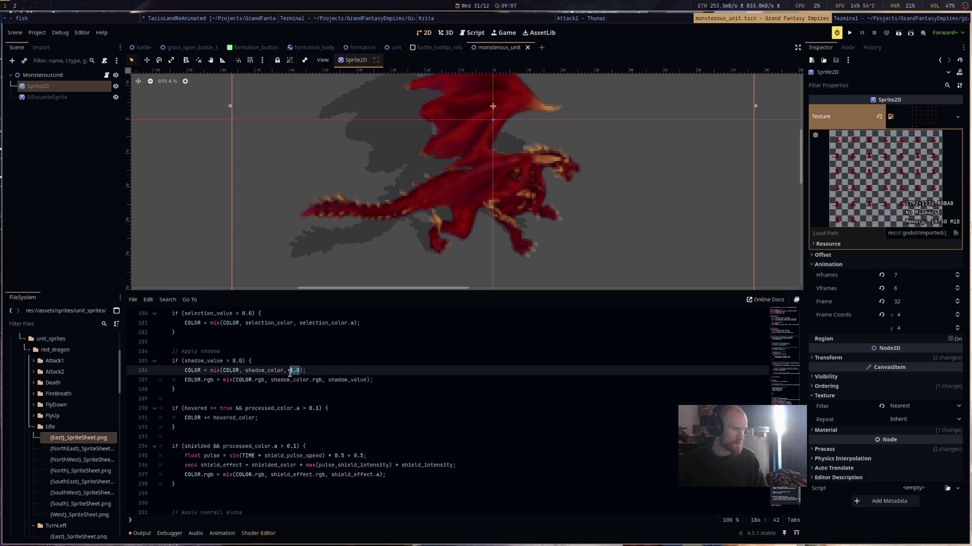
text(0.5)
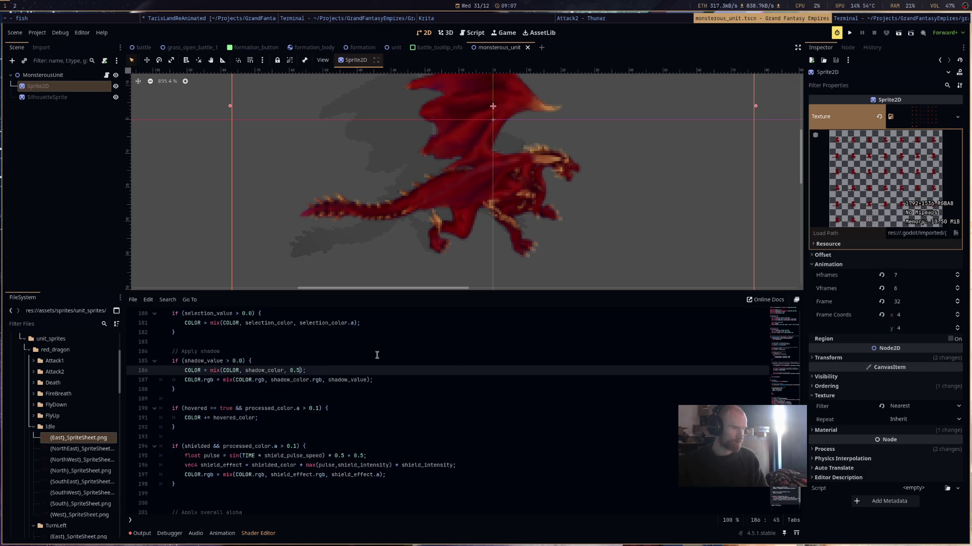
key(ctrl+z)
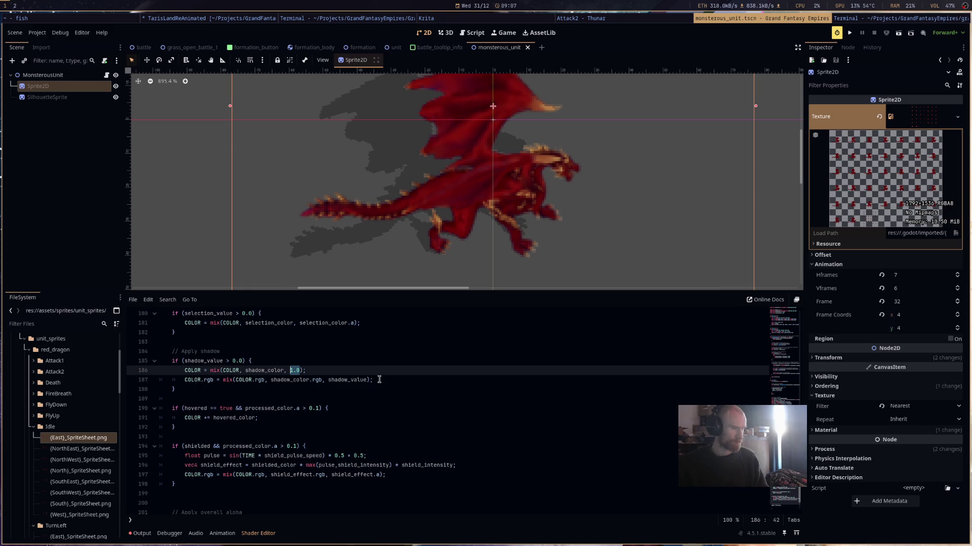
drag(377, 380, 185, 379)
key(BackSpace)
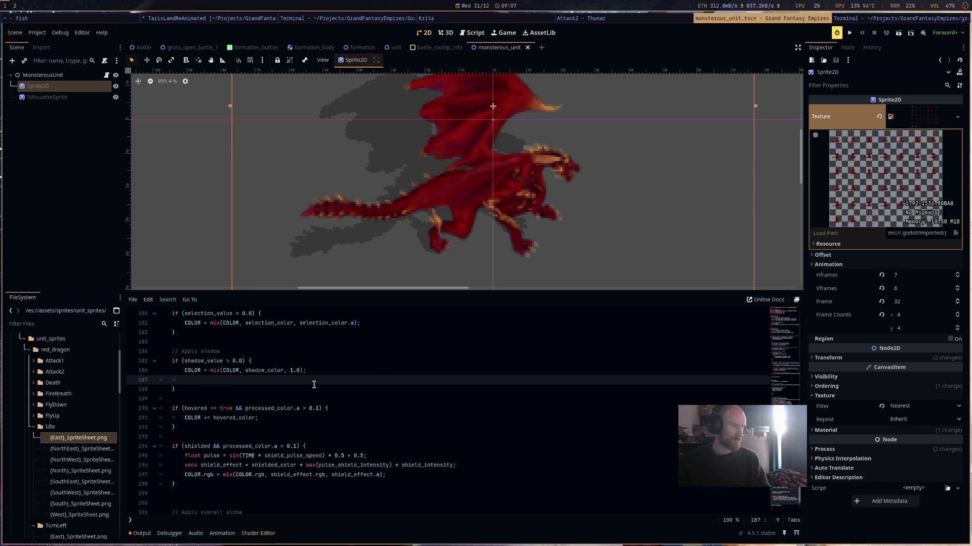
Step: Try shadow_value as the mix amount on line 186, then undo back to mix(COLOR, shadow_color, 1.0)
double_click(294, 370)
text(sh)
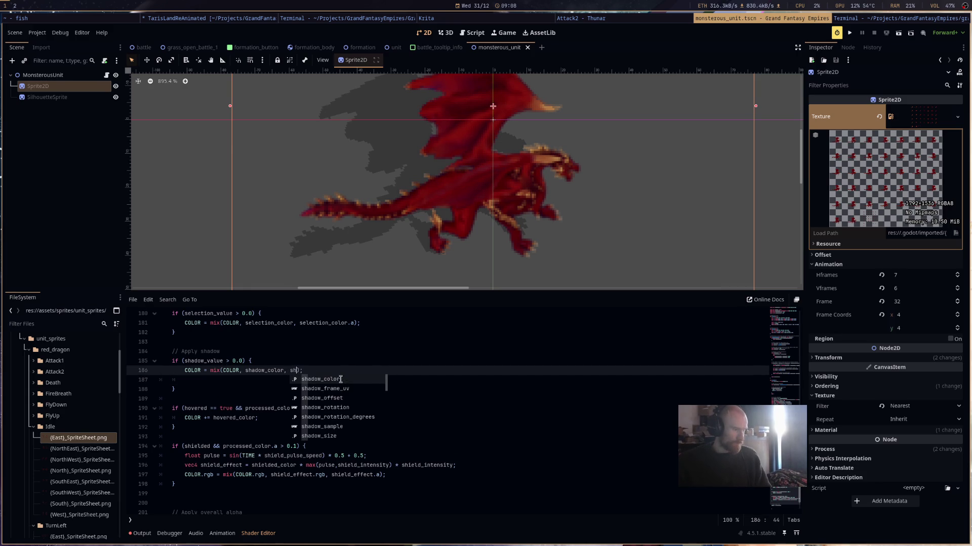
text(adow)
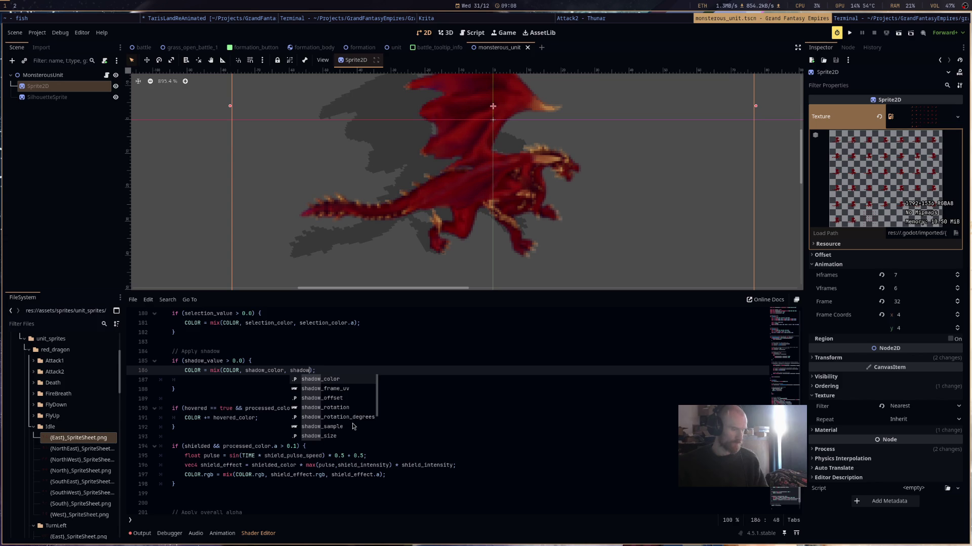
text(_va)
click(332, 382)
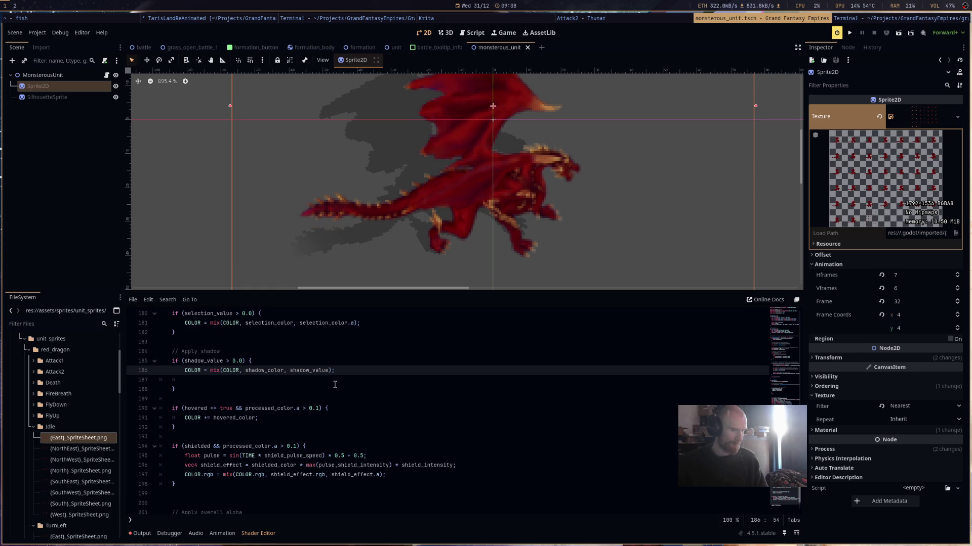
scroll(562, 158, down, 3)
mouse_move(584, 215)
mouse_down()
mouse_move(712, 215)
mouse_move(607, 215)
mouse_up()
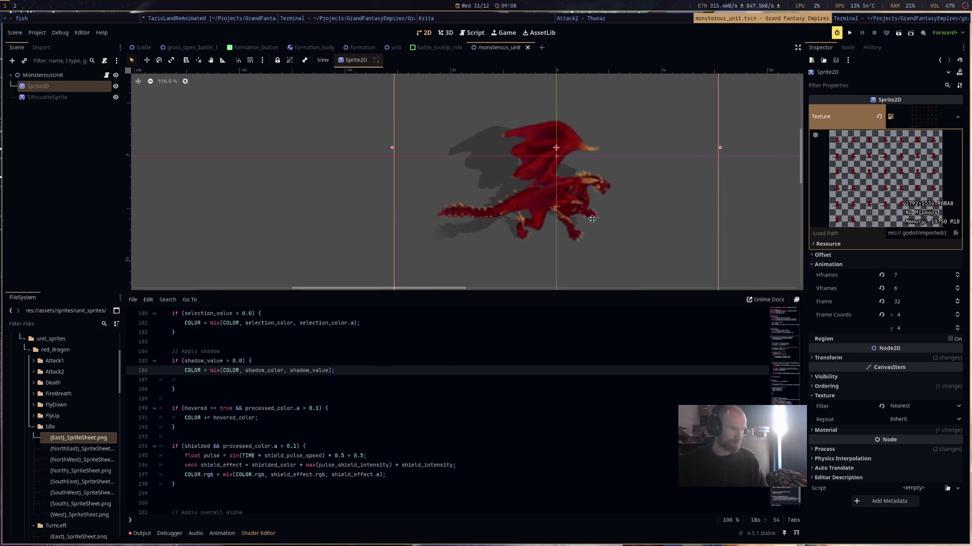
scroll(581, 221, up, 2)
key(BackSpace)
key(BackSpace)
key(BackSpace)
key(ctrl+BackSpace)
text(1.0)
key(ctrl+z)
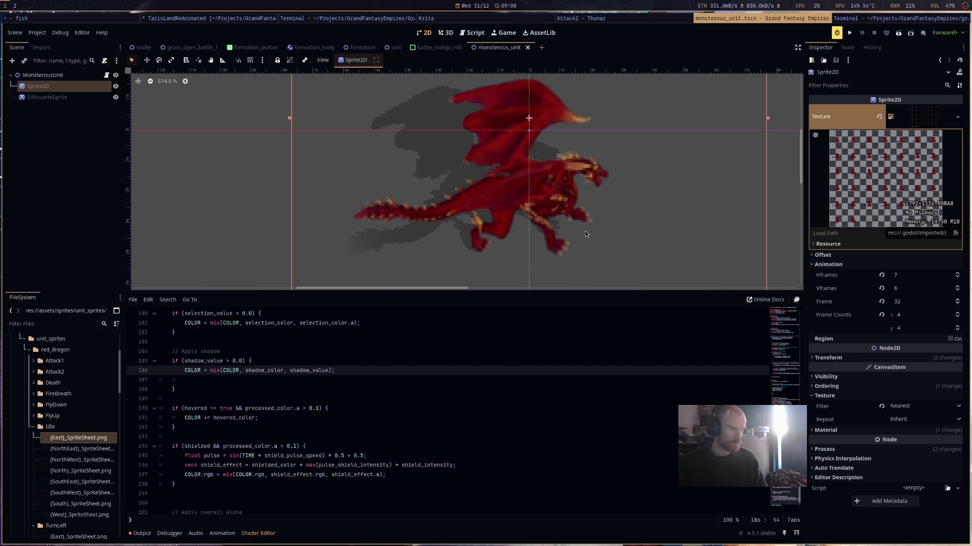
scroll(398, 427, up, 5)
scroll(396, 430, up, 2)
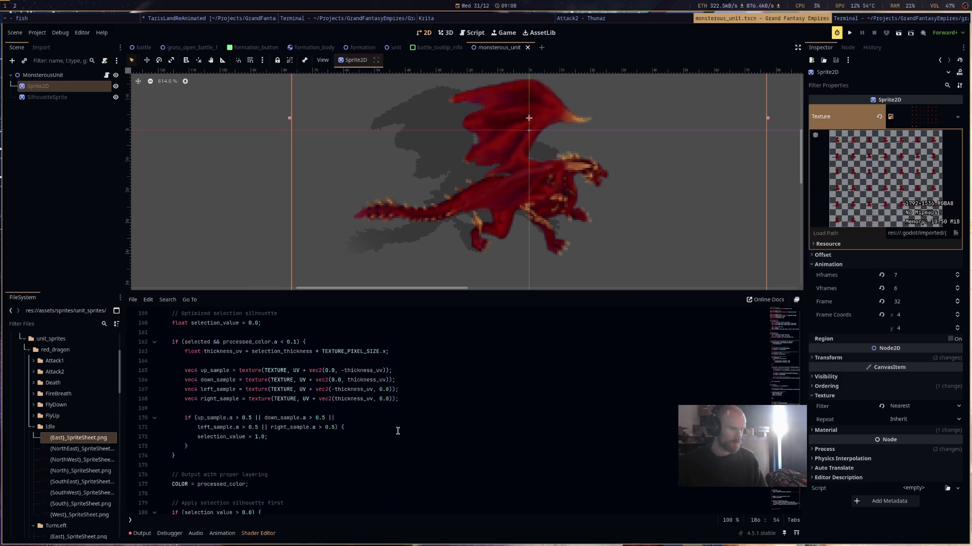
scroll(397, 430, down, 8)
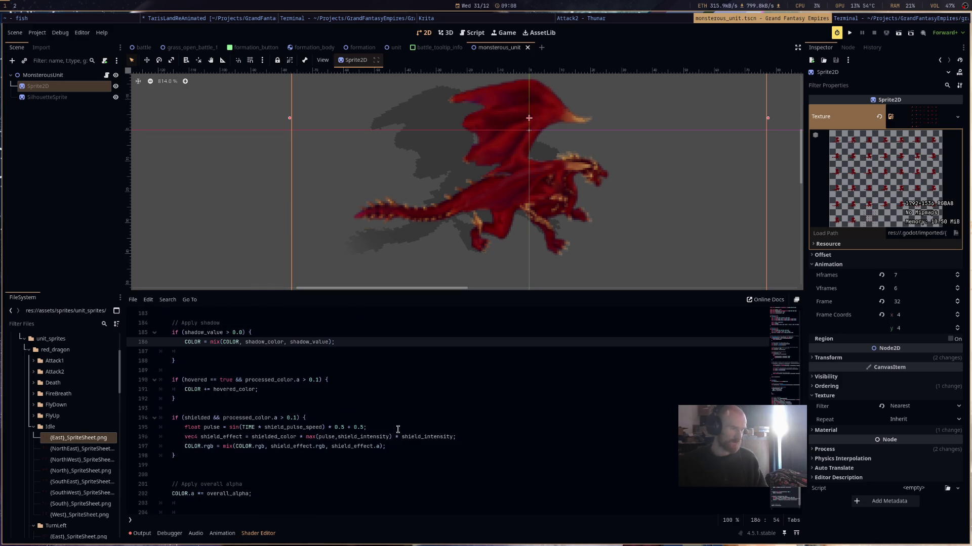
key(BackSpace)
key(BackSpace)
key(BackSpace)
key(ctrl+z)
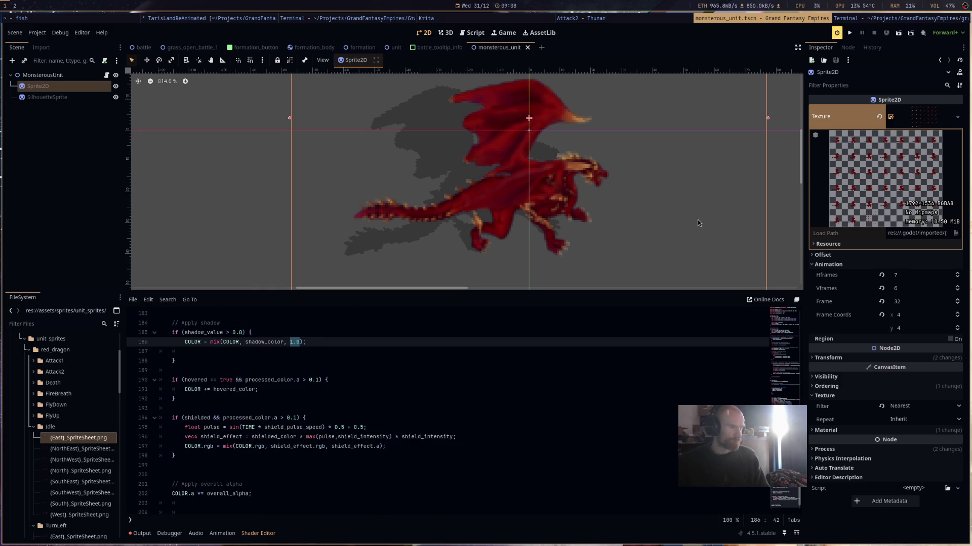
click(710, 202)
scroll(707, 201, down, 2)
scroll(706, 200, down, 1)
drag(701, 202, 534, 198)
scroll(522, 198, up, 4)
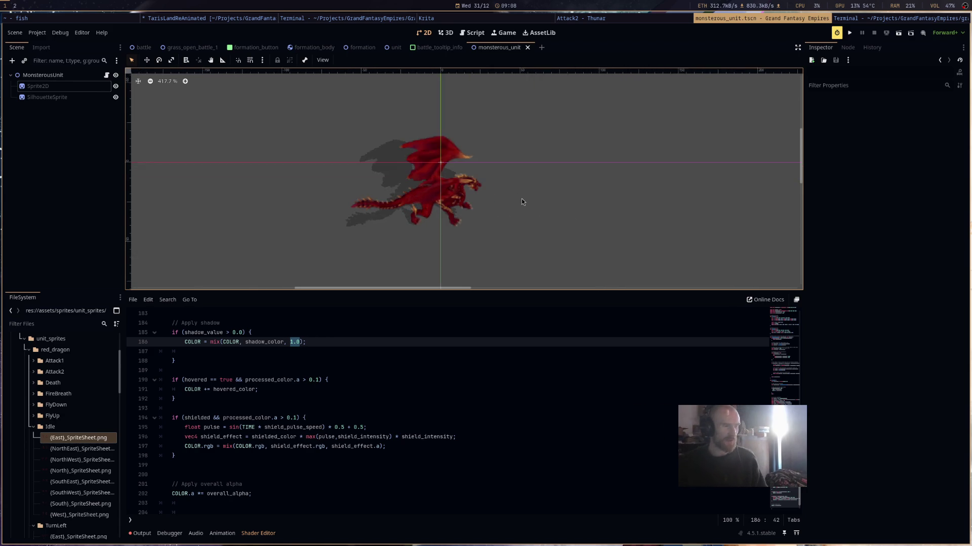
scroll(522, 199, up, 4)
scroll(522, 199, down, 5)
scroll(521, 199, down, 2)
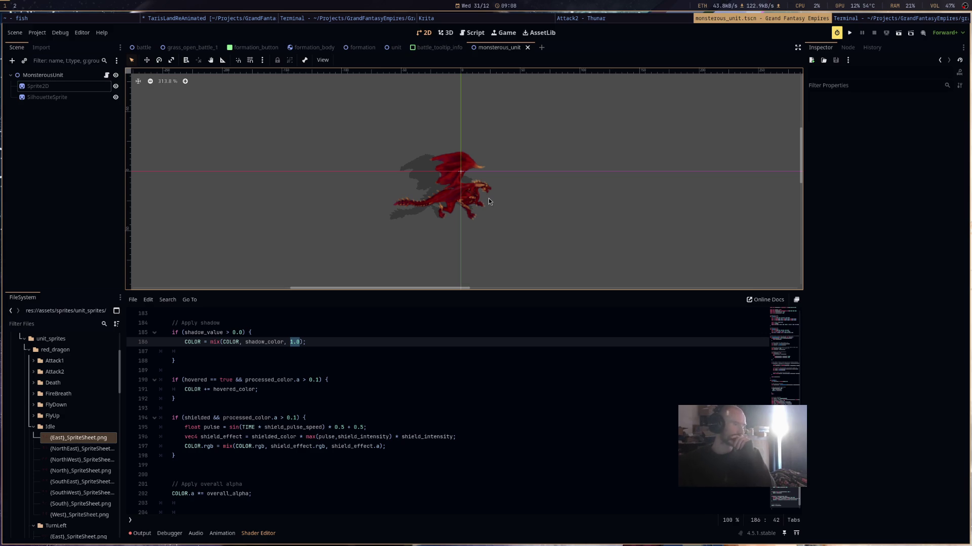
Step: Glance at the file manager, Krita, terminal and Blender windows, return to Godot and enlarge the scene view over the script editor
click(427, 35)
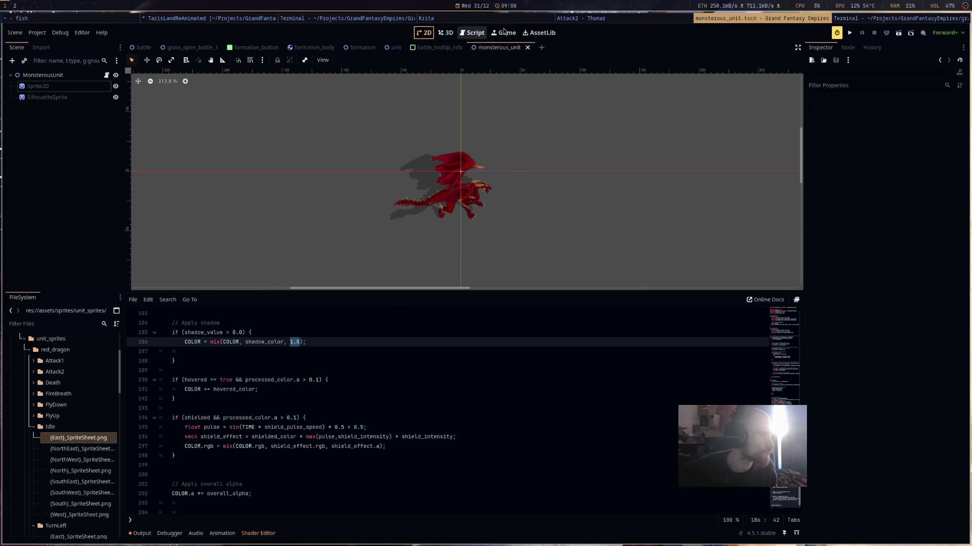
click(576, 20)
click(707, 19)
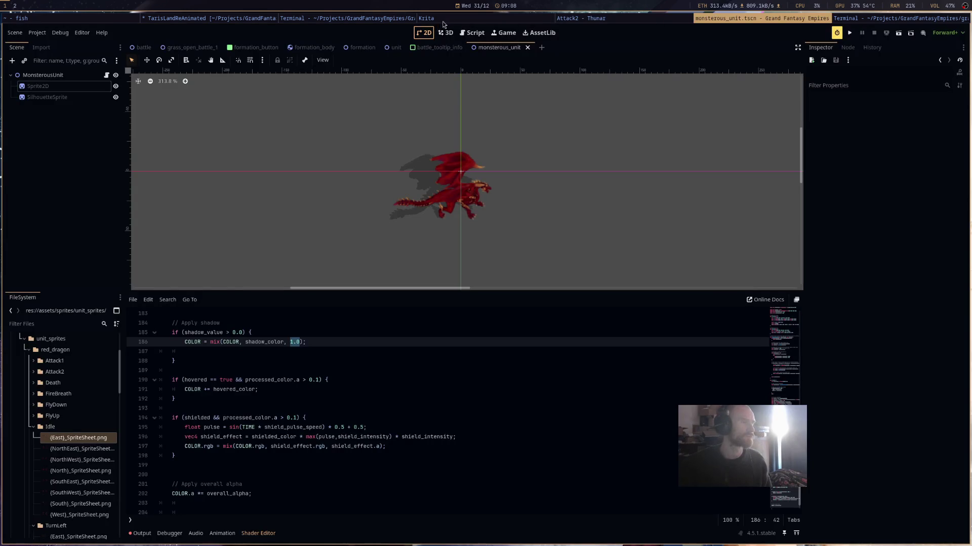
click(442, 23)
click(374, 20)
click(448, 22)
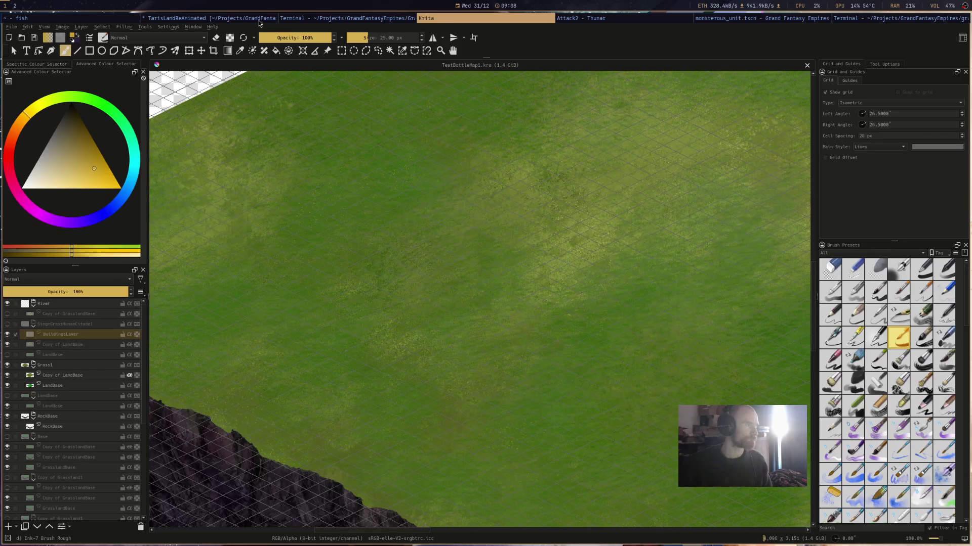
click(262, 22)
click(767, 20)
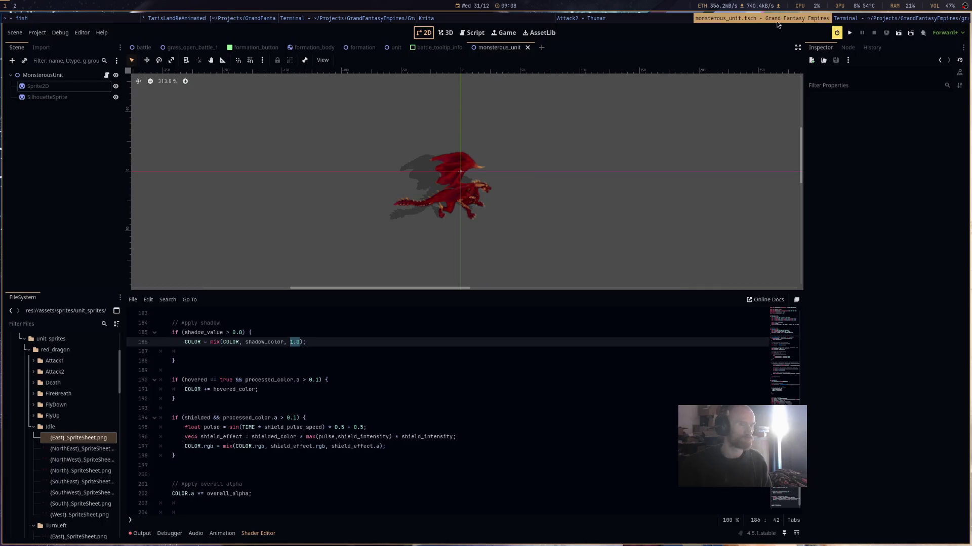
drag(489, 291, 507, 425)
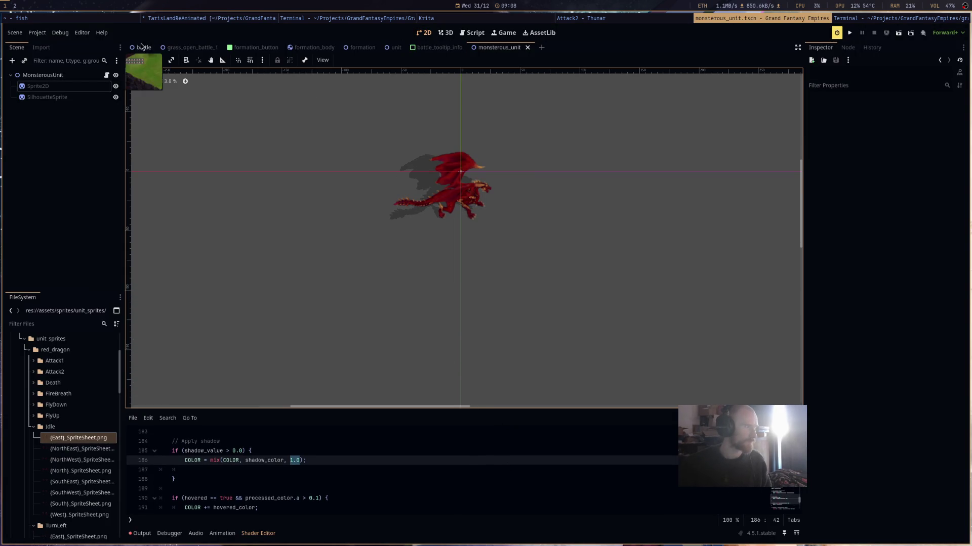
Step: Instance monsterous_unit.tscn as a child of the Armies node in the battle scene and centre the view on it
click(141, 47)
drag(352, 209, 701, 241)
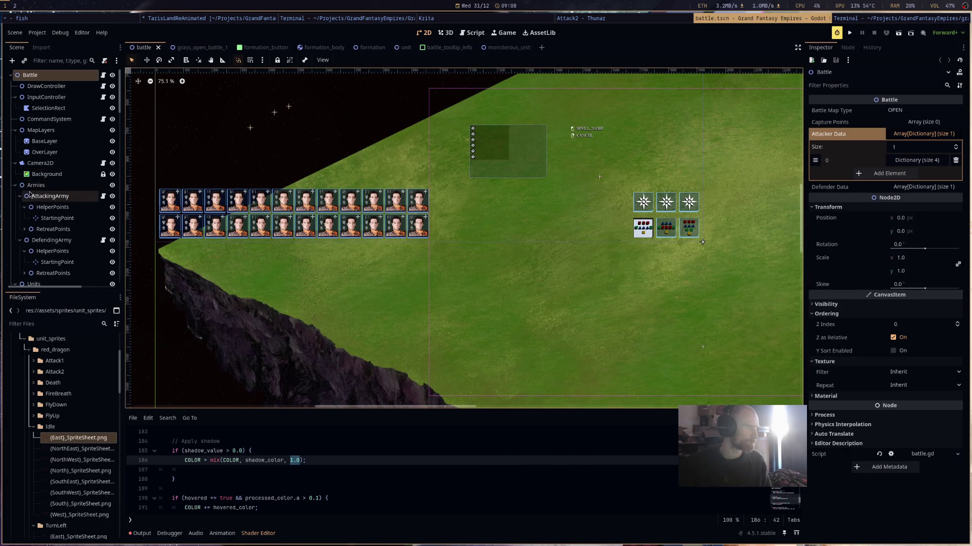
right_click(49, 185)
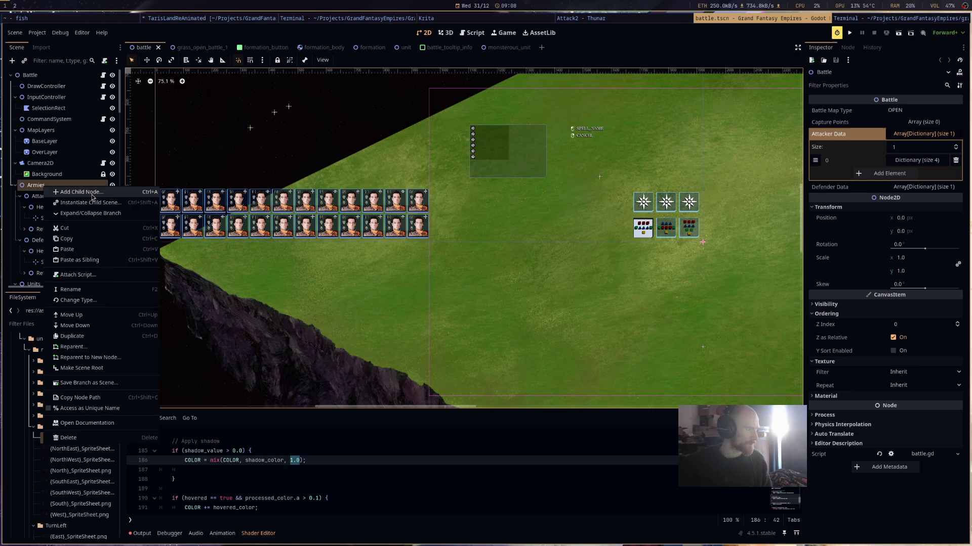
click(79, 192)
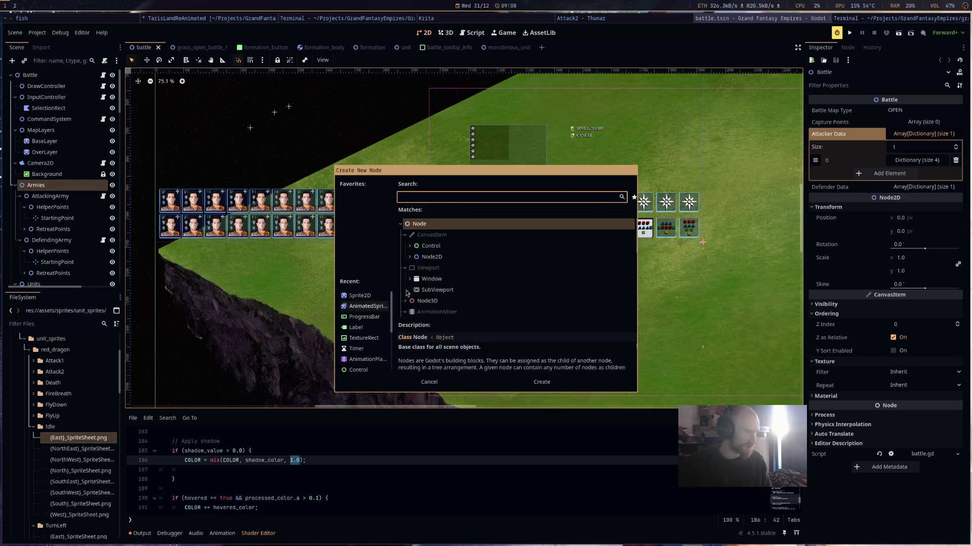
click(430, 382)
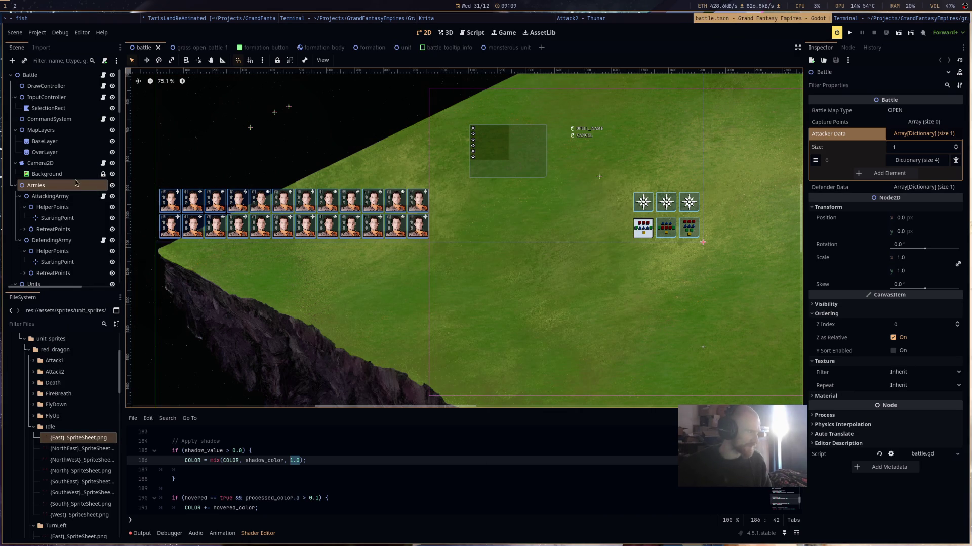
click(24, 60)
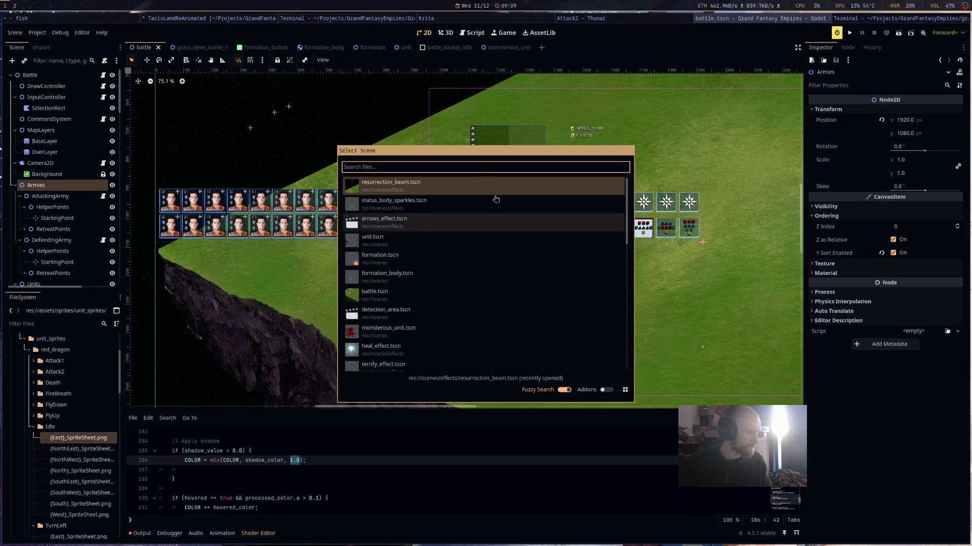
text(mon)
key(Return)
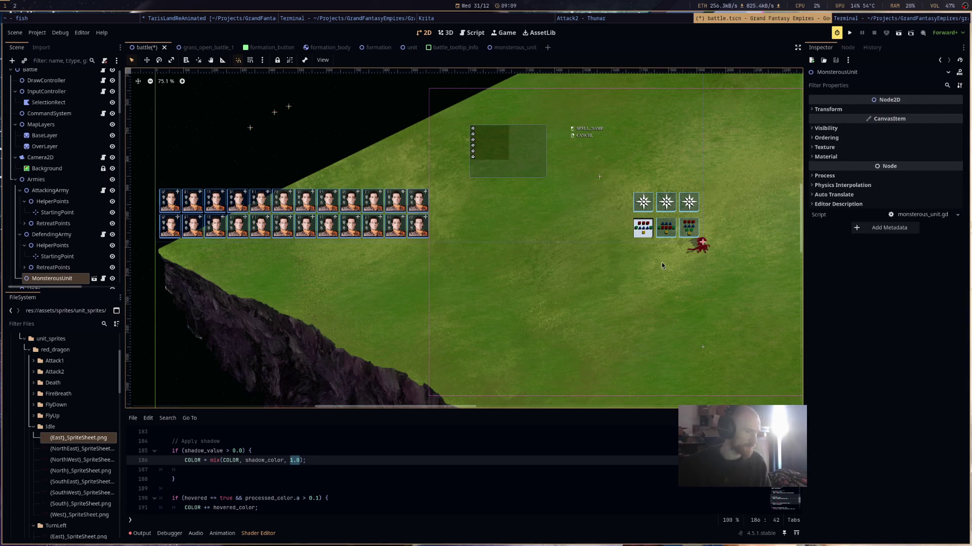
key(f)
scroll(528, 260, up, 5)
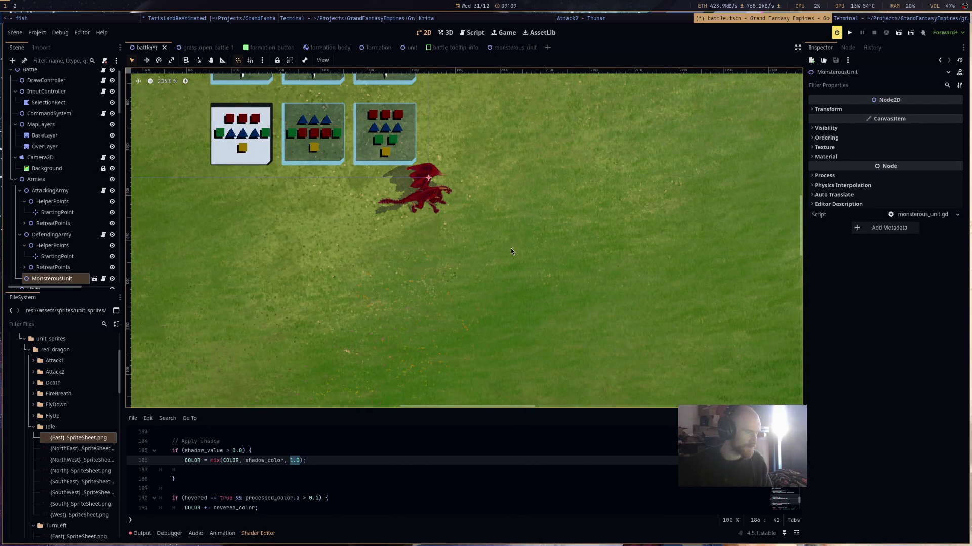
scroll(436, 213, up, 3)
scroll(343, 241, down, 4)
scroll(343, 241, down, 1)
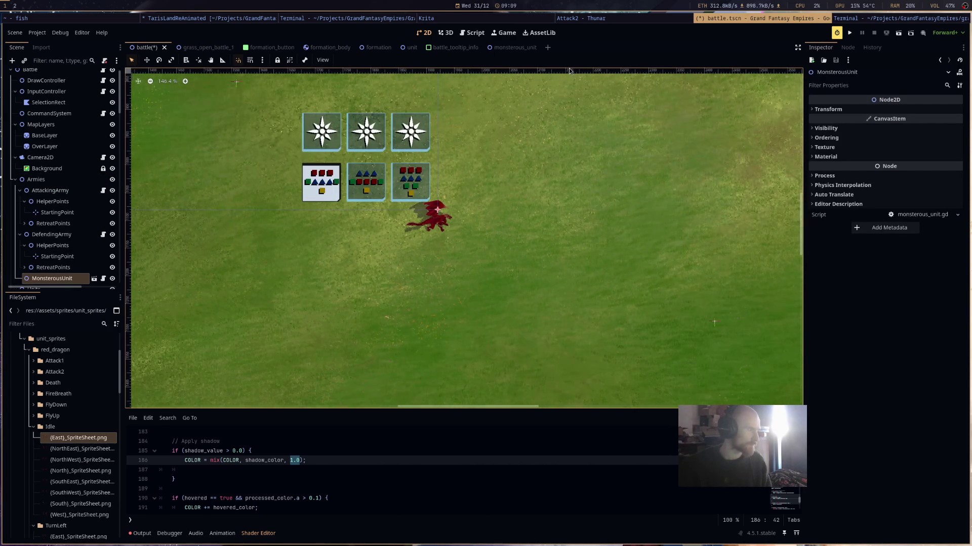
Step: Save and run the battle scene with F5, then close the game window
key(F5)
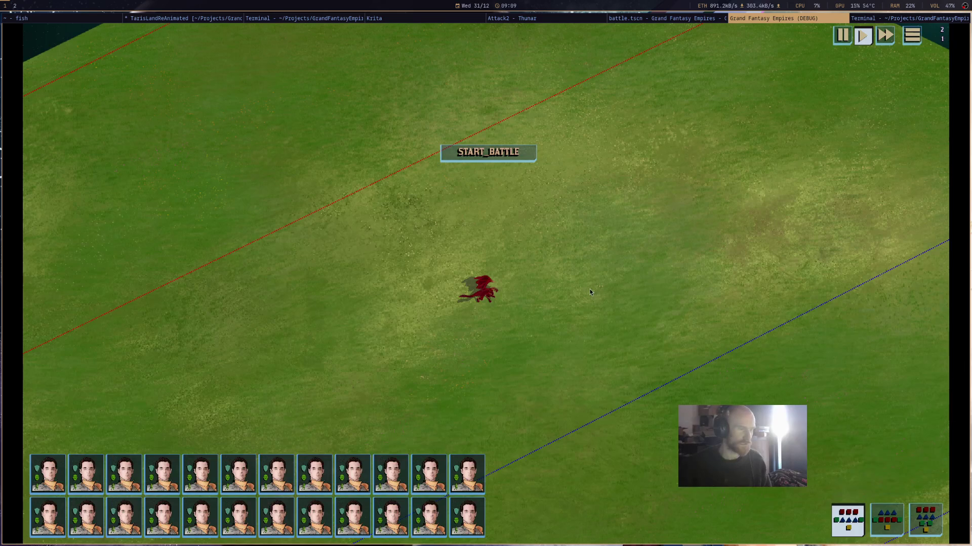
scroll(581, 305, up, 3)
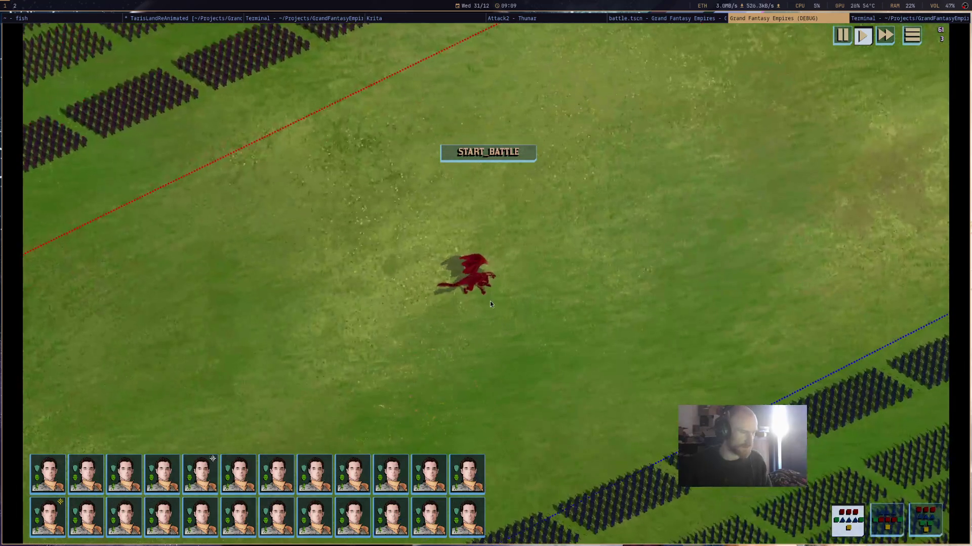
scroll(489, 301, down, 5)
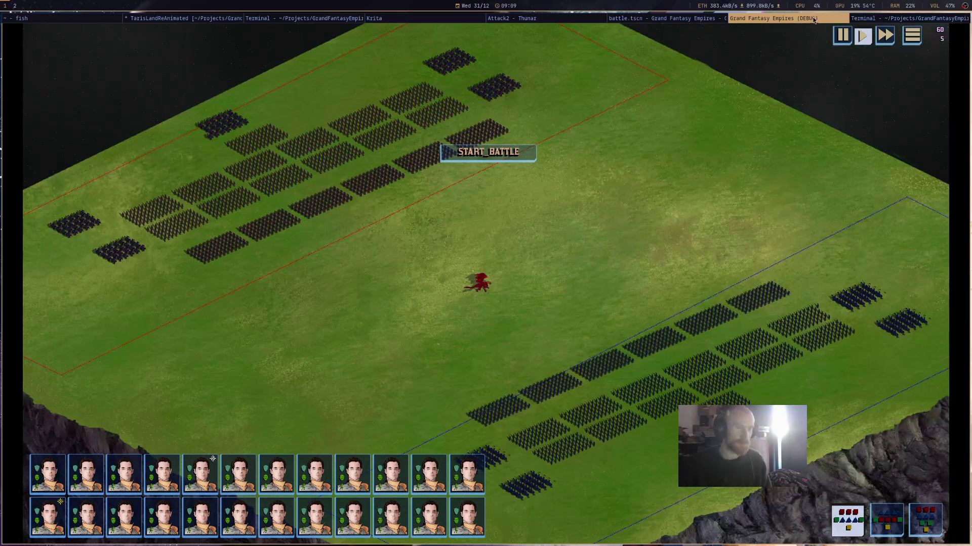
middle_click(815, 20)
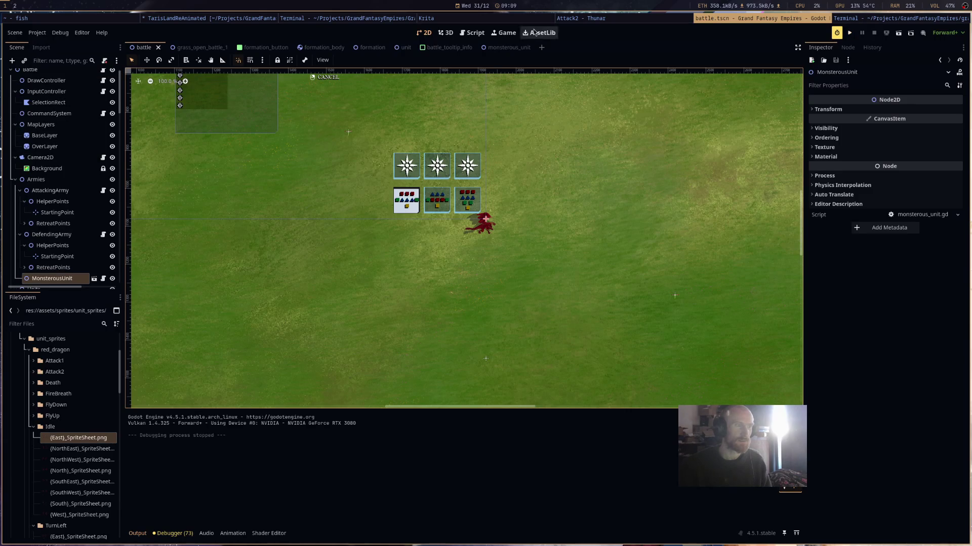
Step: Set Transform > Scale to 1 on both Sprite2D and SilhouetteSprite in monsterous_unit, then run the project
click(503, 47)
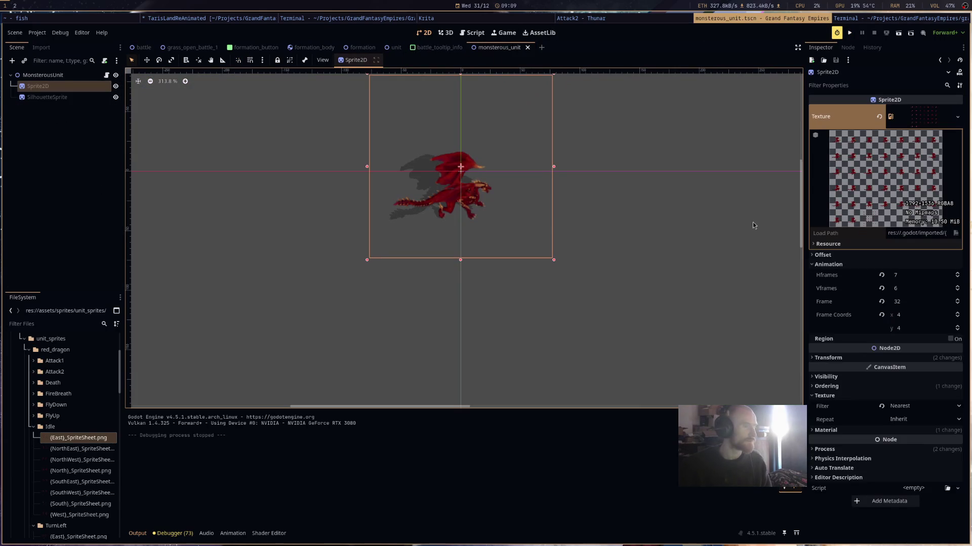
click(81, 75)
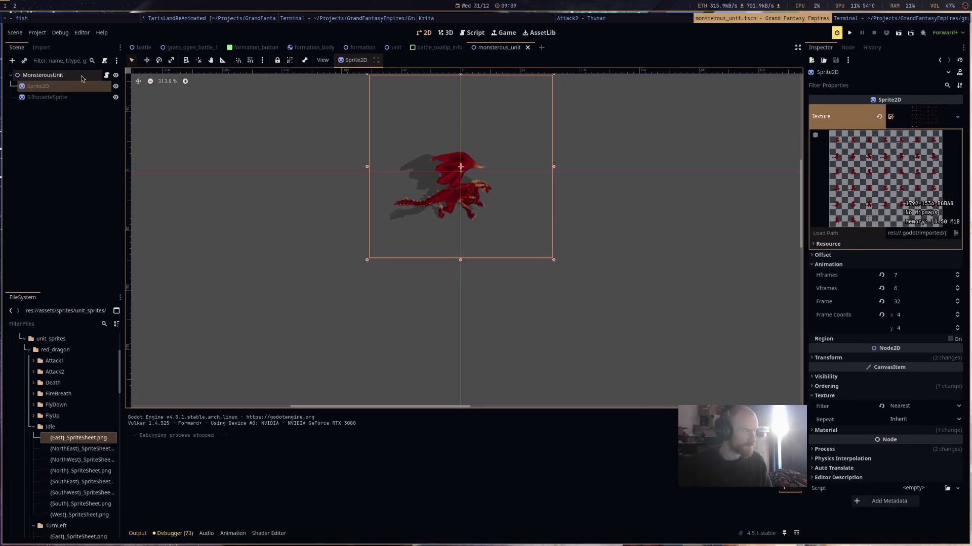
click(896, 157)
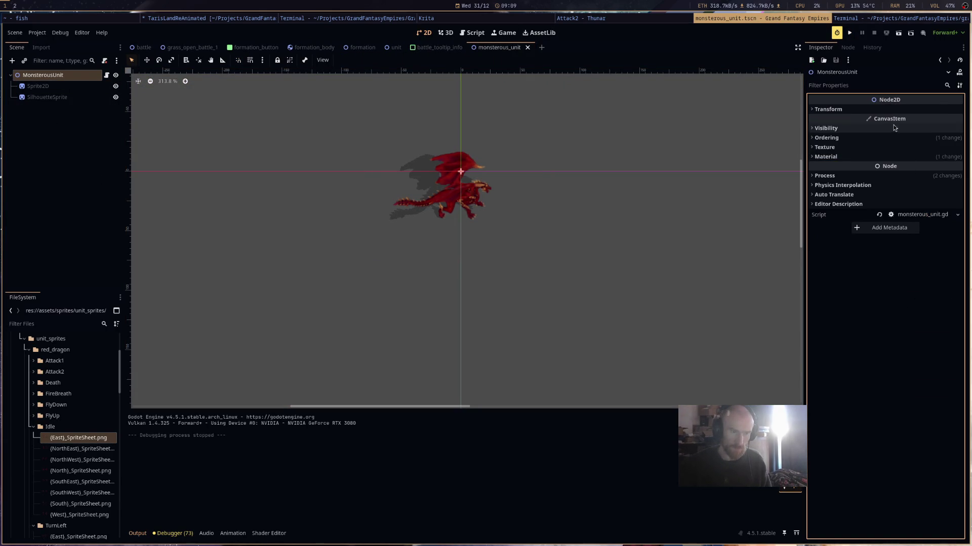
click(899, 110)
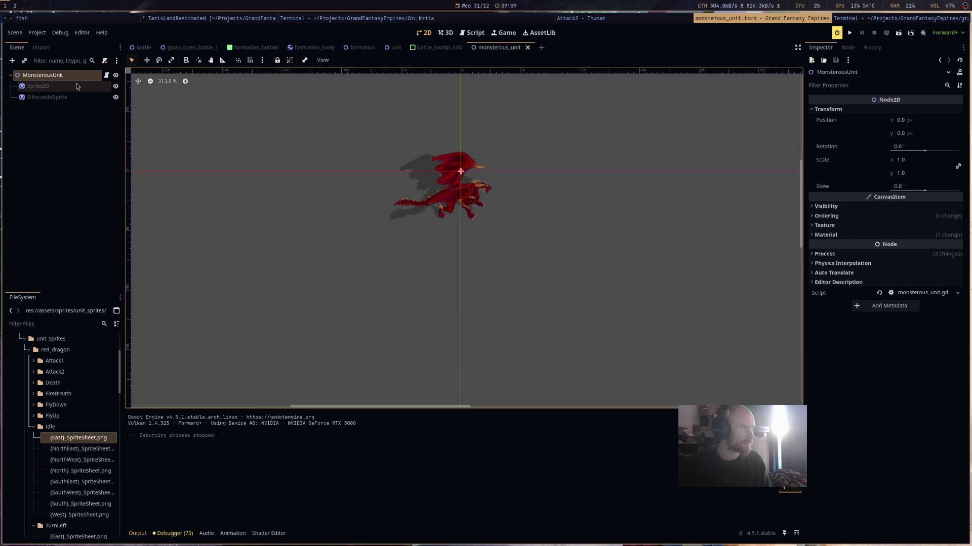
key(Down)
key(shift+Down)
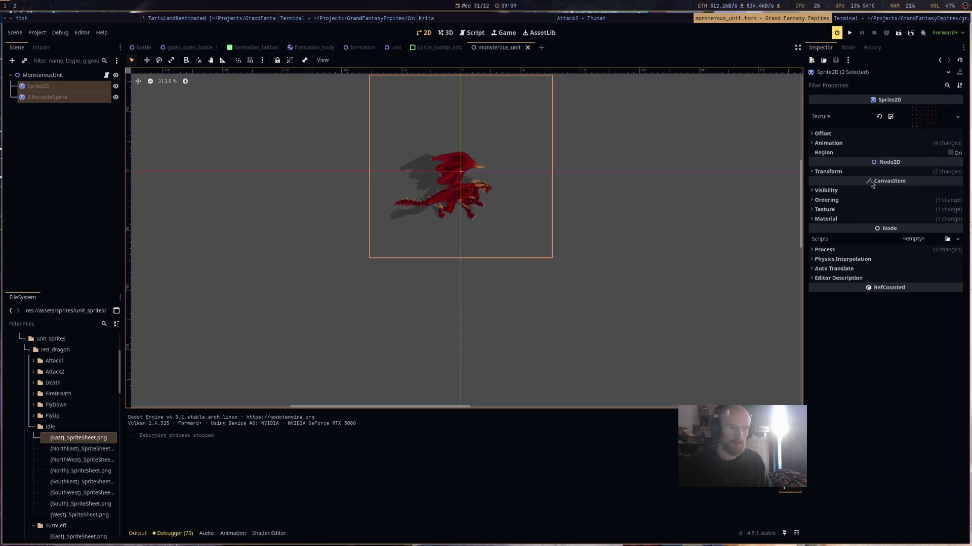
click(827, 172)
click(904, 222)
text(1)
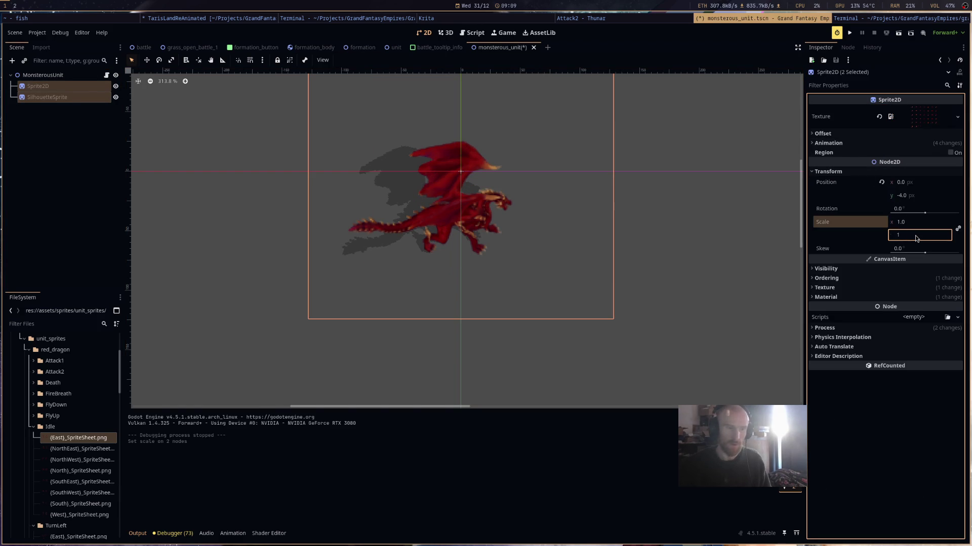
click(849, 32)
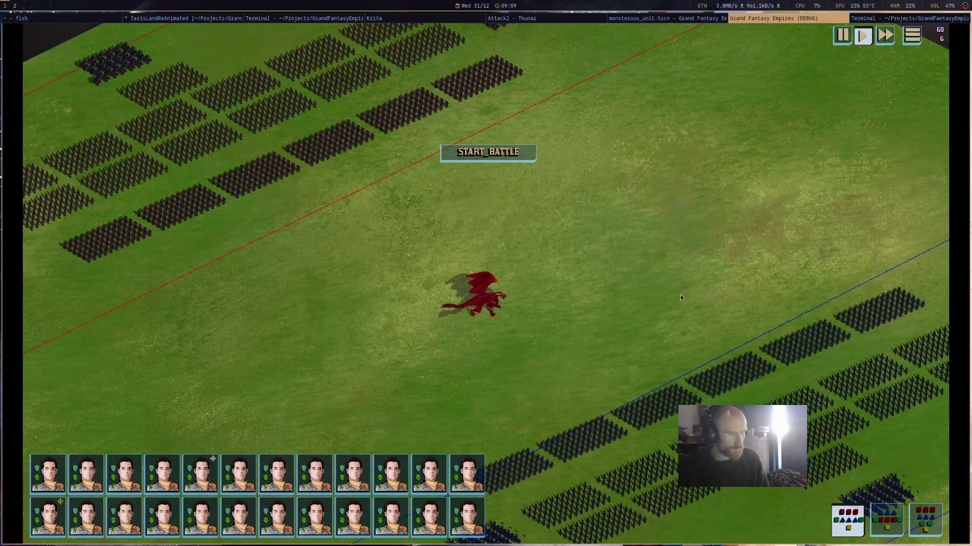
scroll(607, 301, down, 3)
scroll(570, 332, up, 3)
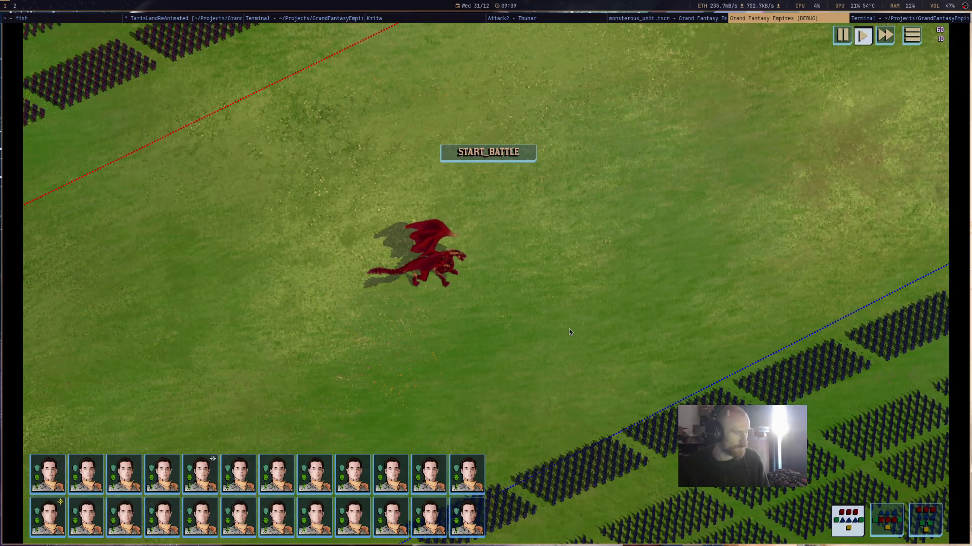
scroll(569, 329, down, 3)
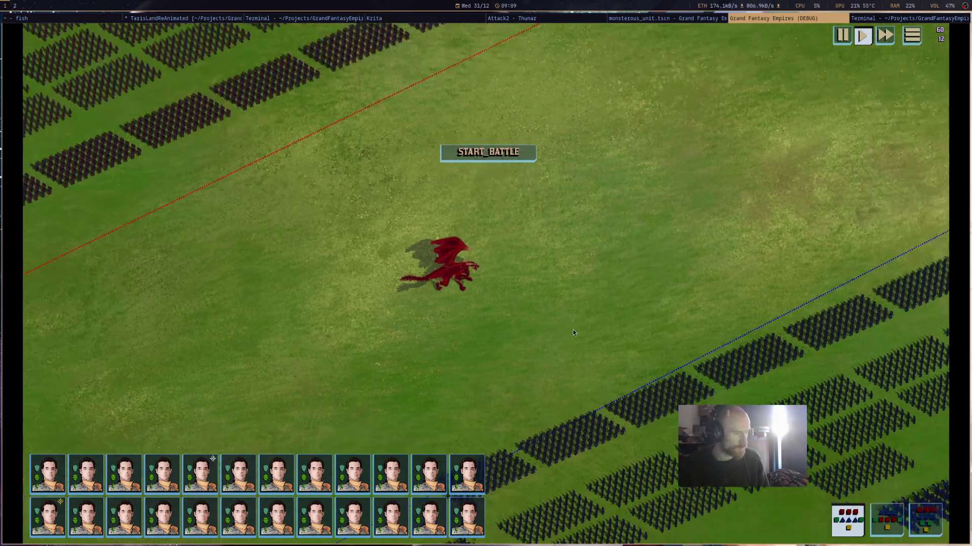
Step: Pan the battlefield right to look over the enlarged dragon, then close the game window
key(d)
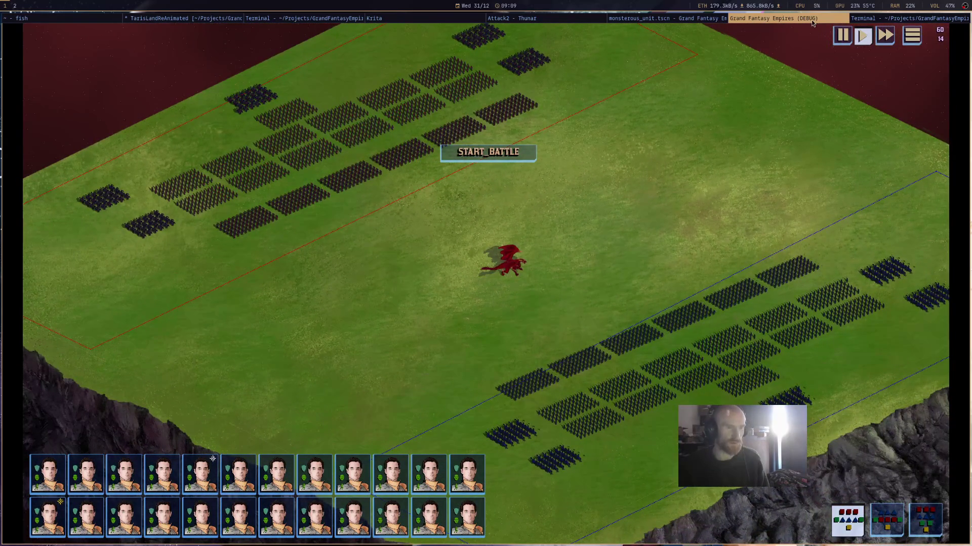
middle_click(811, 19)
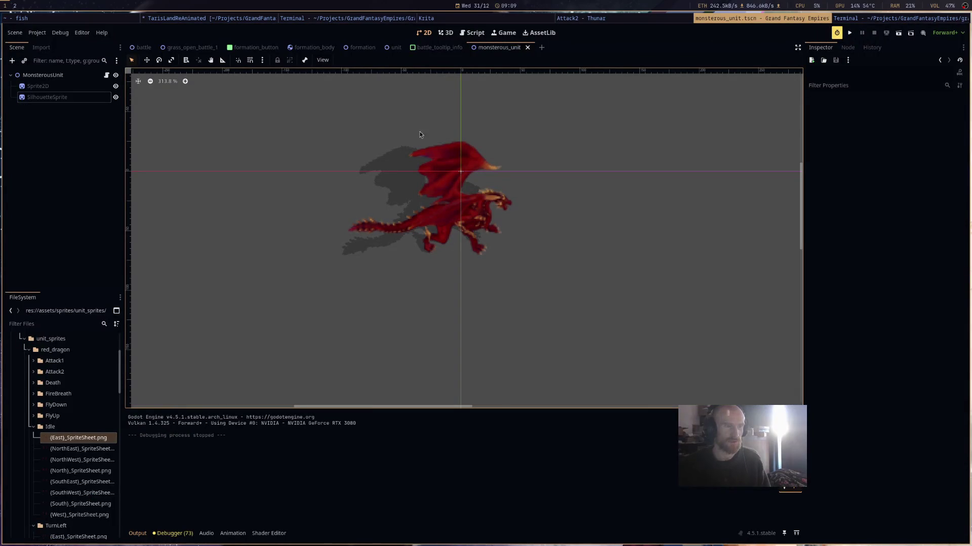
Step: Set both Sprite2D and SilhouetteSprite dragon sprites to scale 2.0
click(38, 85)
shift+click(47, 97)
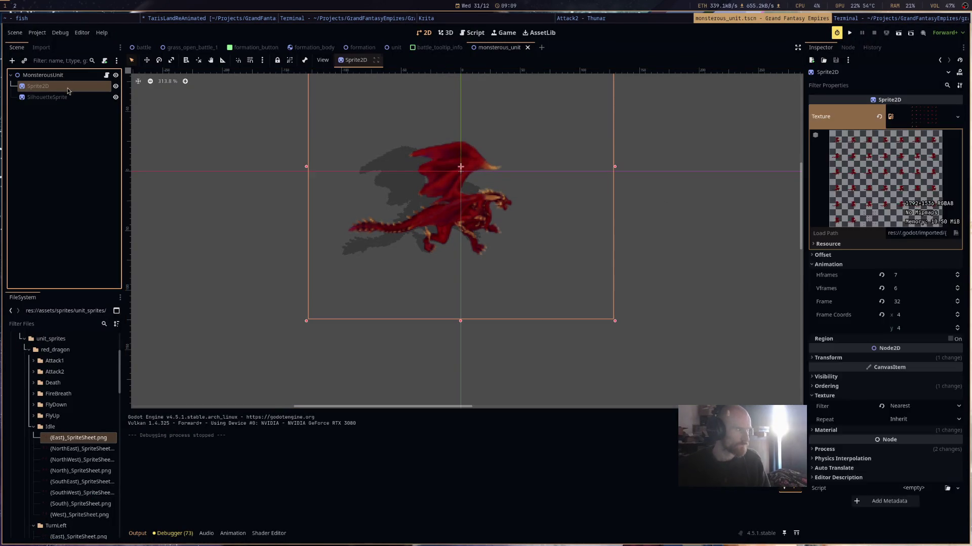
click(897, 171)
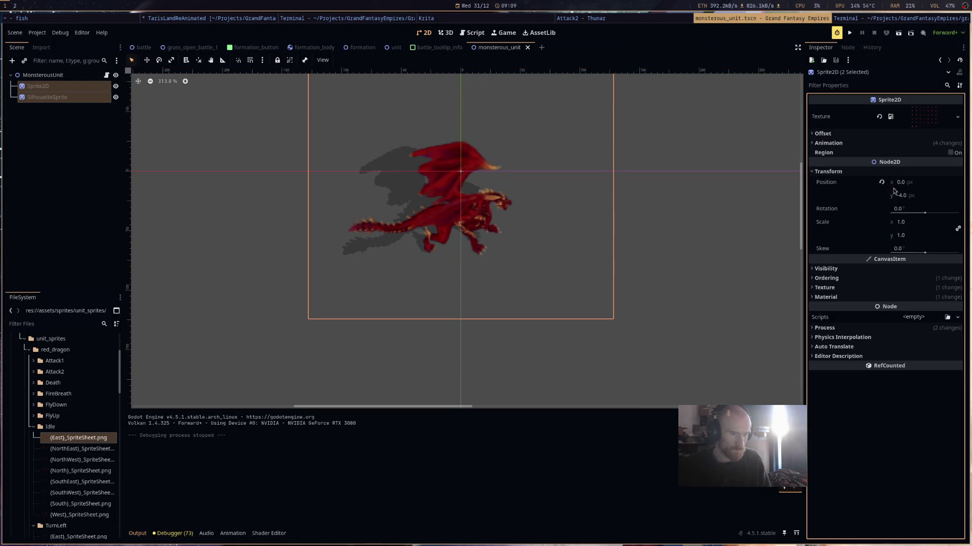
click(910, 222)
text(2)
key(Return)
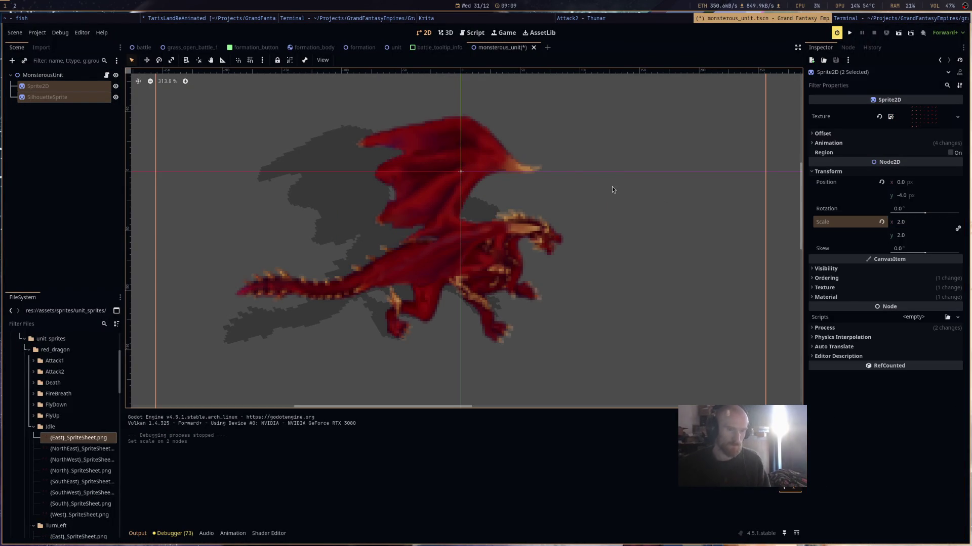
scroll(587, 208, down, 3)
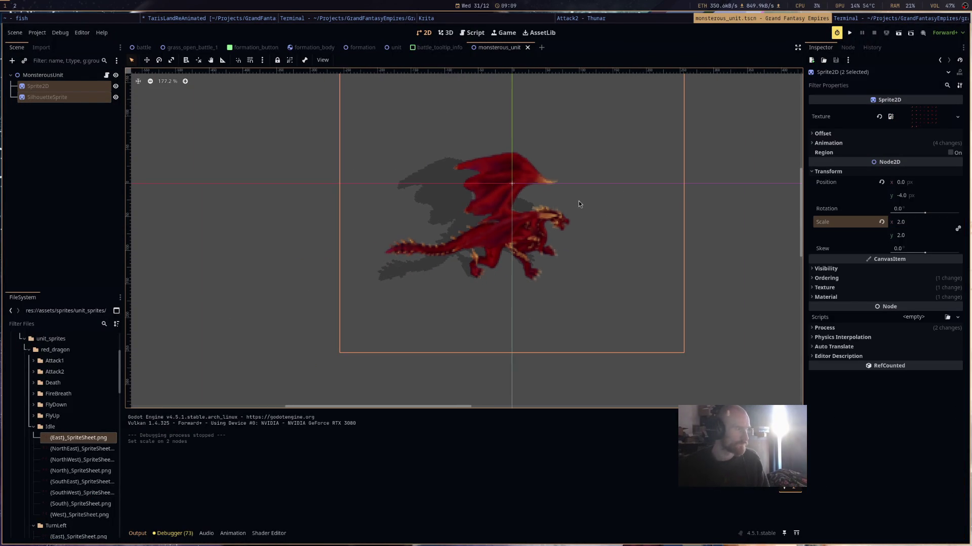
Step: Nudge both dragon sprites upward, save the monsterous unit scene, and run the game
click(75, 75)
shift+click(81, 97)
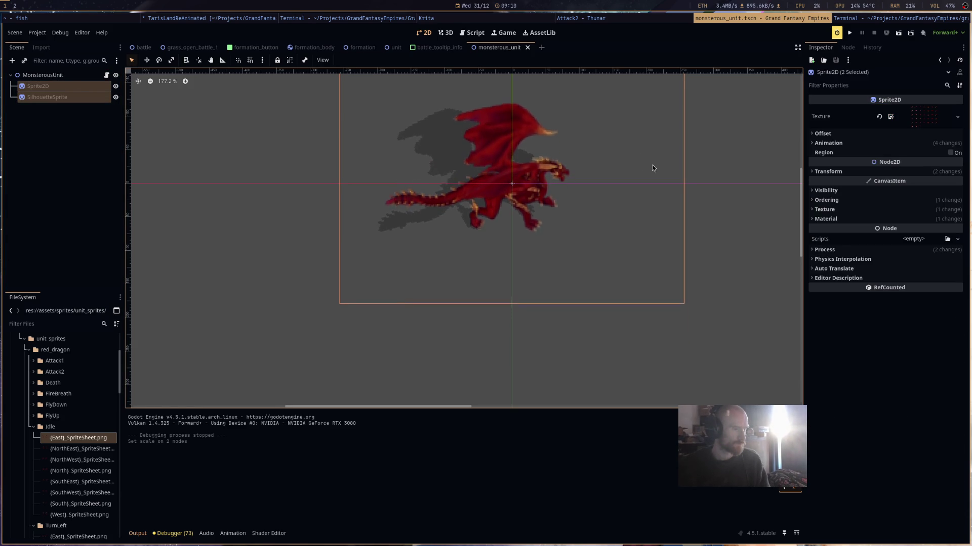
key(Up)
key(Up)
key(Up)
key(Up)
key(Up)
key(Up)
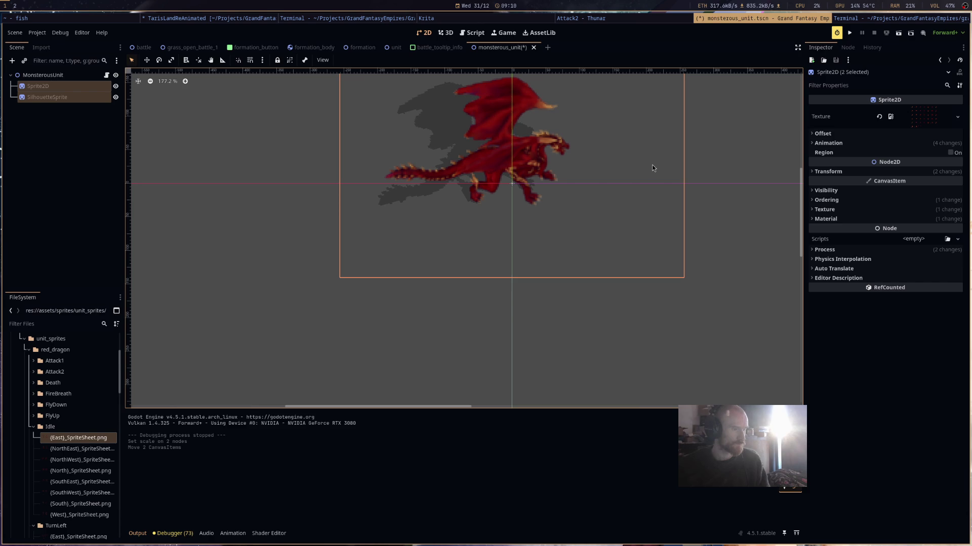
key(ctrl+s)
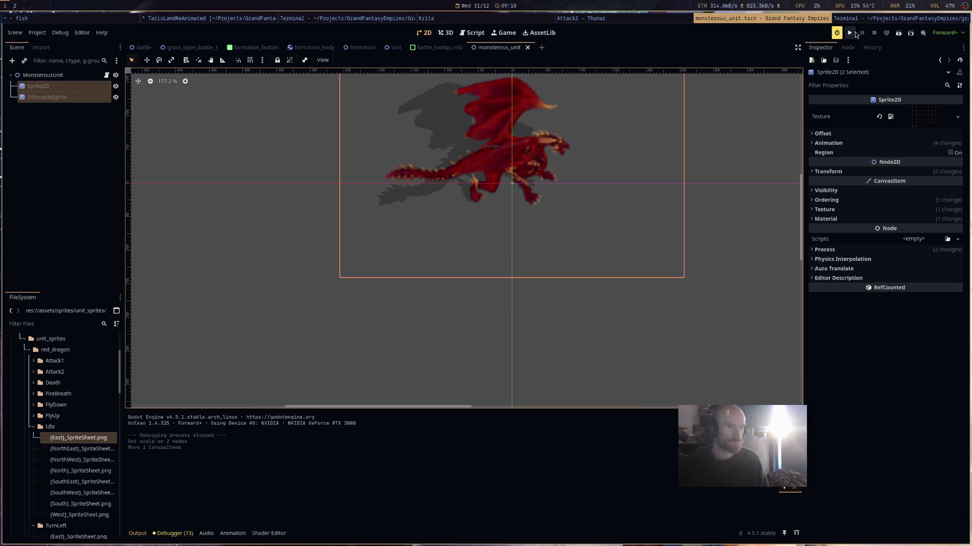
click(855, 32)
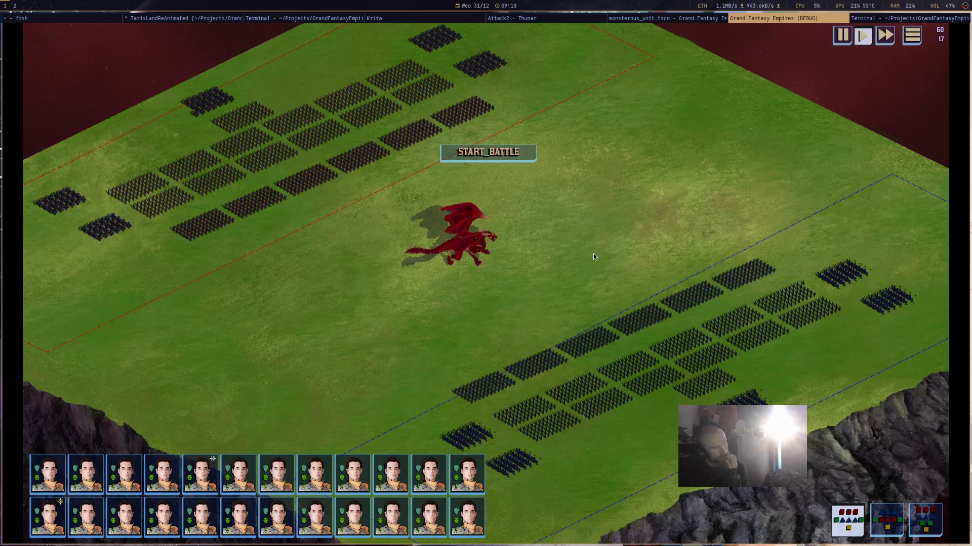
scroll(593, 257, up, 2)
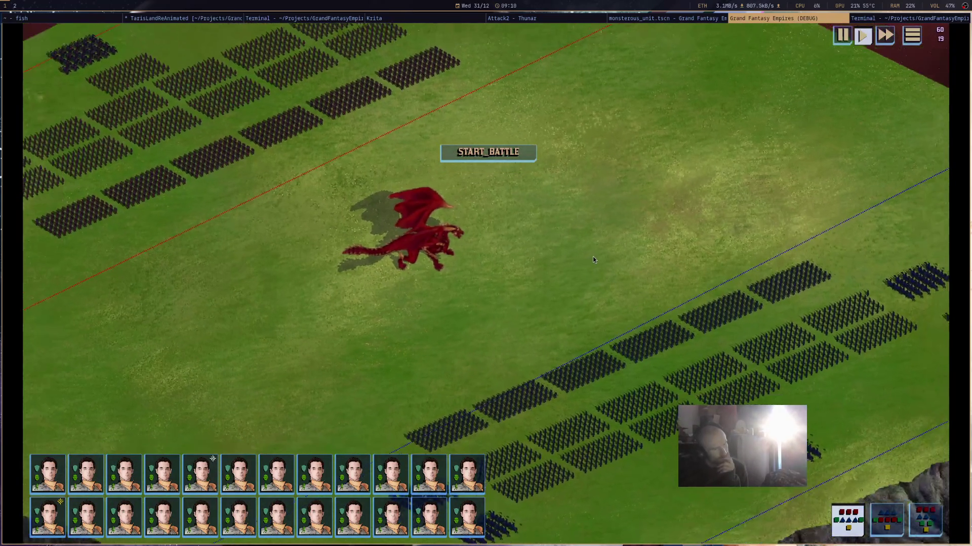
scroll(593, 260, down, 1)
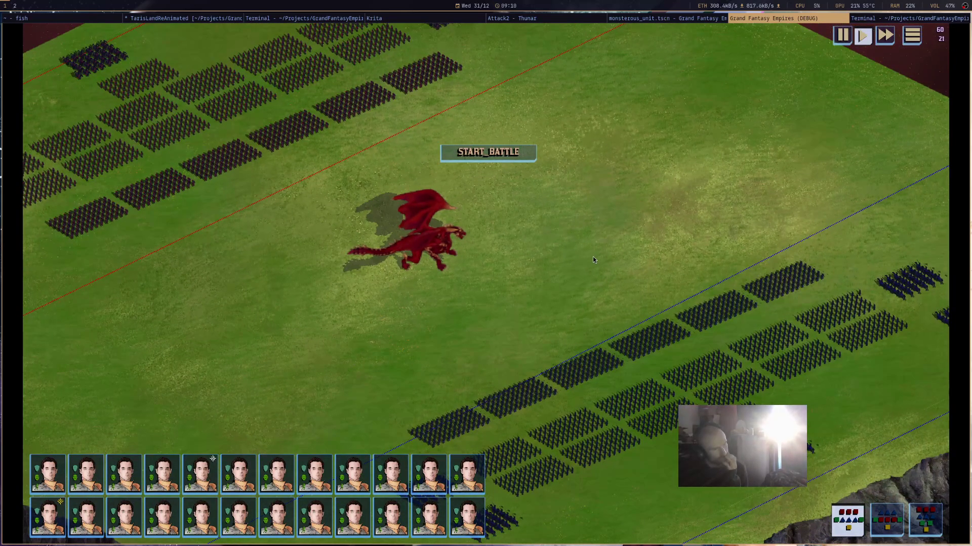
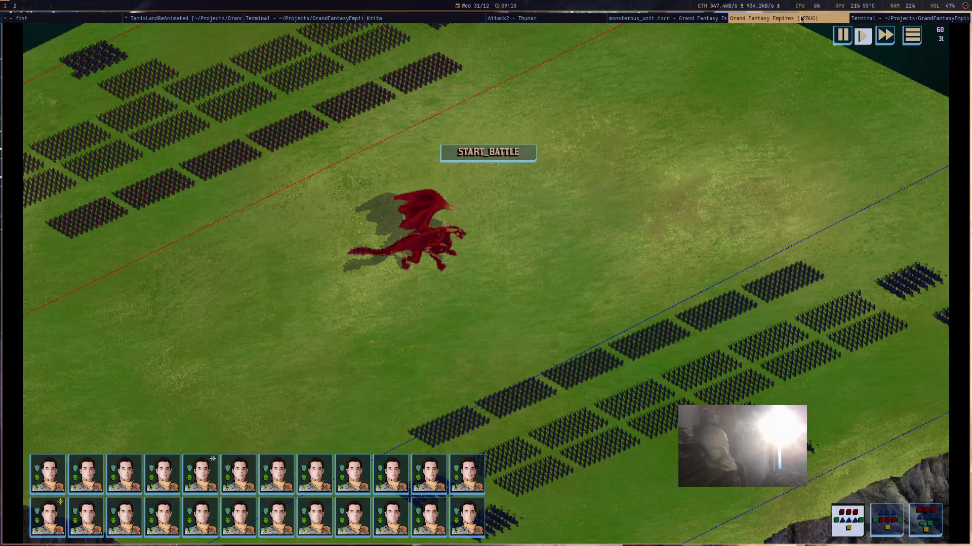
Step: Close the running game window from the taskbar, returning to the Godot editor
middle_click(802, 18)
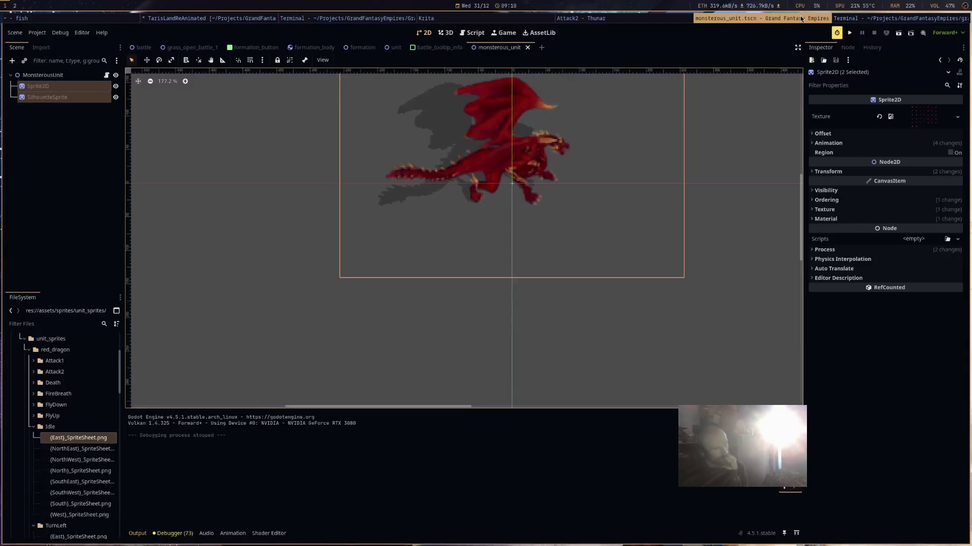
Step: Set the dragon Sprite2D's texture filter to Linear Mipmap and glance at SilhouetteSprite's setting
click(76, 87)
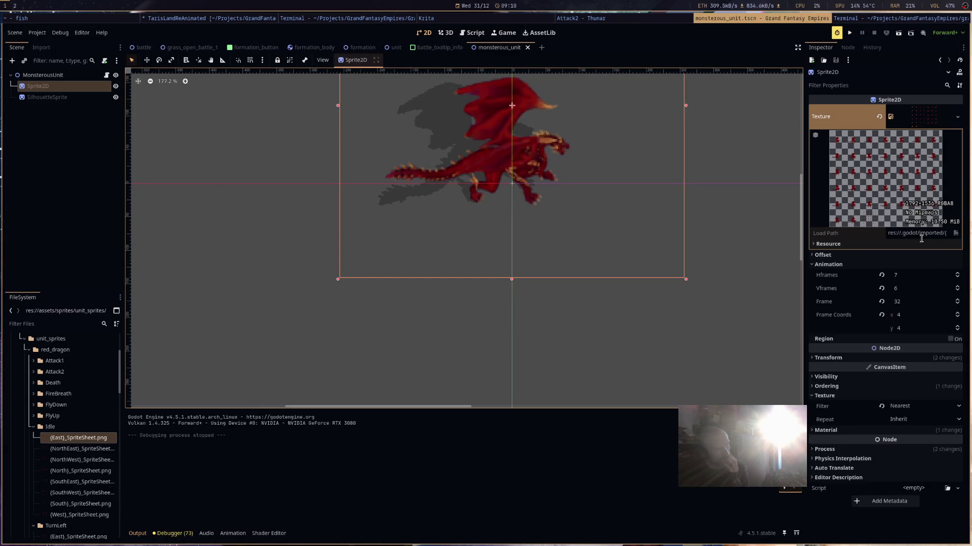
click(907, 406)
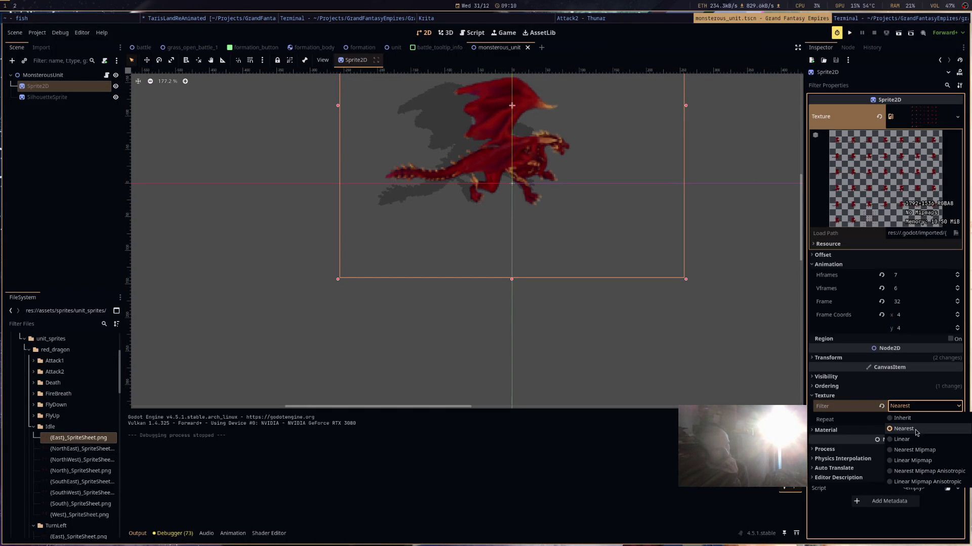
click(918, 460)
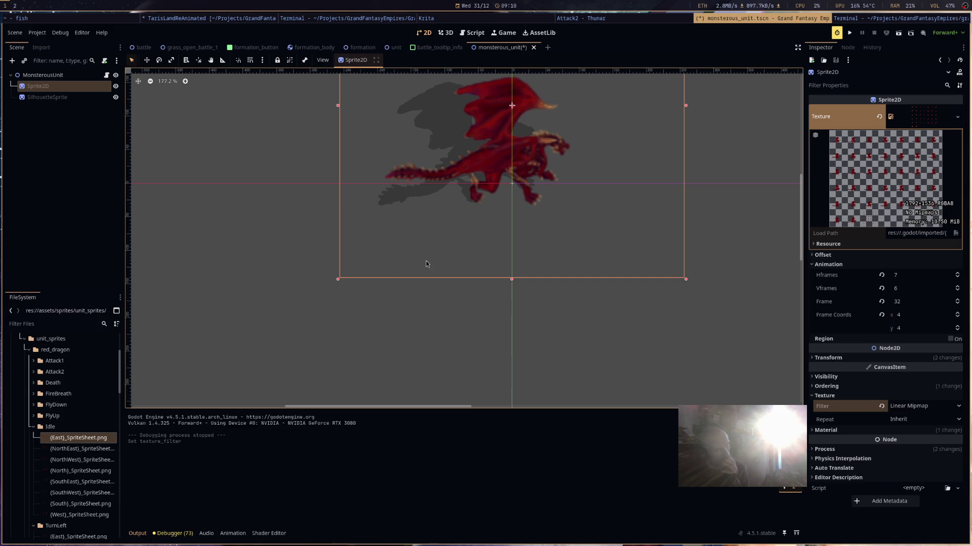
click(82, 97)
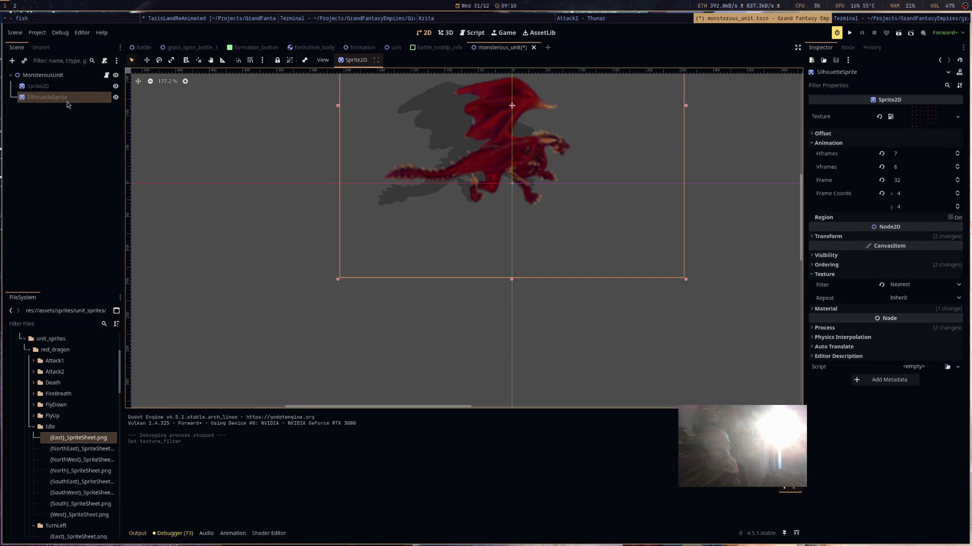
Step: Change Sprite2D's texture filter to Nearest Mipmap, then select the MonsterousUnit root
click(37, 86)
click(924, 406)
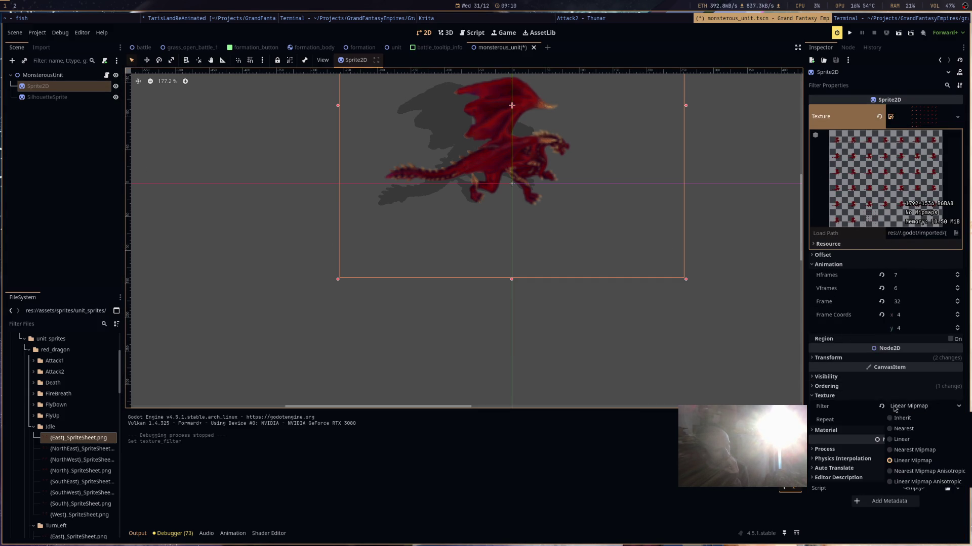
click(926, 451)
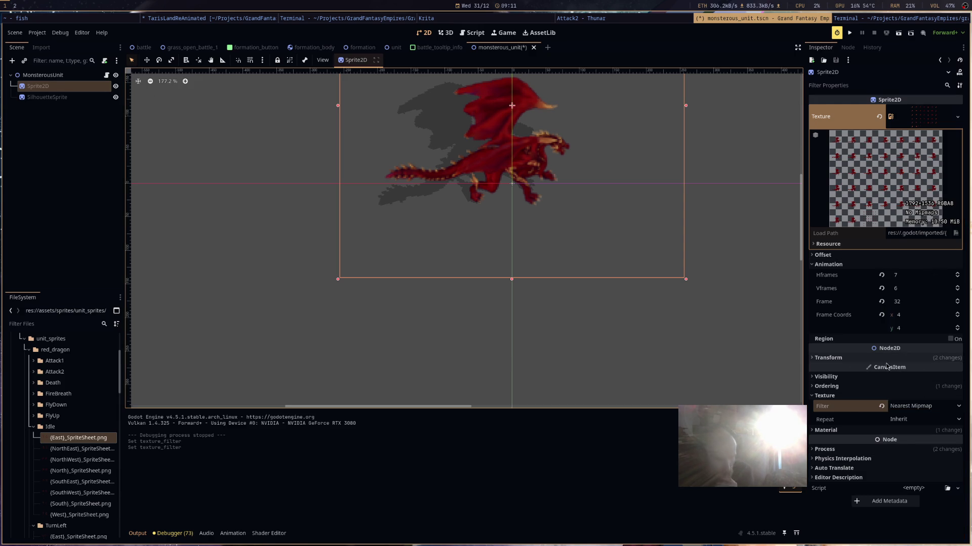
click(44, 76)
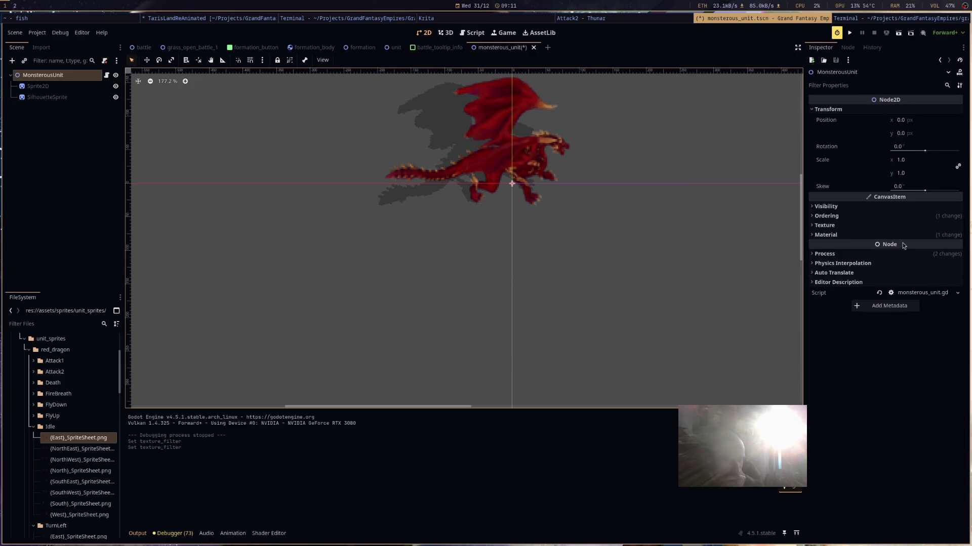
Step: Retune the root's shadow rotation shader parameter (offset about 31, 9) and save monsterous_unit
click(903, 237)
scroll(909, 381, down, 3)
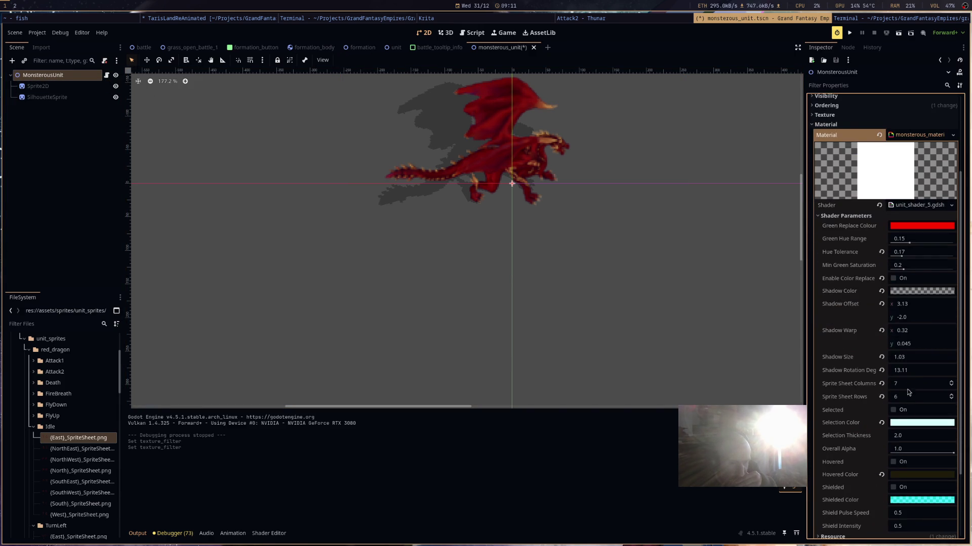
mouse_move(910, 370)
mouse_down()
mouse_move(892, 370)
mouse_move(949, 357)
mouse_move(908, 357)
mouse_move(935, 357)
mouse_move(927, 330)
mouse_move(956, 305)
mouse_move(938, 318)
mouse_move(946, 317)
mouse_move(922, 305)
mouse_move(911, 319)
mouse_up()
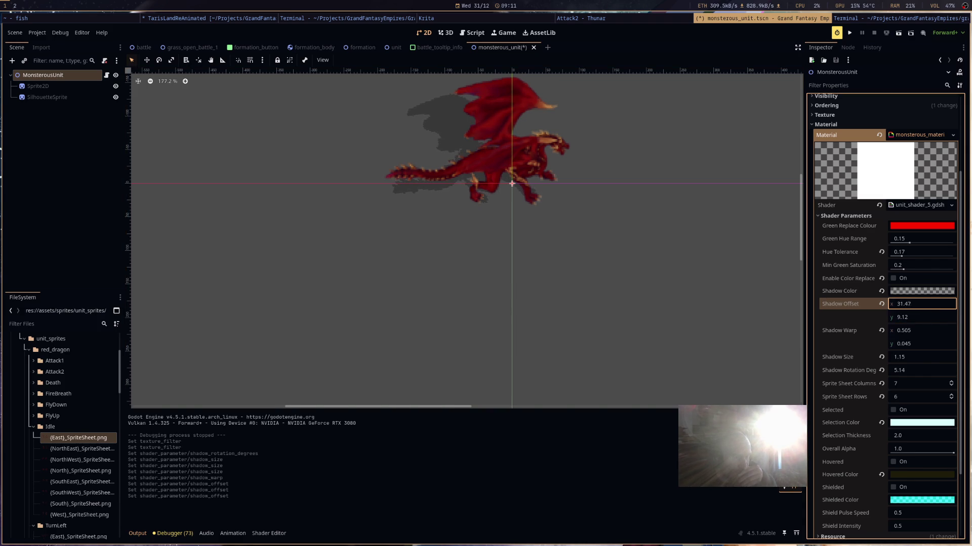
click(504, 233)
scroll(552, 250, down, 2)
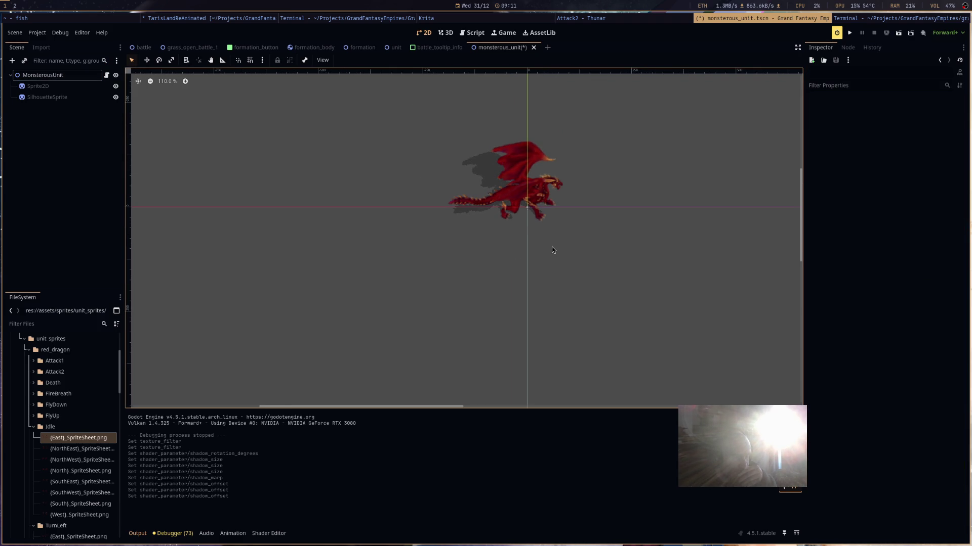
key(ctrl+s)
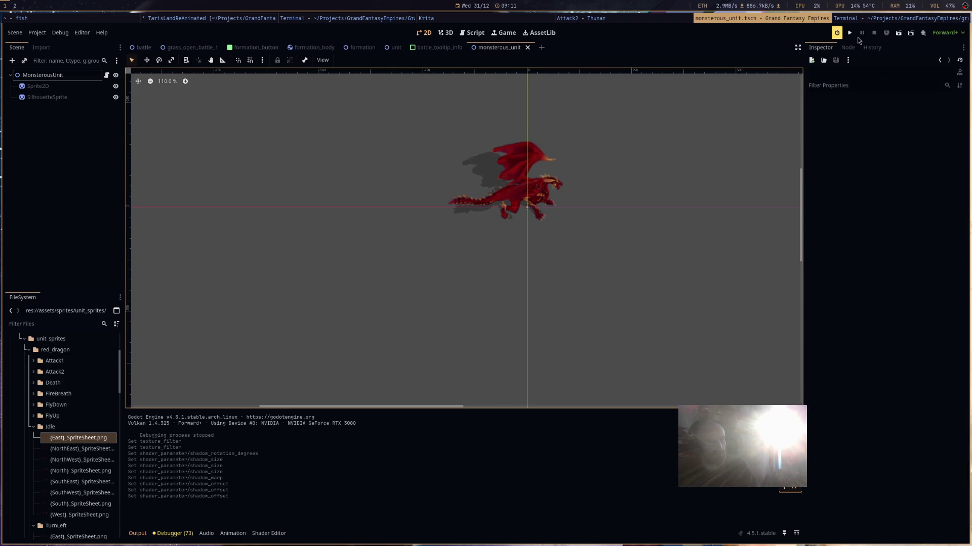
Step: Run the game and pan the battlefield camera to inspect the dragon and its shadow
click(847, 33)
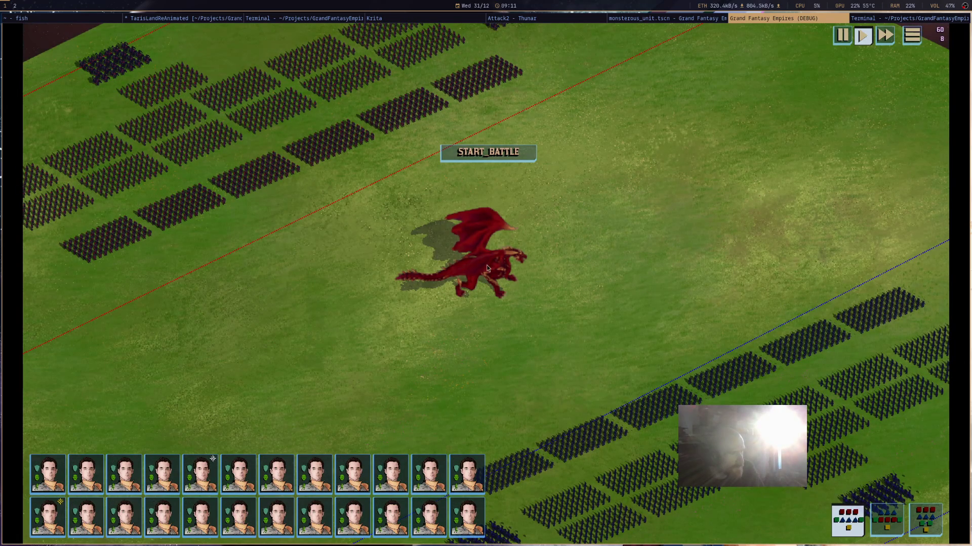
scroll(773, 258, down, 5)
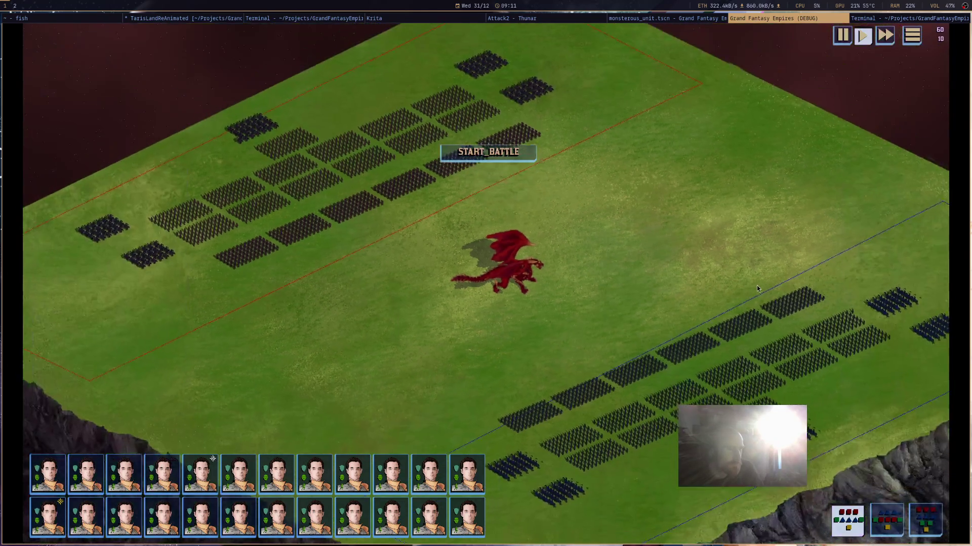
scroll(588, 355, up, 5)
scroll(588, 354, up, 1)
scroll(560, 298, up, 1)
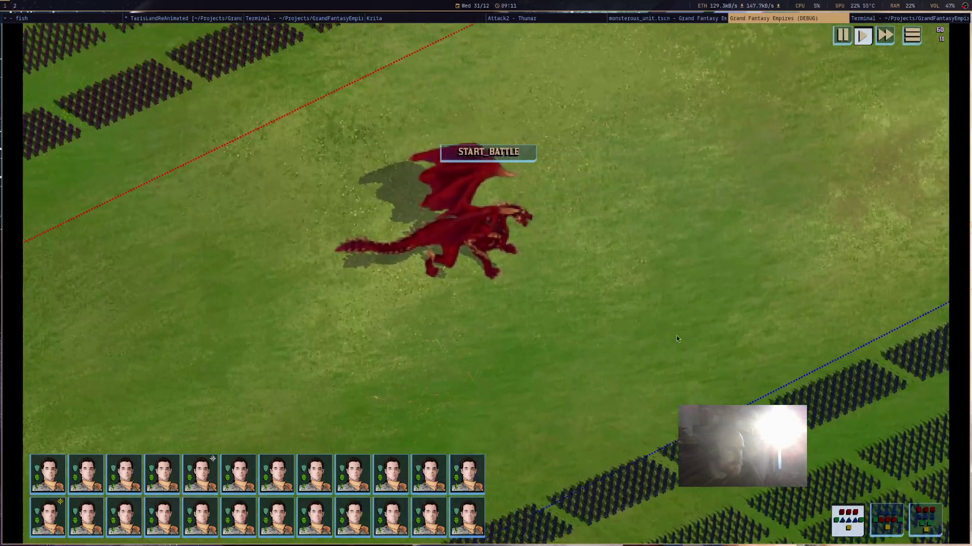
key(Left)
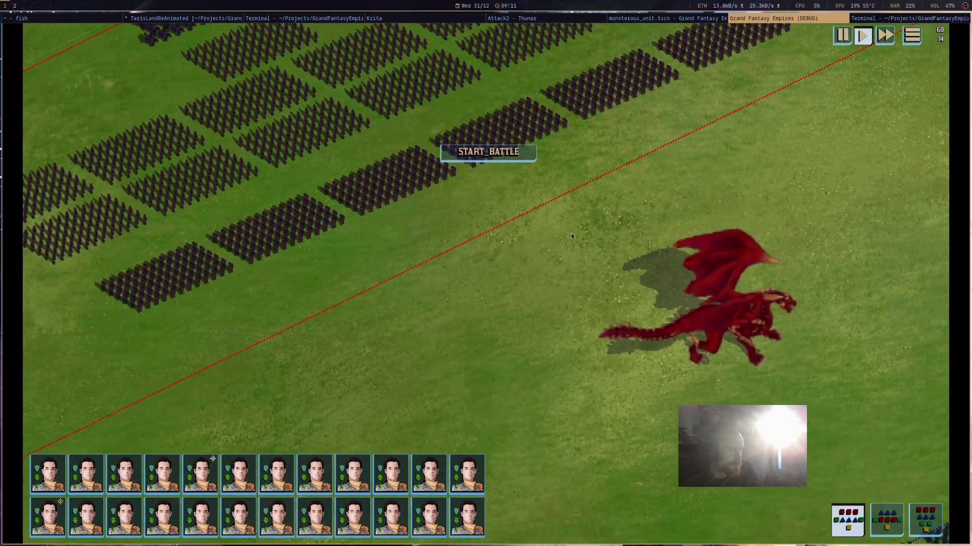
drag(571, 231, 563, 336)
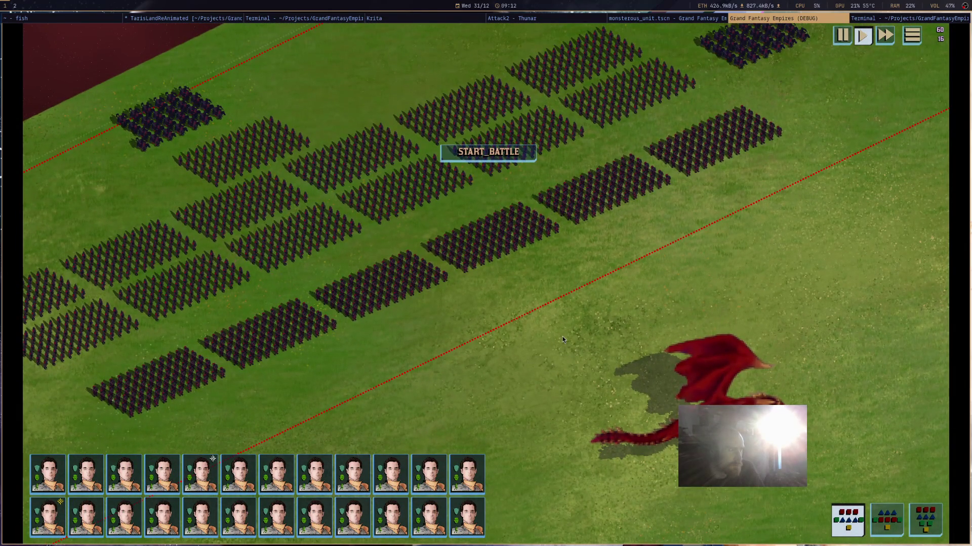
drag(652, 347, 417, 167)
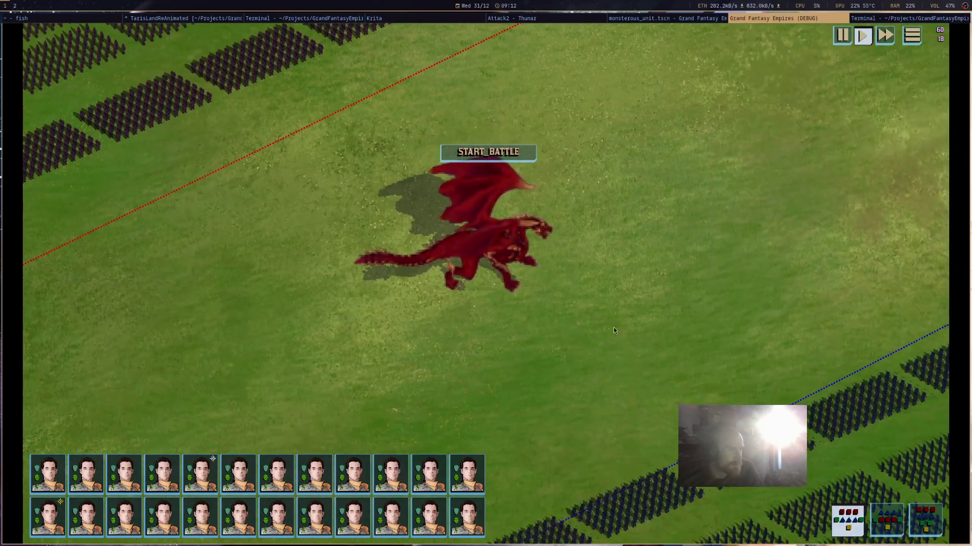
drag(672, 368, 452, 201)
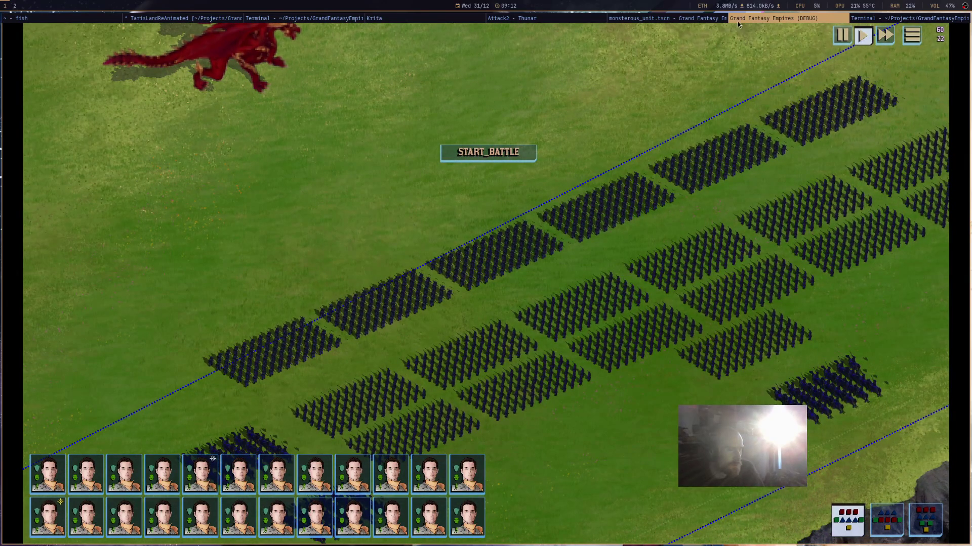
Step: Leave the game window and bring the Thunar Attack2 folder forward
click(668, 18)
click(547, 18)
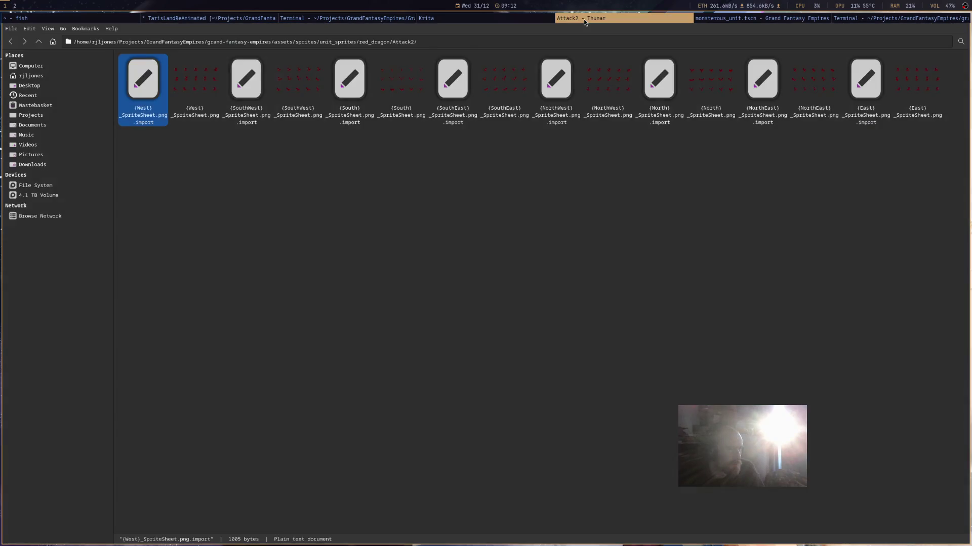
Step: Cycle through terminal, Blender (saving TarisLandReAnimated), Thunar and Krita windows, landing back on Godot
click(347, 19)
click(228, 18)
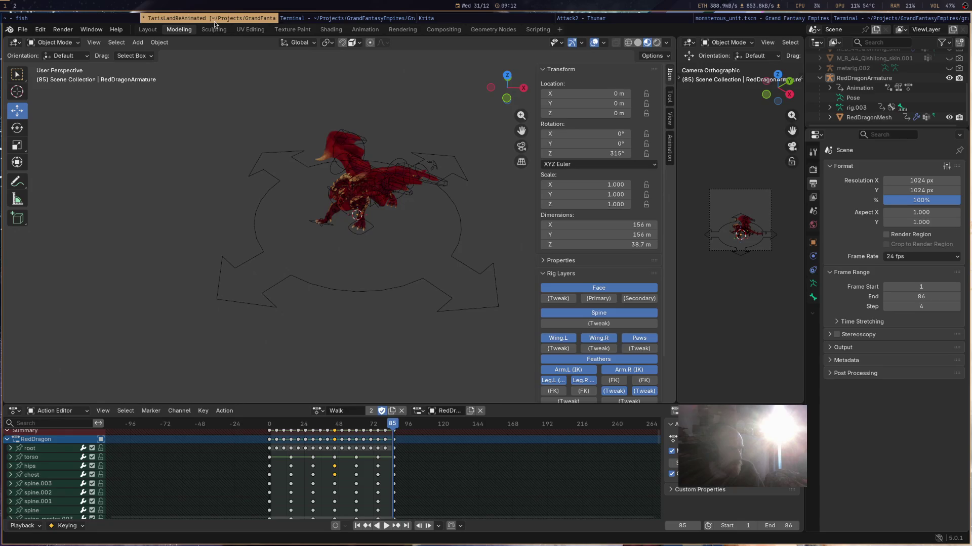
key(ctrl+s)
click(745, 18)
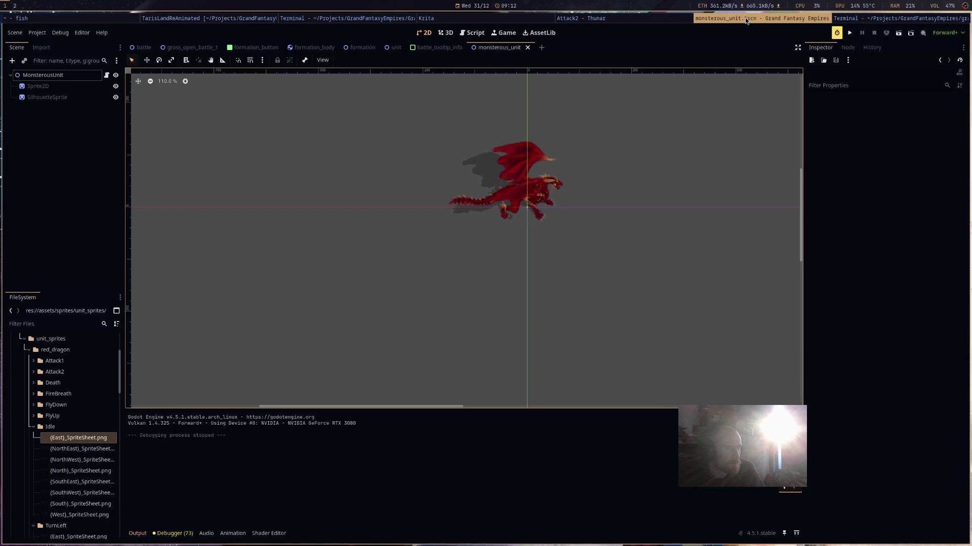
click(875, 19)
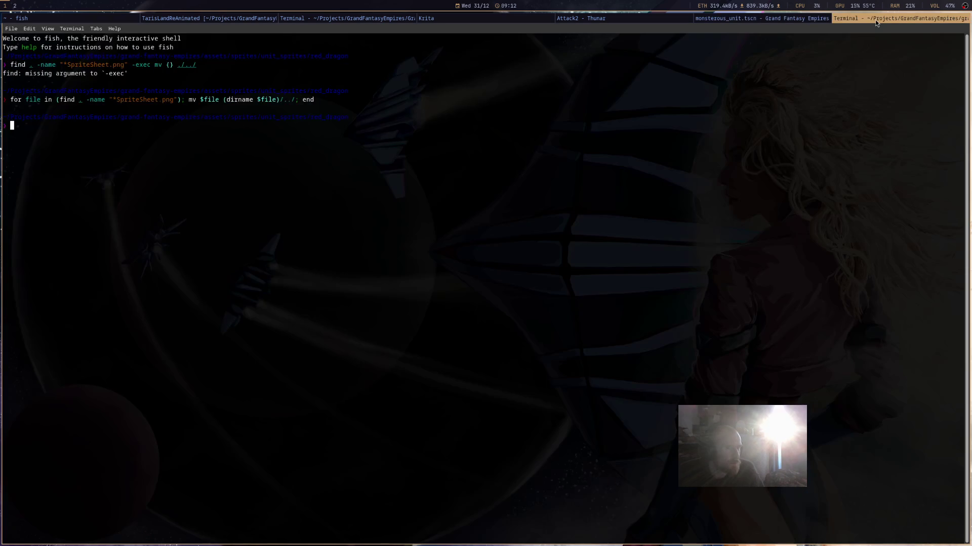
click(619, 19)
click(486, 18)
click(348, 18)
click(485, 19)
click(235, 17)
click(741, 19)
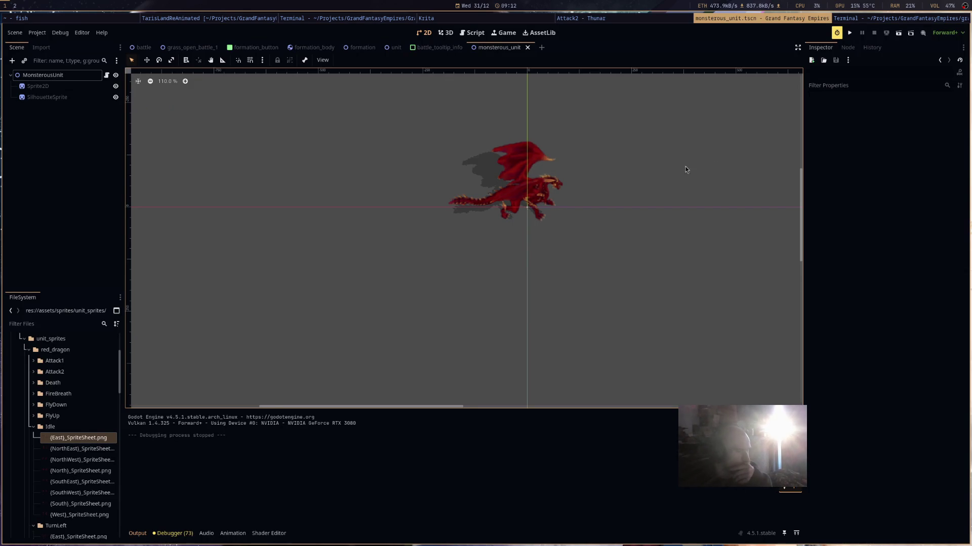
scroll(560, 197, up, 1)
scroll(561, 200, up, 2)
scroll(561, 200, down, 2)
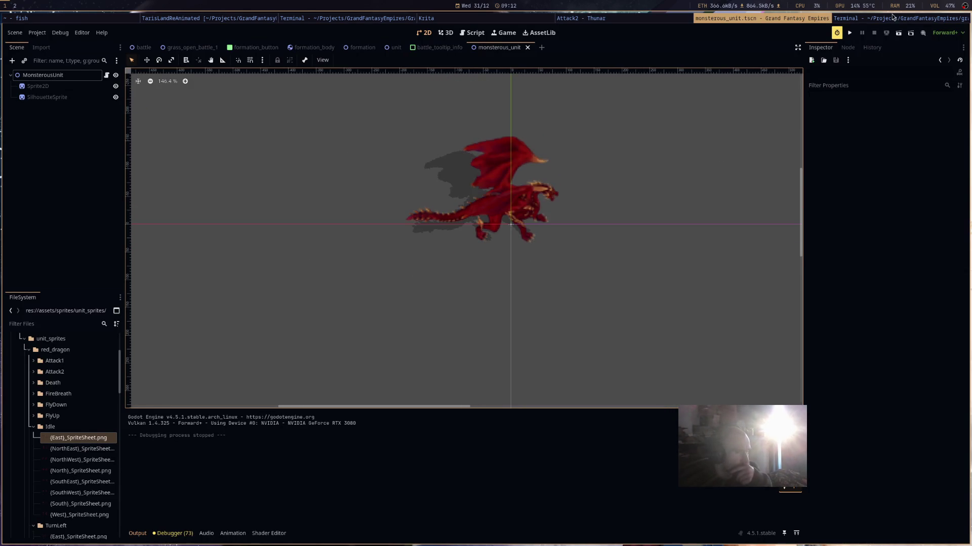
Step: Flip through the open windows again, return to Godot, select SilhouetteSprite and open the base unit scene
click(893, 17)
click(709, 21)
click(616, 20)
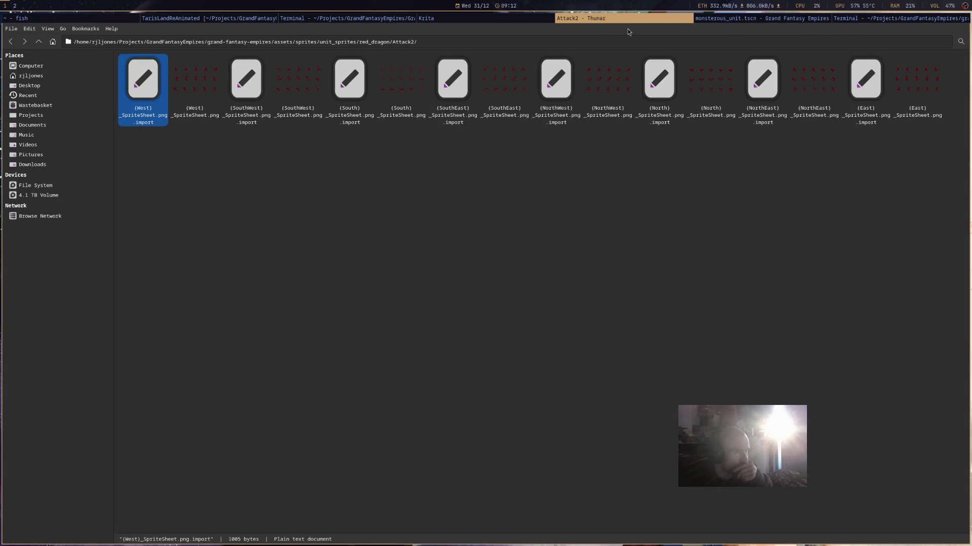
click(508, 22)
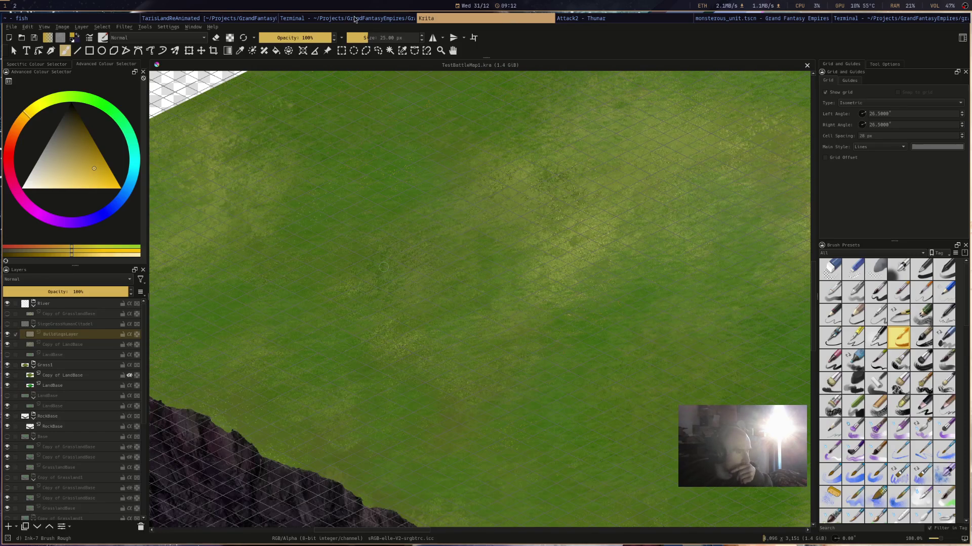
click(354, 18)
click(466, 18)
click(593, 21)
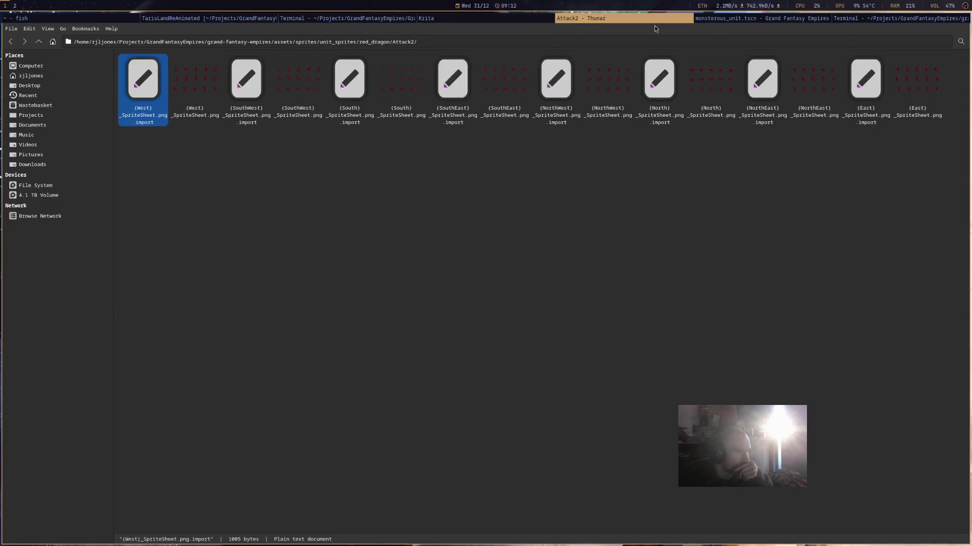
click(728, 22)
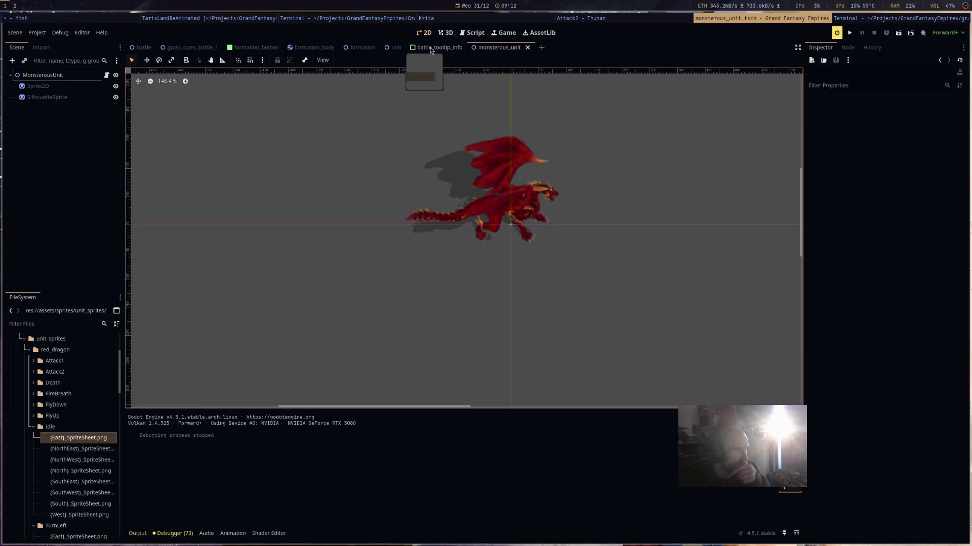
click(509, 160)
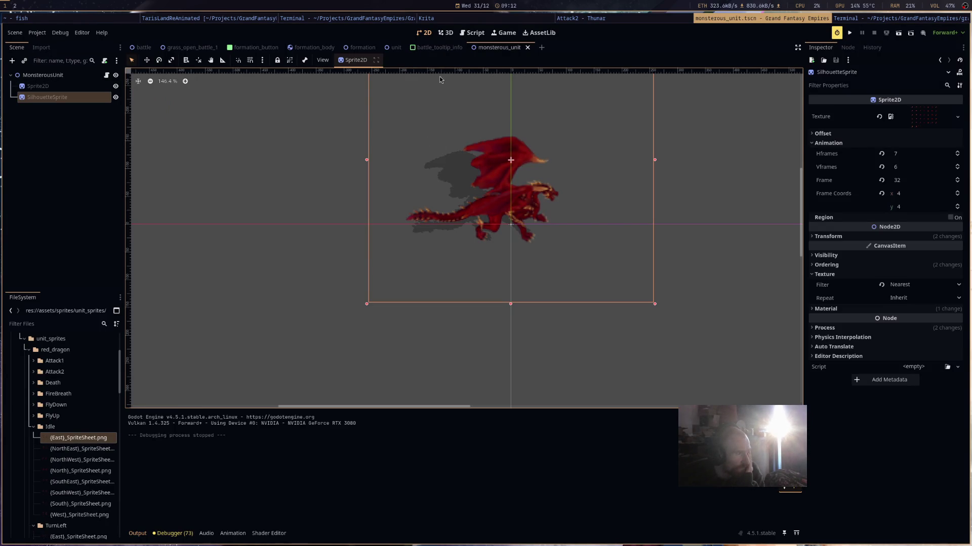
click(395, 47)
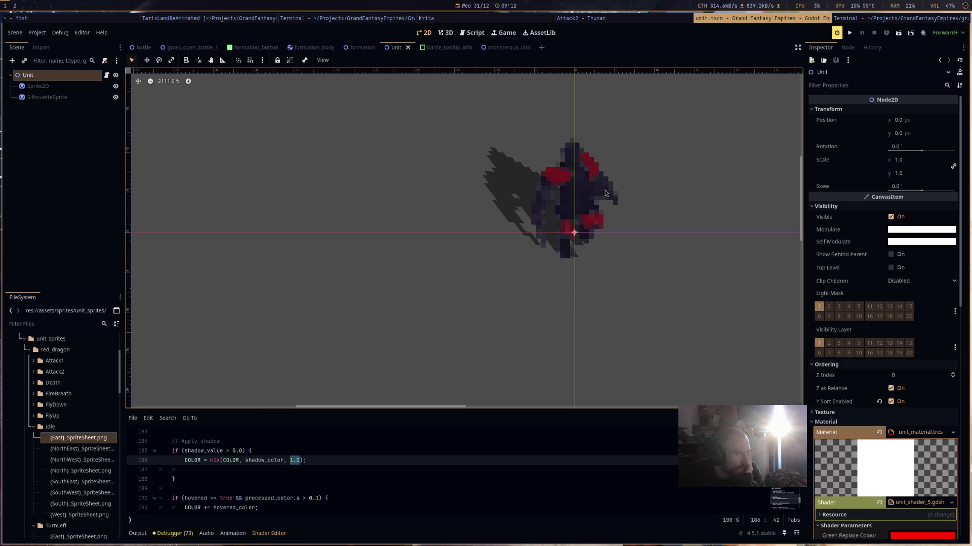
scroll(853, 474, down, 5)
scroll(889, 485, down, 5)
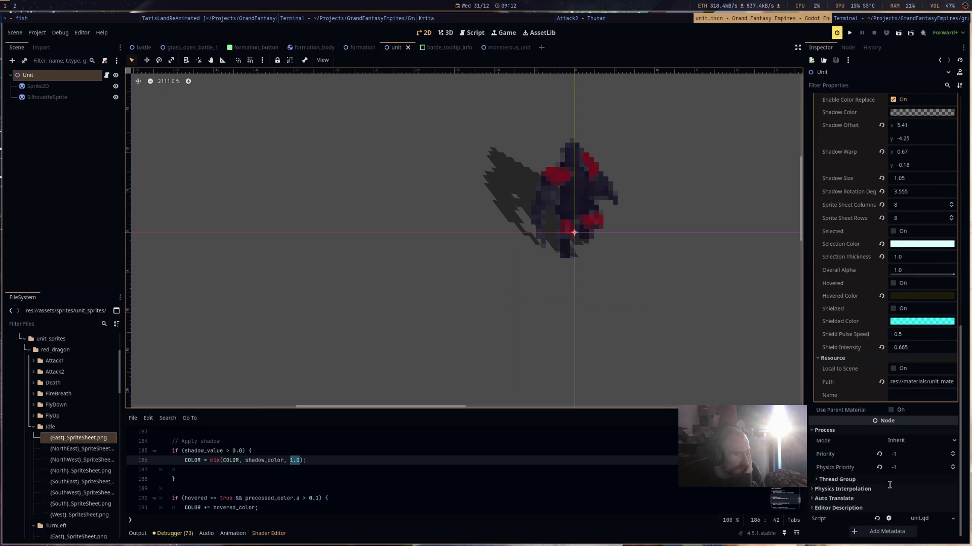
scroll(889, 484, up, 8)
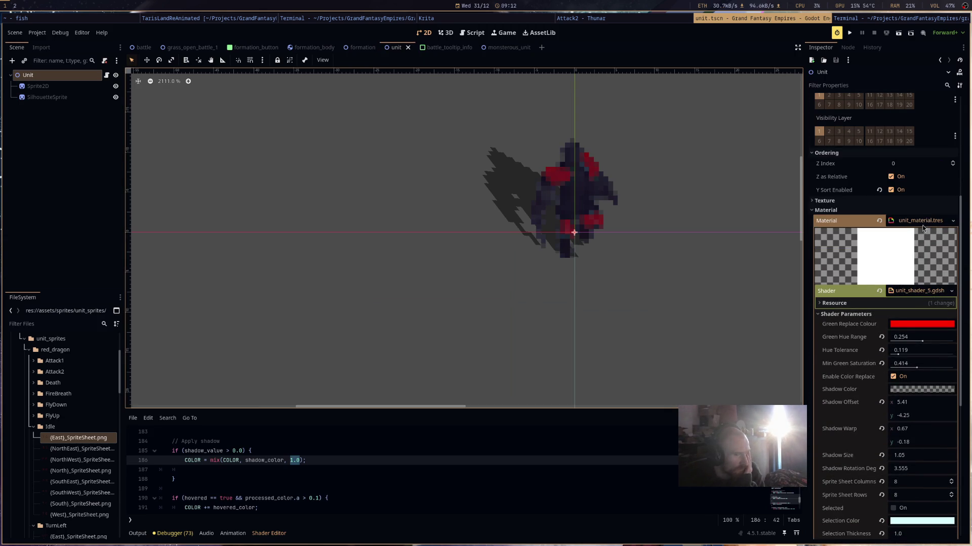
click(923, 221)
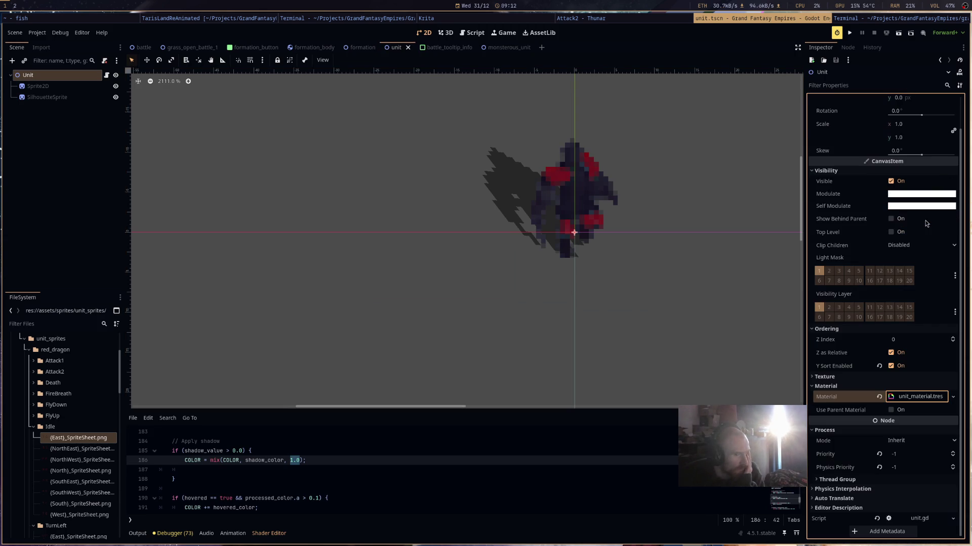
click(901, 377)
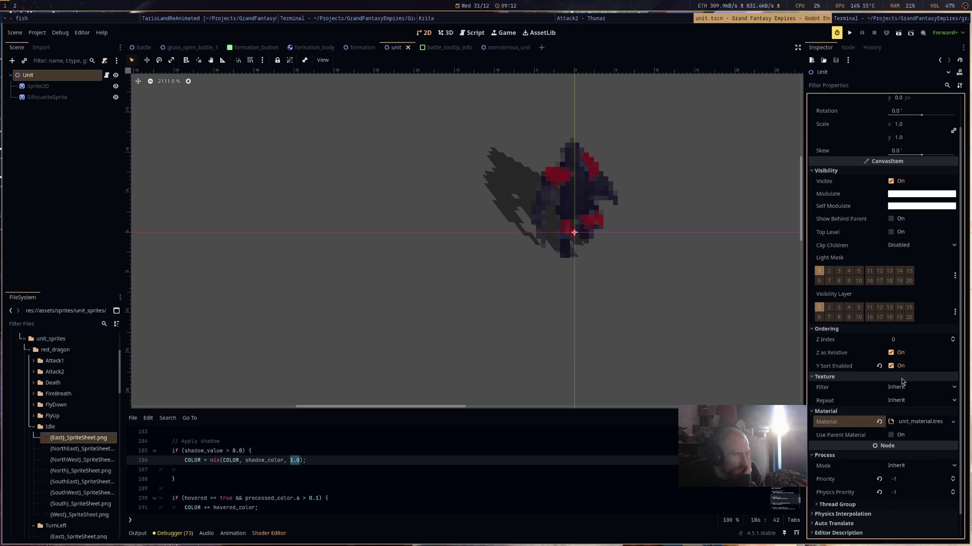
click(78, 86)
scroll(866, 454, down, 5)
click(873, 377)
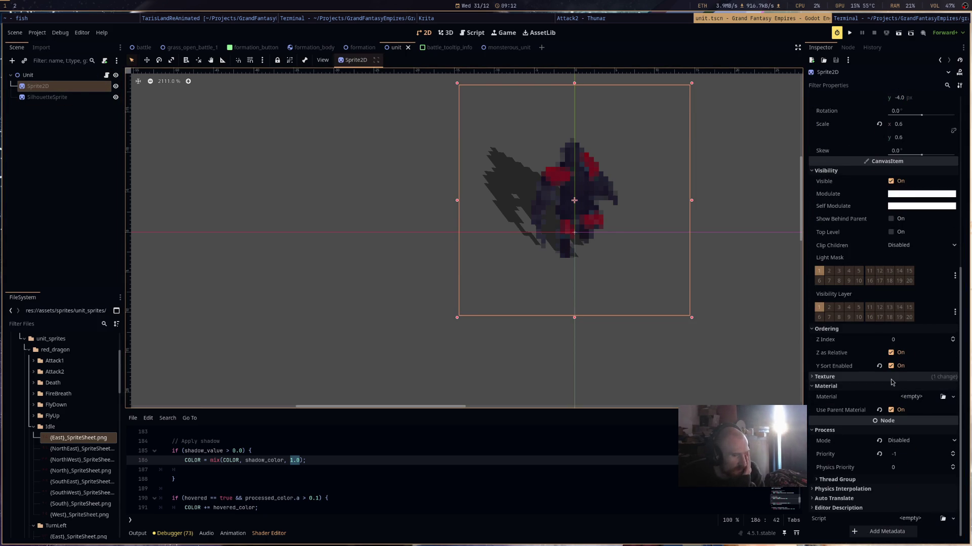
click(504, 47)
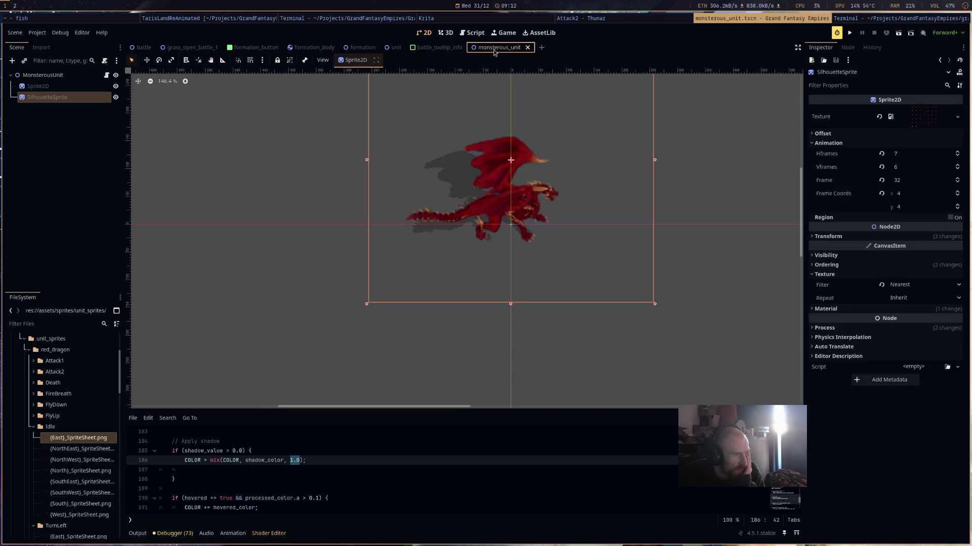
scroll(513, 186, down, 2)
scroll(511, 185, up, 3)
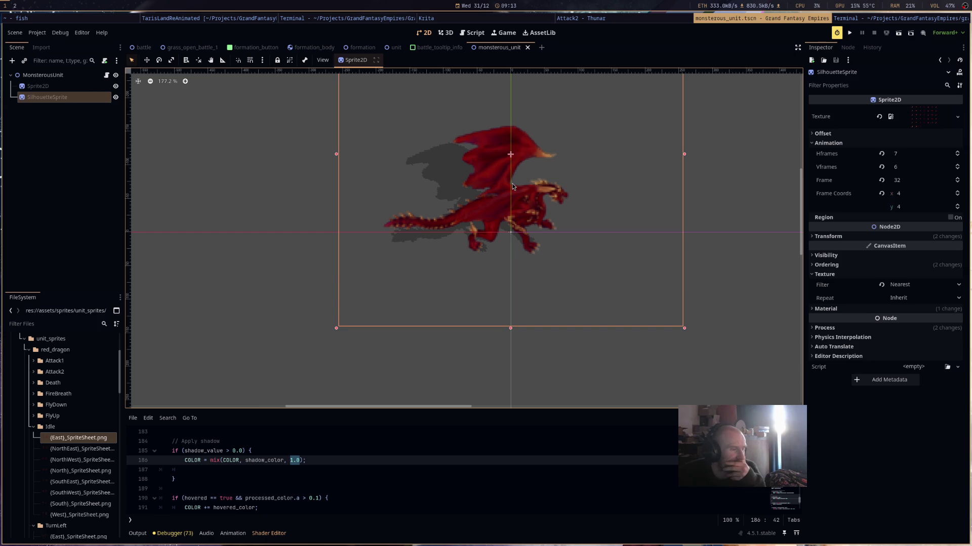
Step: Give Sprite2D and SilhouetteSprite together Linear Mipmap texture filtering and save the dragon scene
ctrl+click(39, 86)
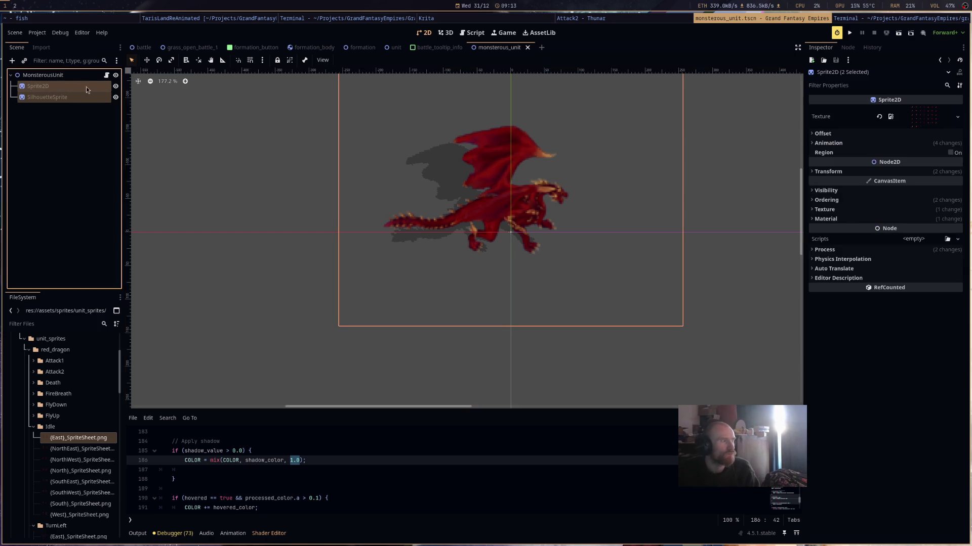
click(873, 209)
click(911, 220)
click(920, 276)
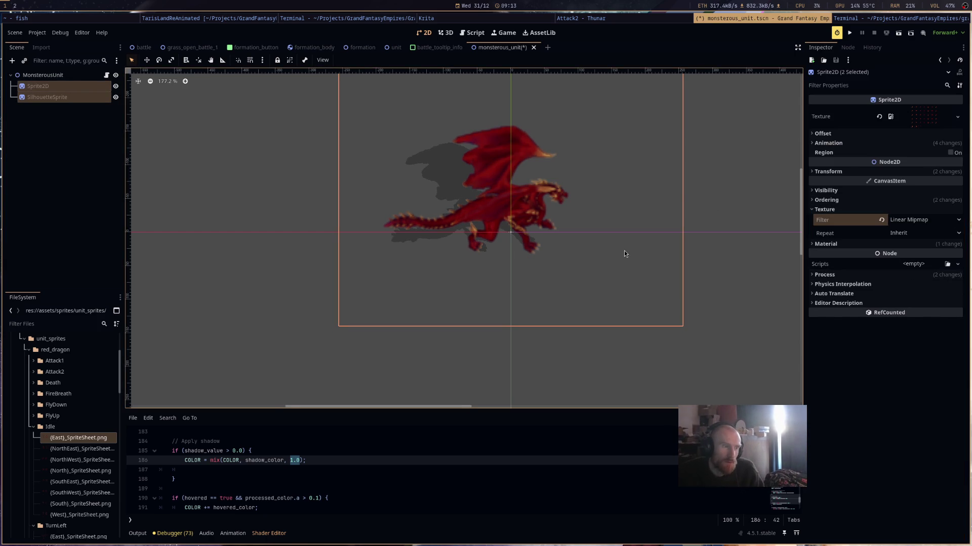
scroll(563, 222, up, 4)
scroll(561, 222, down, 4)
click(851, 34)
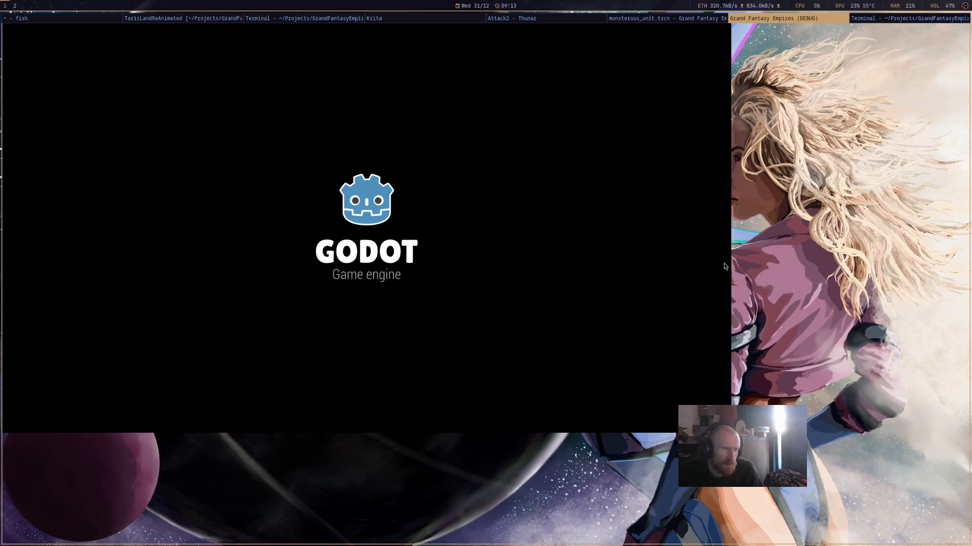
scroll(596, 287, up, 3)
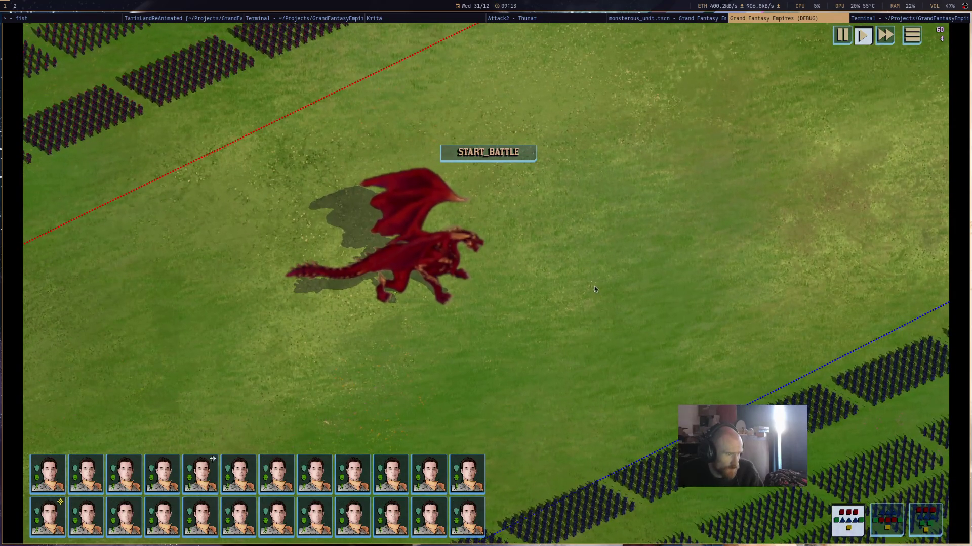
Step: Pan the battlefield around the Linear Mipmap dragon beside the army formations, then stop the game
drag(594, 286, 708, 296)
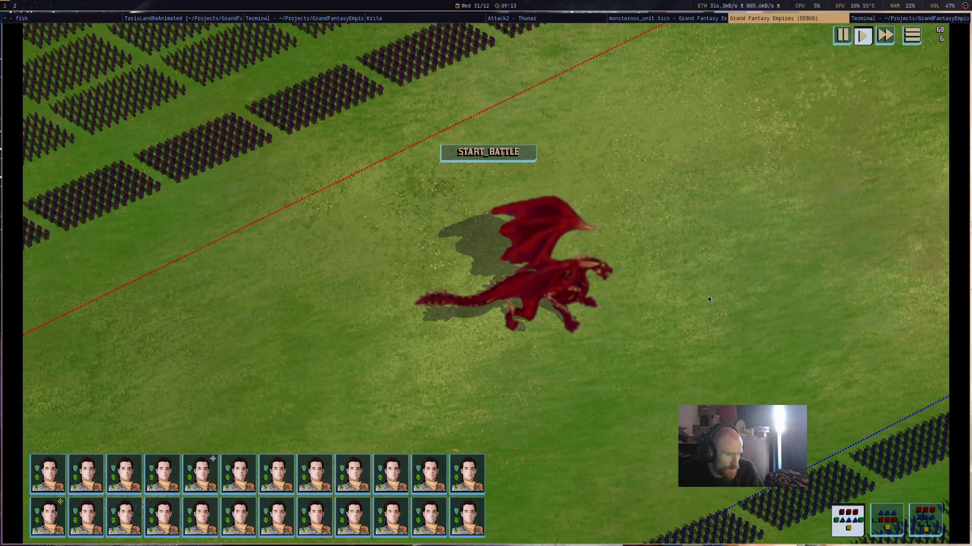
drag(709, 296, 473, 213)
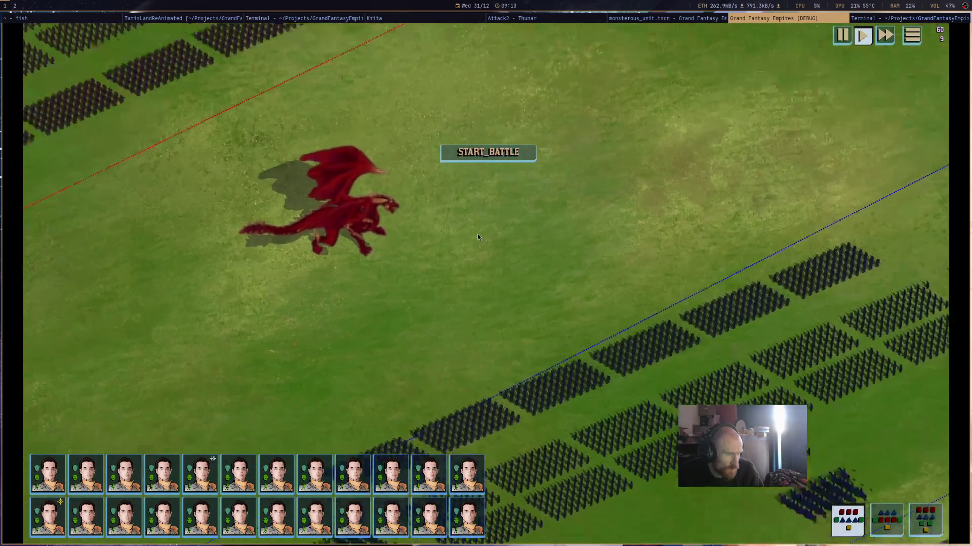
scroll(478, 237, up, 1)
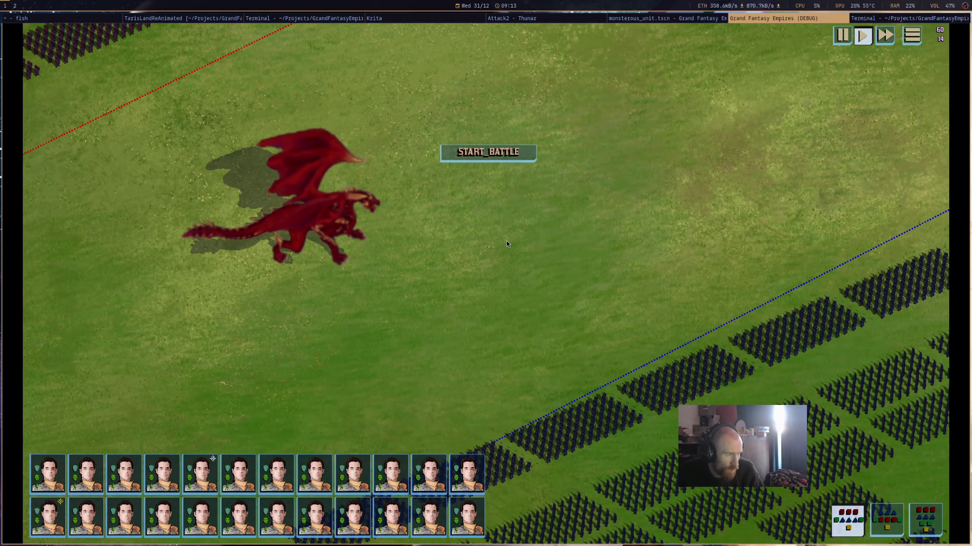
drag(687, 286, 481, 183)
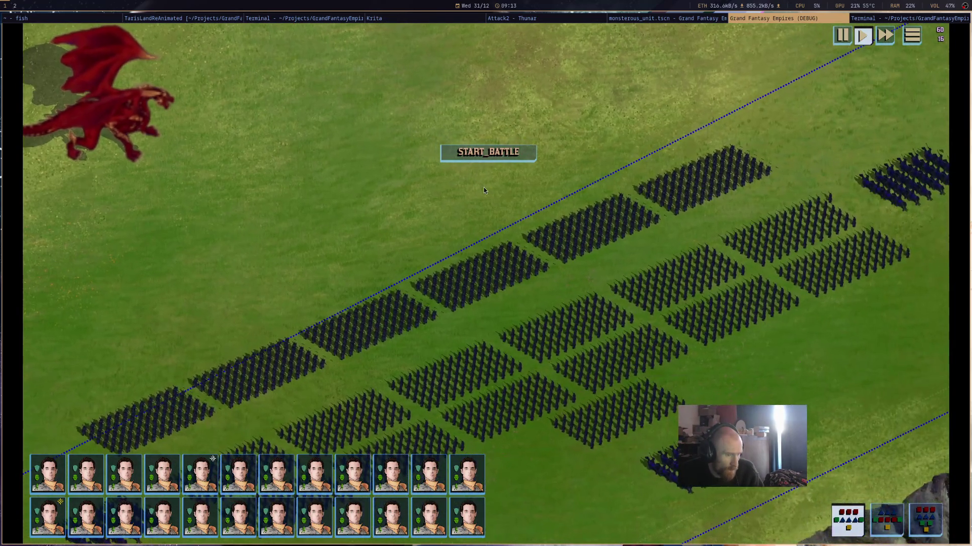
key(Left)
key(Up)
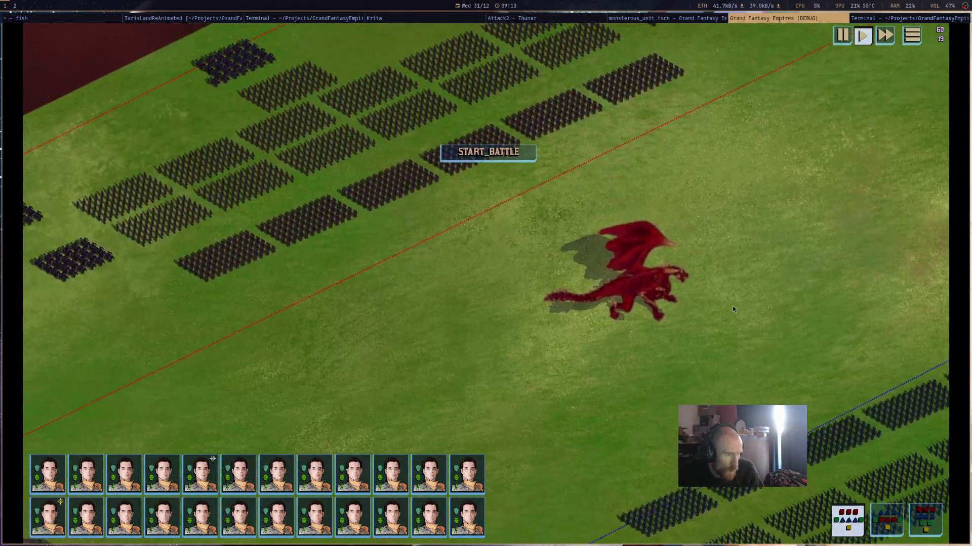
scroll(733, 306, up, 1)
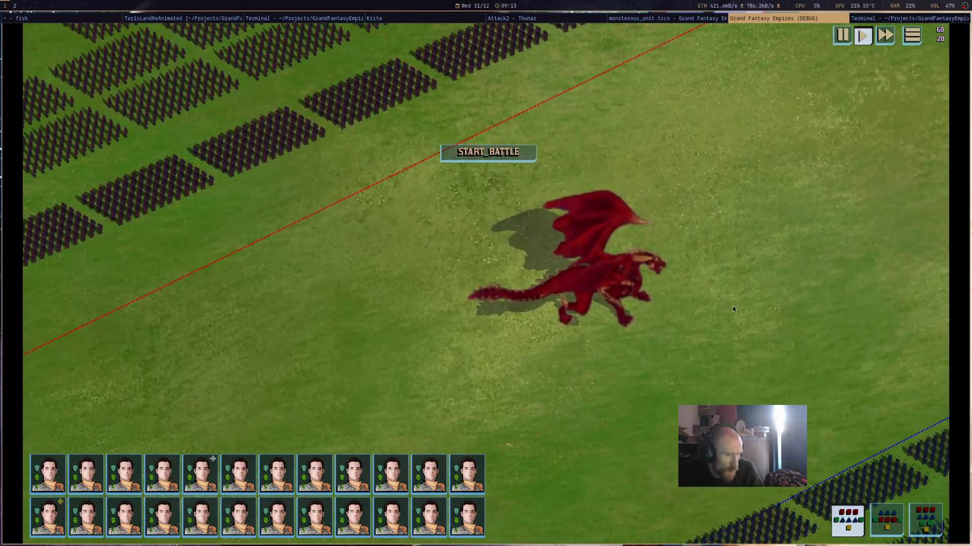
scroll(733, 306, down, 2)
scroll(616, 290, up, 1)
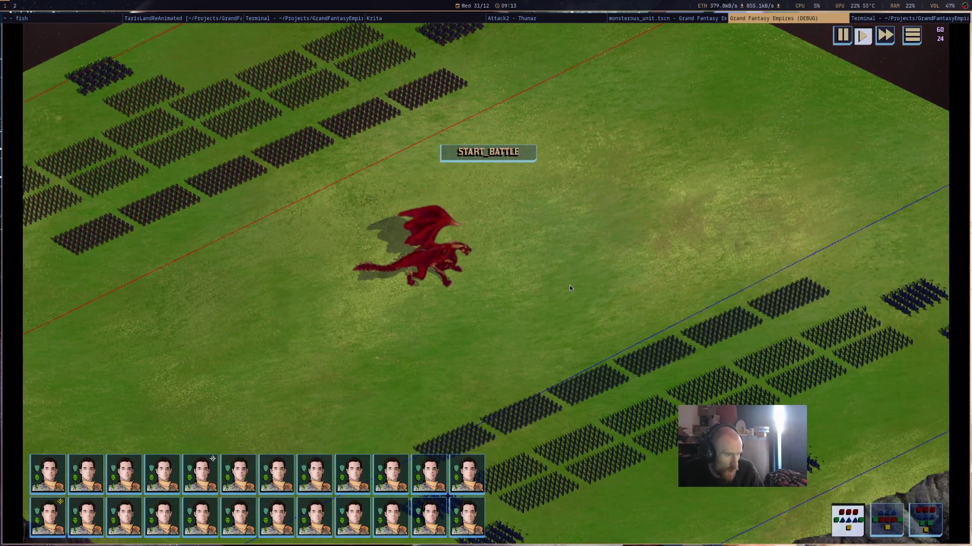
scroll(570, 288, up, 2)
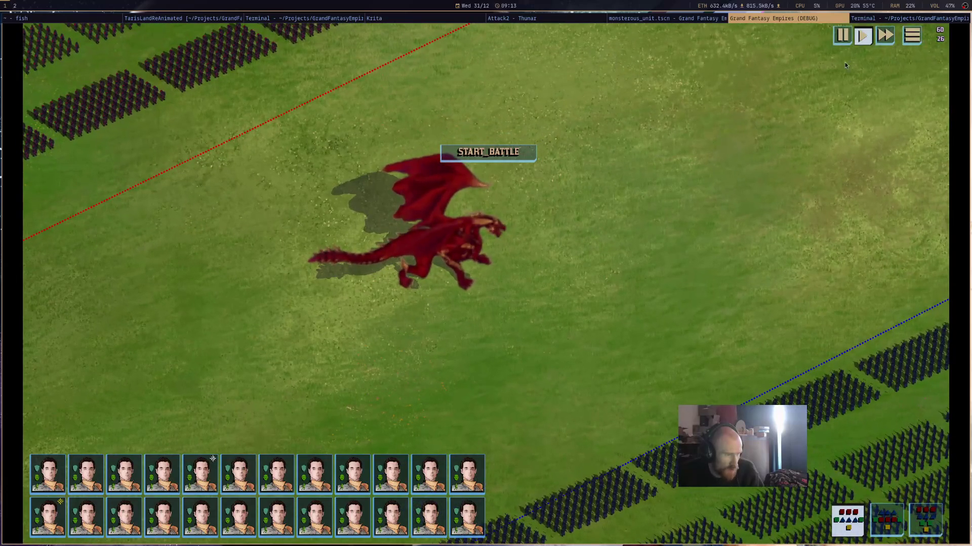
key(super+shift+q)
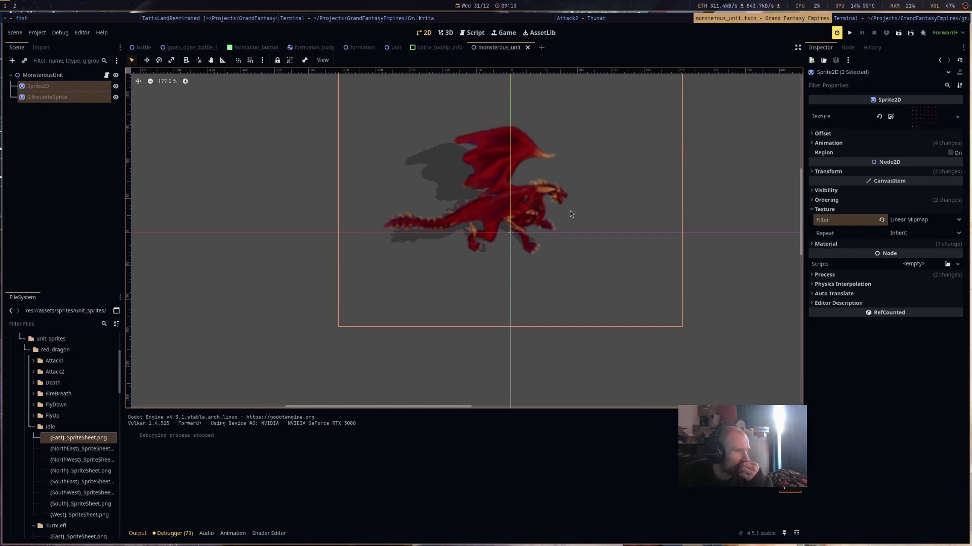
Step: Assign (NorthWest)_SpriteSheet.png as the texture of both Sprite2D and SilhouetteSprite
click(77, 79)
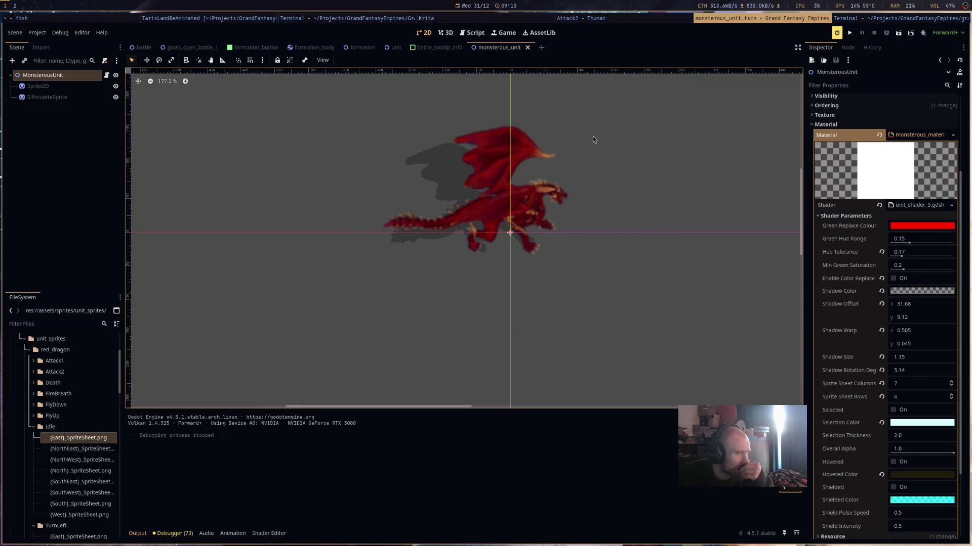
click(73, 87)
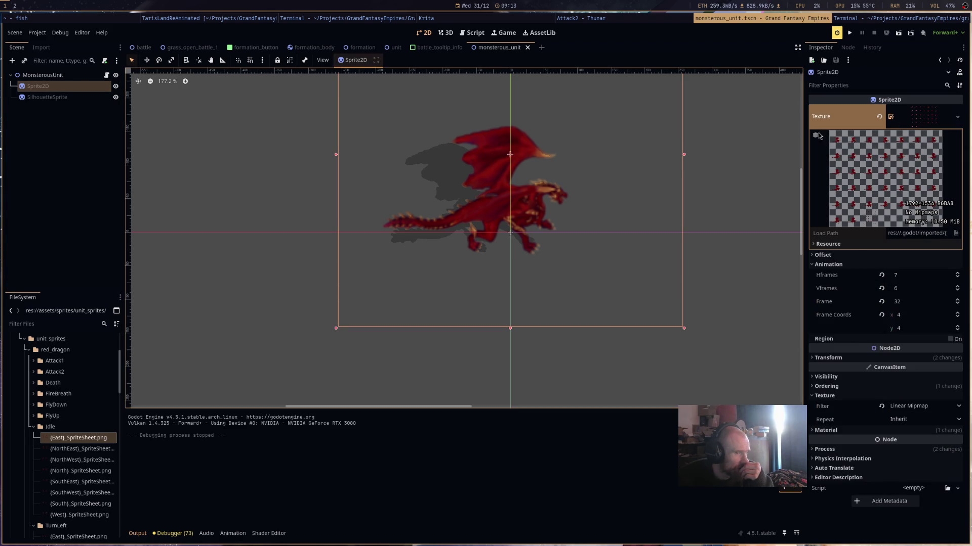
click(99, 458)
drag(104, 452, 926, 112)
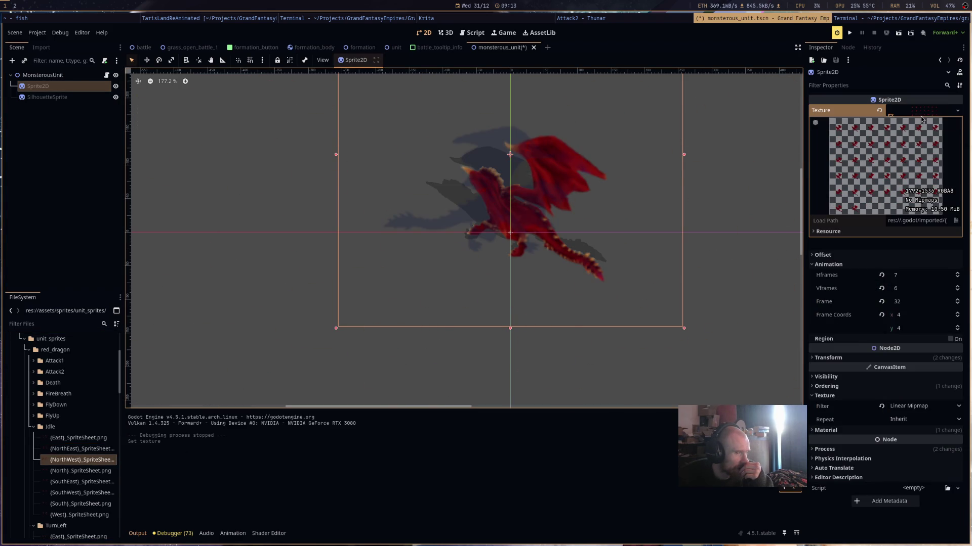
click(47, 97)
mouse_move(82, 460)
mouse_down()
mouse_move(862, 168)
mouse_move(919, 117)
mouse_up()
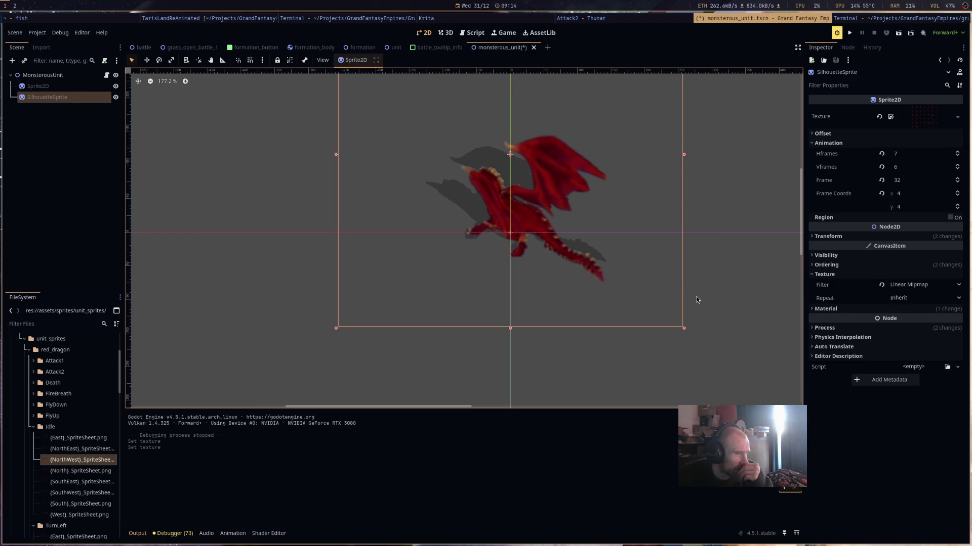
Step: On the root's shader parameters, nudge the shadow size up from 1.15 to about 1.185
click(42, 74)
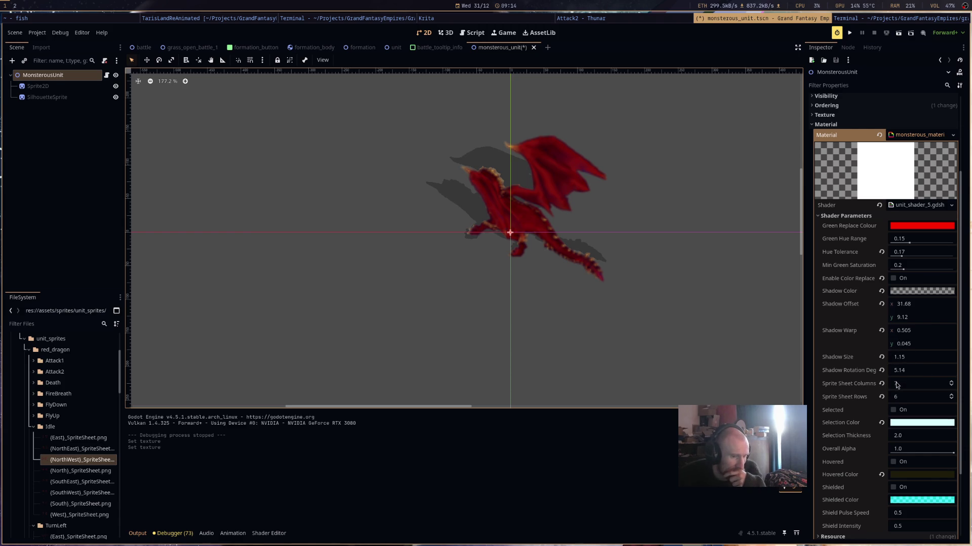
drag(911, 362, 918, 361)
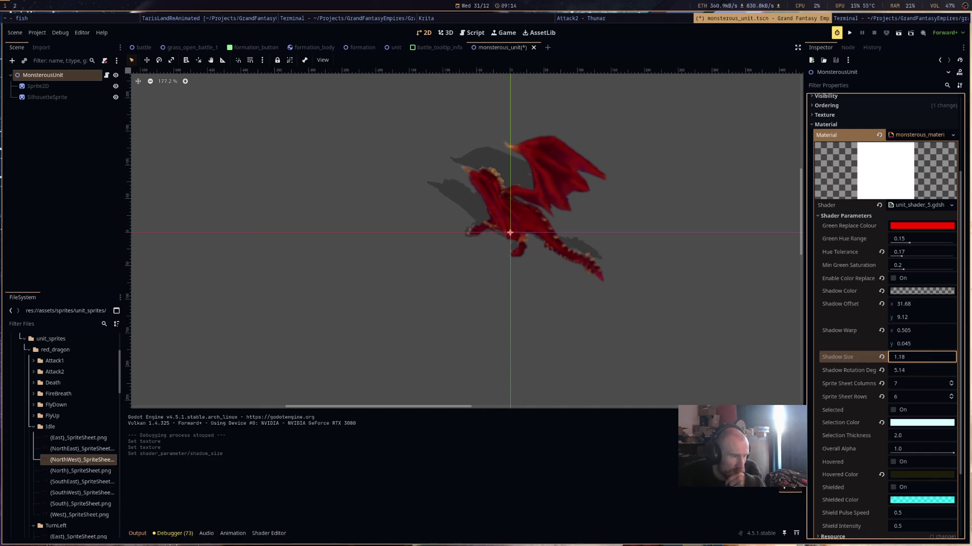
Step: Reduce the shadow rotation and adjust its size and horizontal/vertical offset values
mouse_move(919, 357)
drag(911, 370, 900, 371)
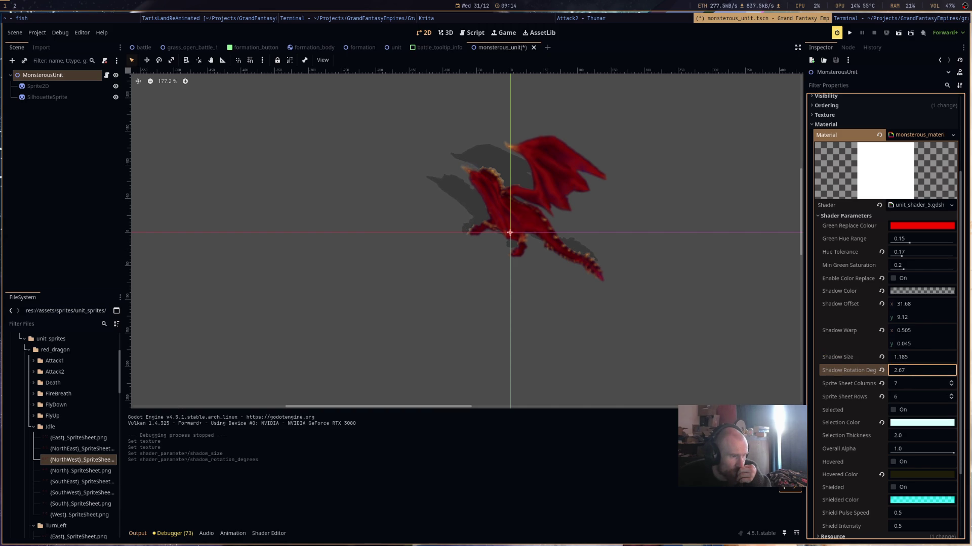
click(928, 360)
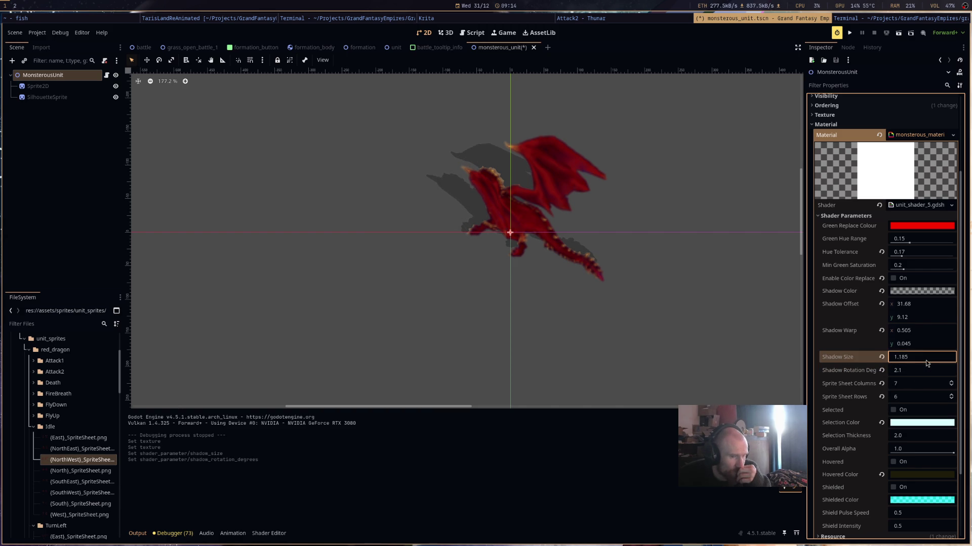
drag(910, 306, 923, 323)
click(914, 324)
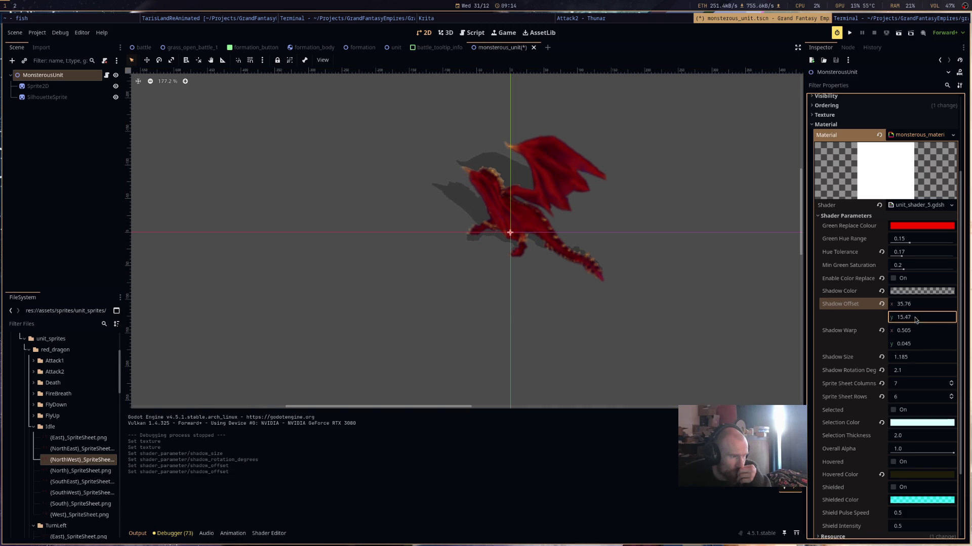
mouse_move(914, 357)
mouse_down()
mouse_move(896, 358)
mouse_move(918, 357)
mouse_move(896, 372)
mouse_move(911, 372)
mouse_move(920, 359)
mouse_move(908, 358)
mouse_move(928, 332)
mouse_up()
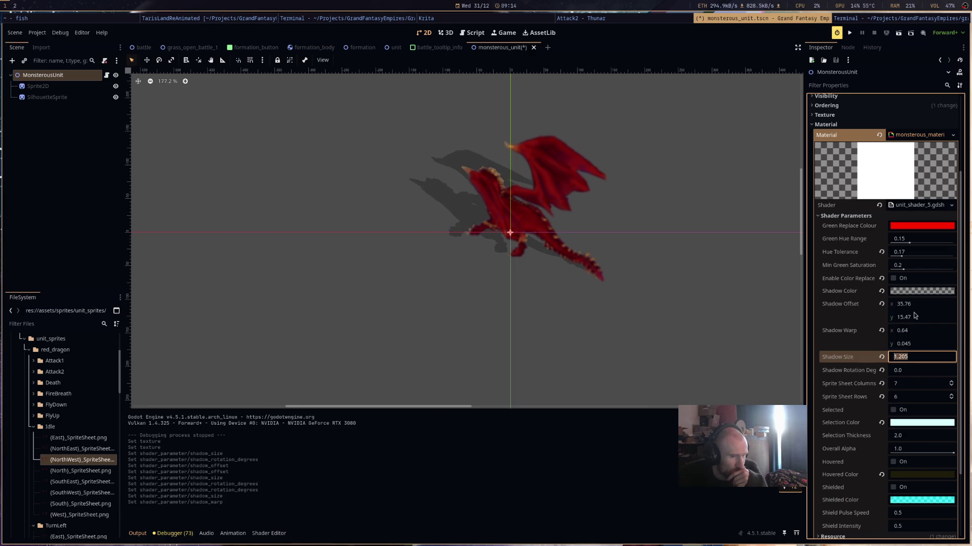
Step: Push the shadow further right to offset about 52, 20, size 1.205, rotation near -3.33, and save
mouse_move(915, 304)
mouse_down()
mouse_move(941, 304)
mouse_move(916, 319)
mouse_up()
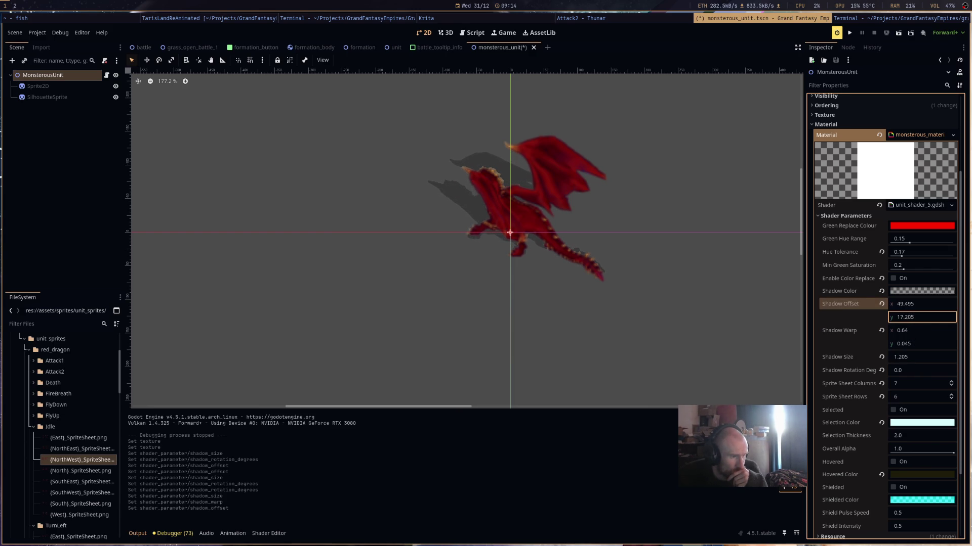
drag(909, 375, 903, 370)
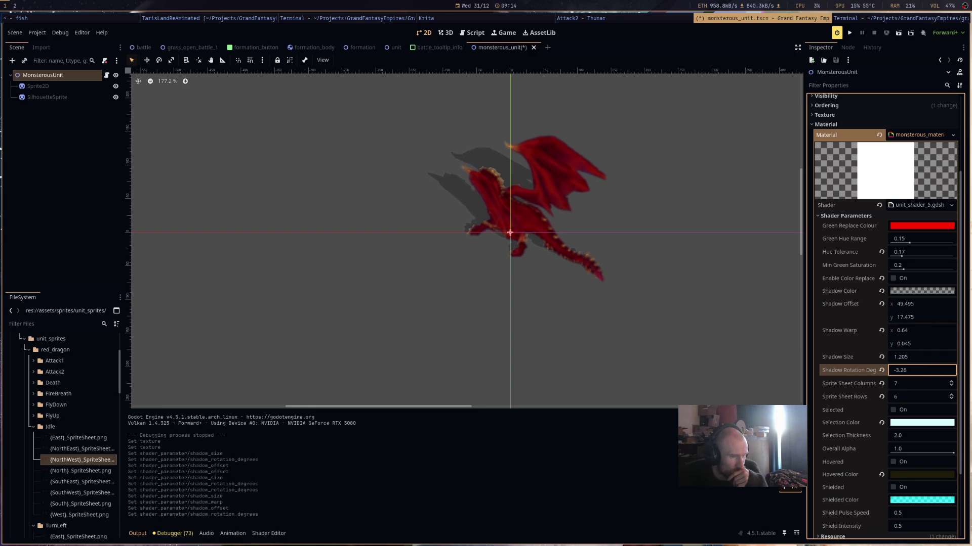
drag(914, 308, 923, 317)
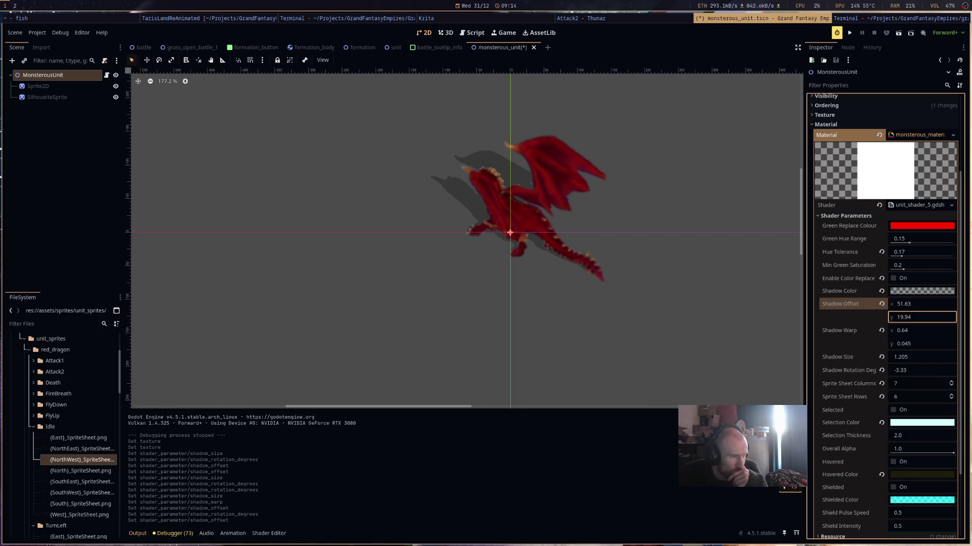
click(617, 321)
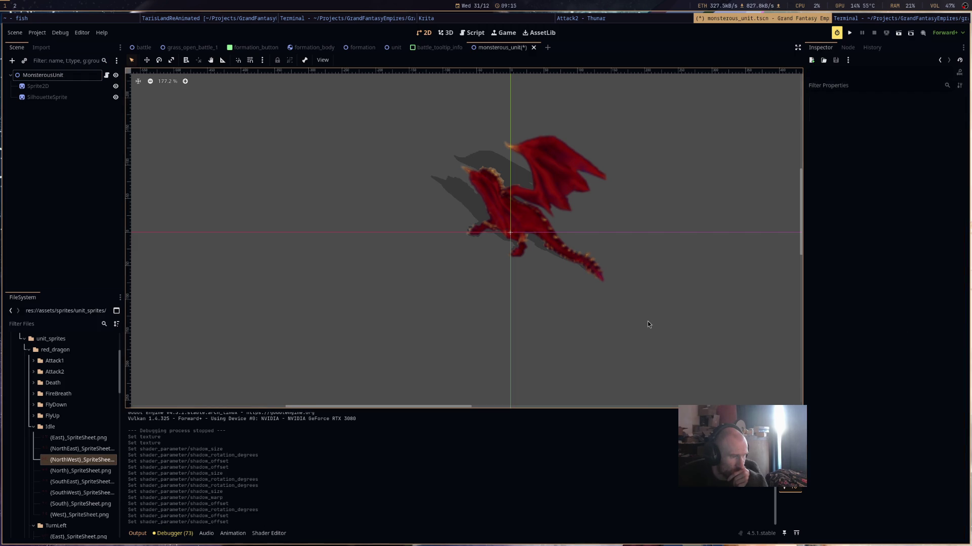
key(ctrl+s)
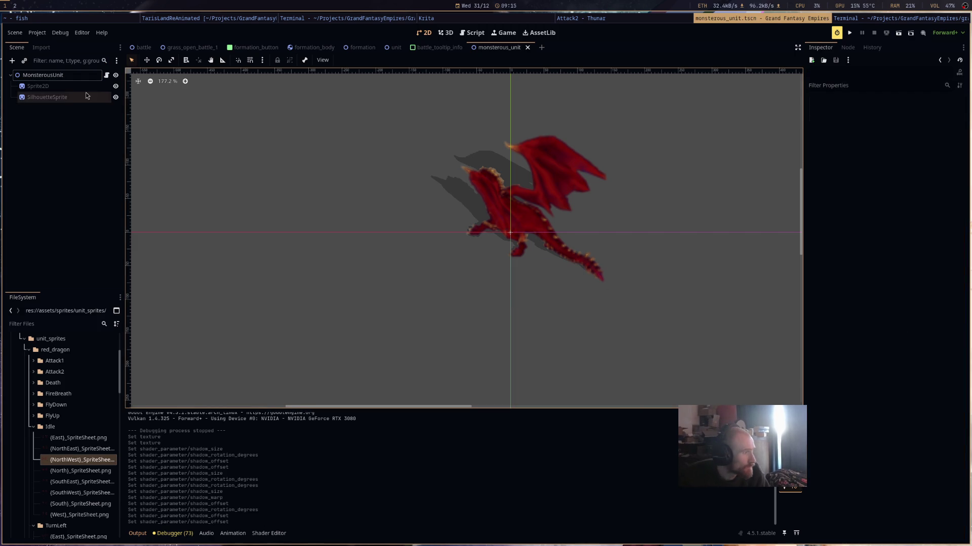
Step: Assign (SouthEast)_SpriteSheet.png to both Sprite2D and SilhouetteSprite and save the scene
click(38, 85)
mouse_move(82, 481)
mouse_down()
mouse_move(462, 336)
mouse_move(911, 122)
mouse_up()
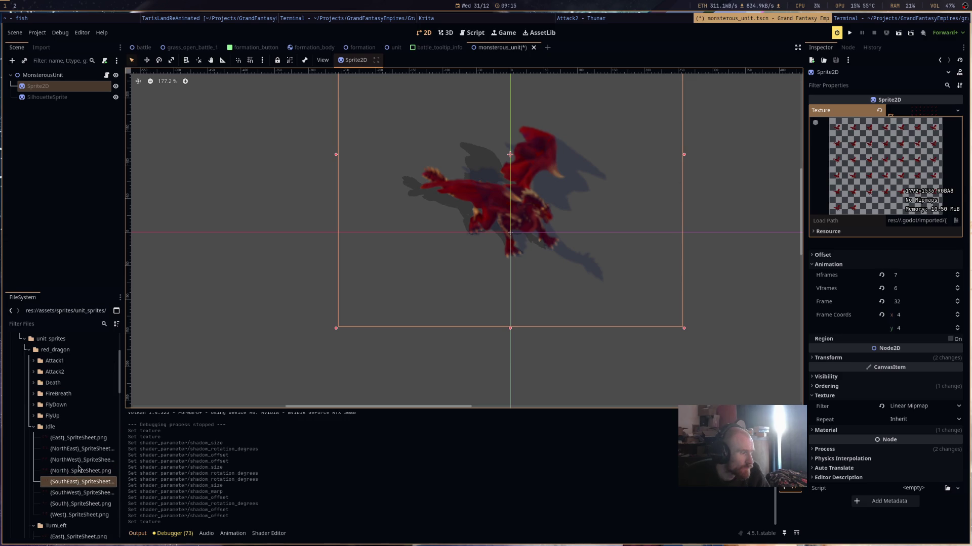
click(43, 97)
mouse_move(72, 487)
mouse_down()
mouse_move(439, 367)
mouse_move(918, 117)
mouse_up()
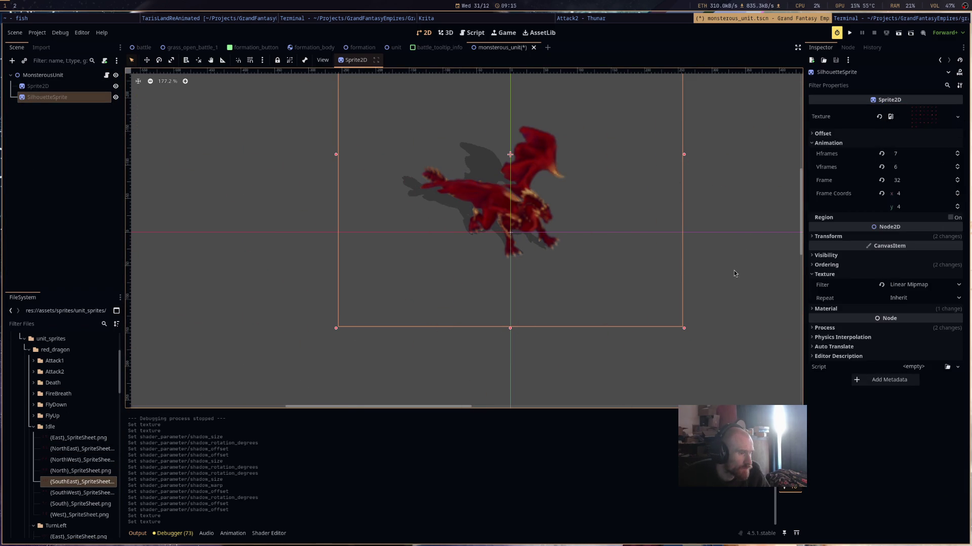
key(ctrl+s)
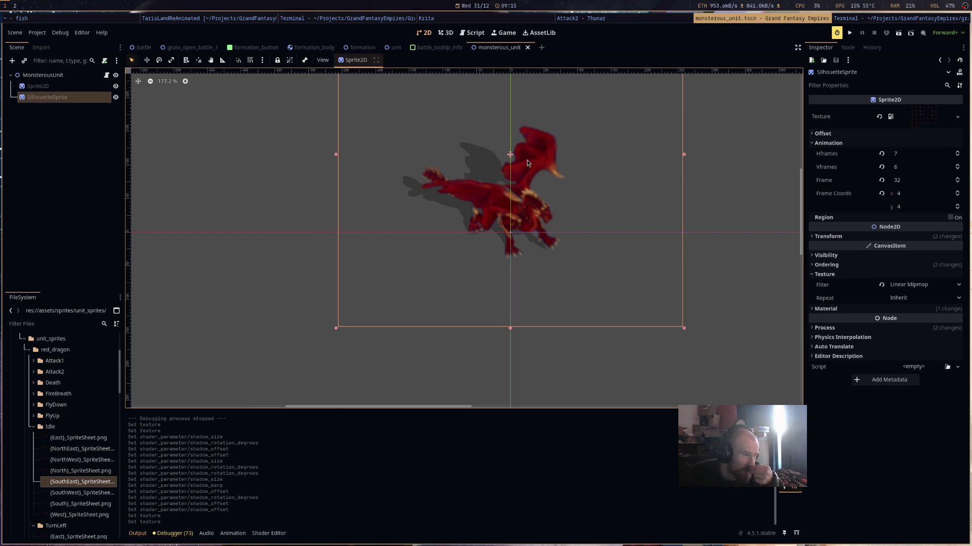
Step: Select the MonsterousUnit root and bring up its shadow shader code
click(42, 74)
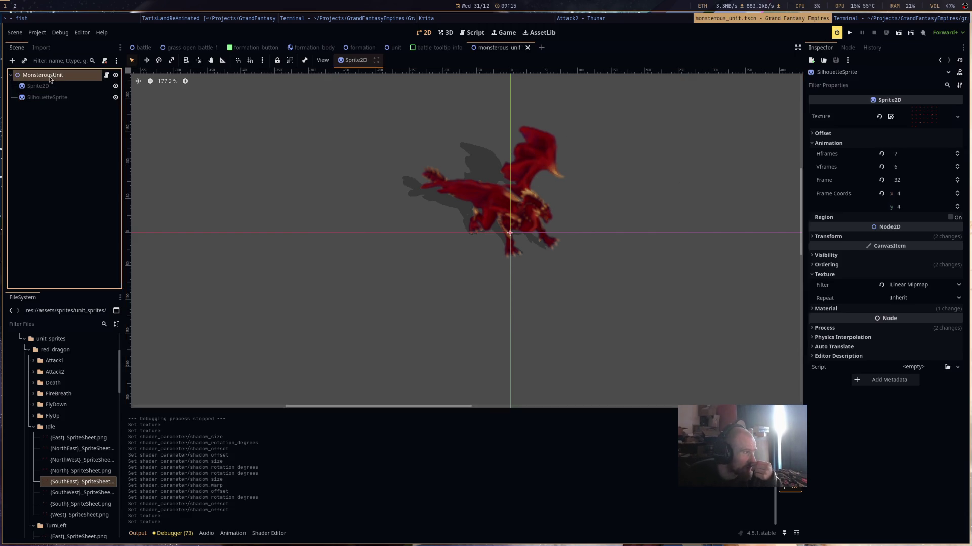
click(926, 206)
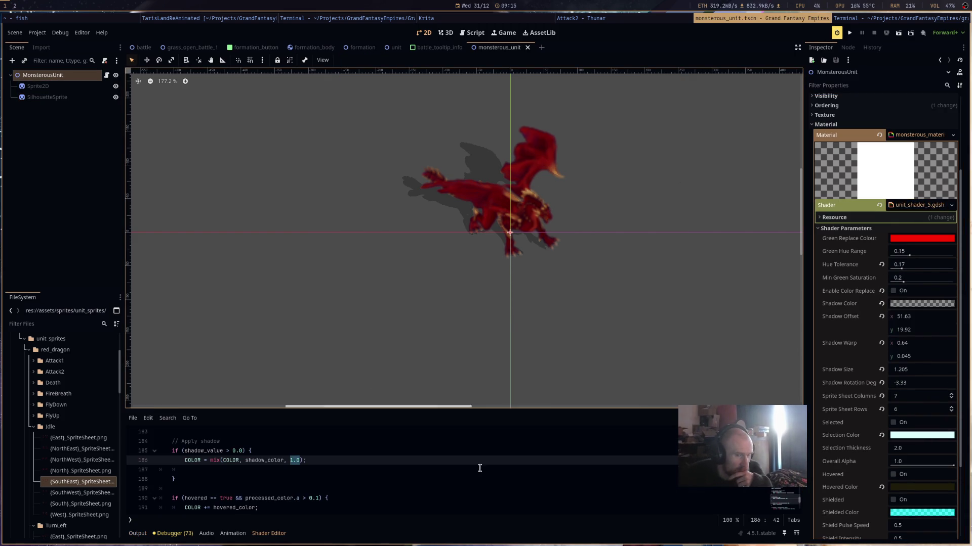
Step: Change line 99's opaque-pixel early exit to processed_color.a > 0.9
mouse_move(520, 410)
mouse_down()
mouse_move(529, 218)
mouse_move(529, 311)
mouse_up()
scroll(483, 366, up, 4)
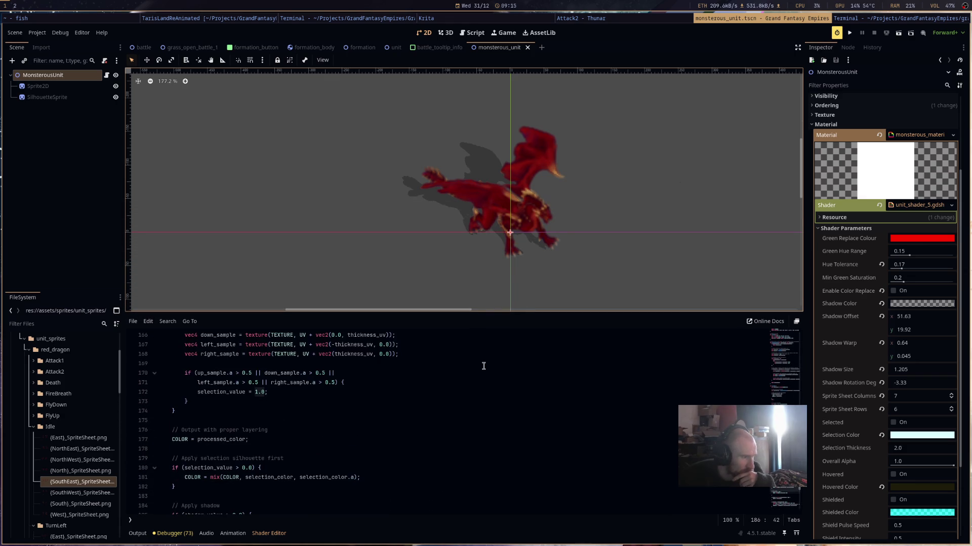
scroll(486, 364, up, 3)
scroll(488, 359, up, 4)
scroll(456, 411, up, 4)
scroll(419, 468, up, 3)
scroll(419, 467, up, 3)
scroll(419, 467, up, 4)
scroll(419, 468, up, 4)
scroll(420, 467, up, 2)
scroll(419, 467, down, 2)
click(258, 440)
key(BackSpace)
text(1)
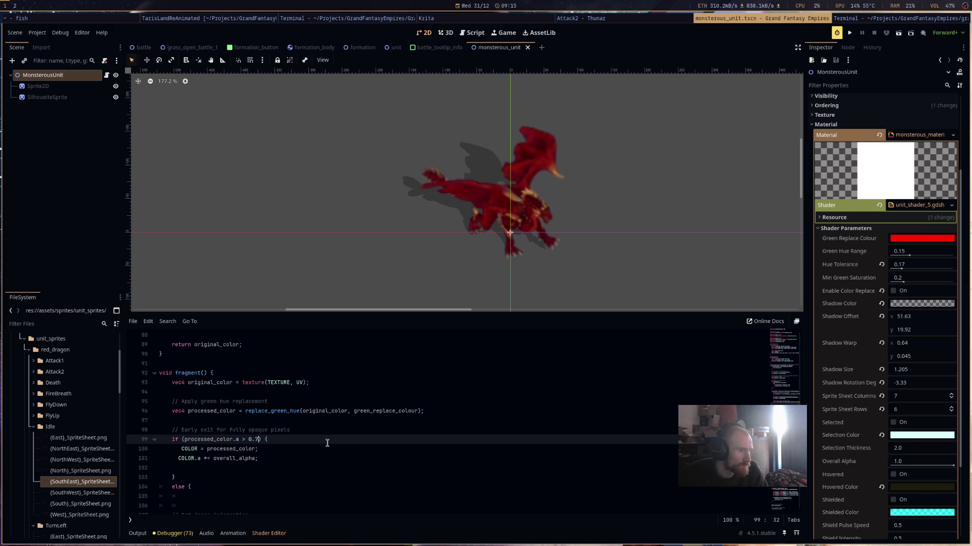
click(259, 440)
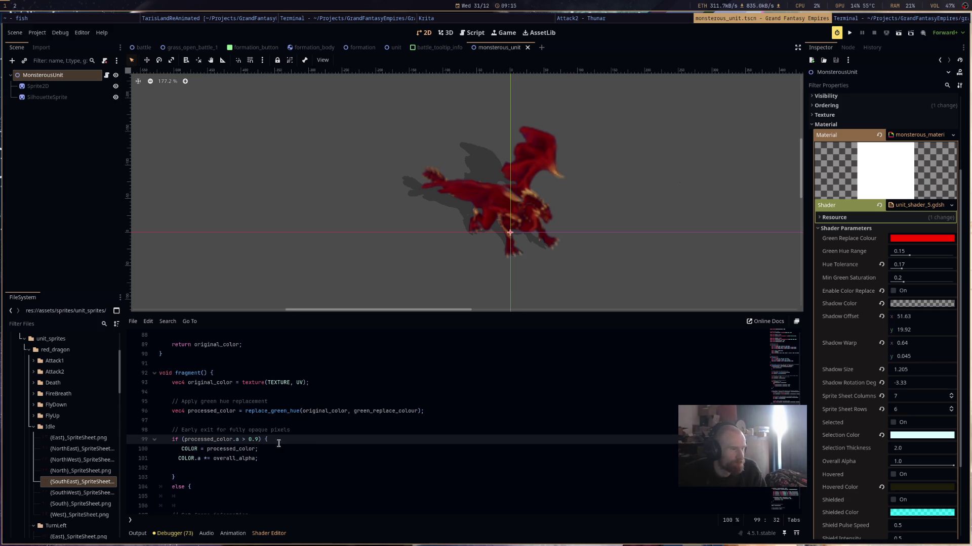
scroll(527, 231, up, 1)
scroll(528, 243, up, 3)
scroll(529, 243, up, 1)
scroll(530, 243, up, 3)
scroll(557, 254, up, 2)
scroll(547, 270, up, 2)
scroll(545, 274, up, 2)
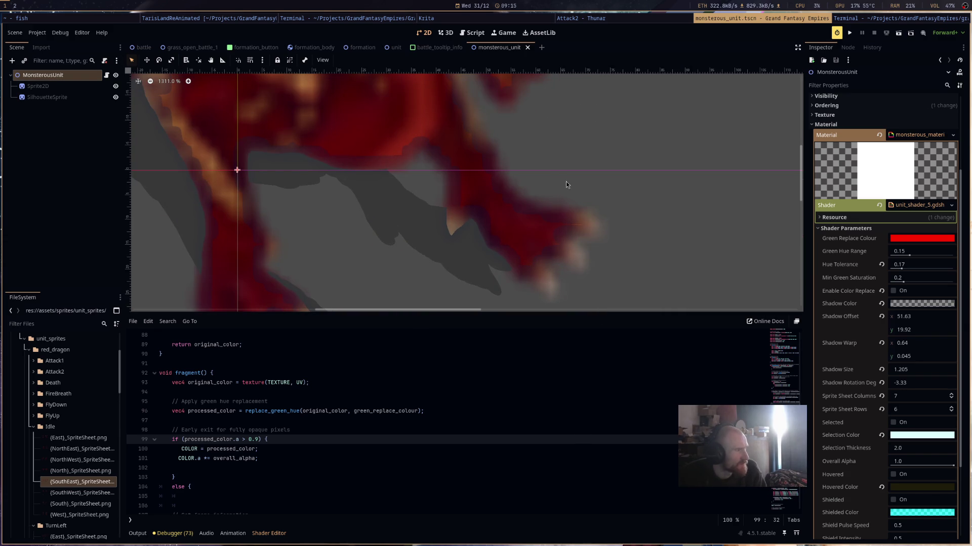
Step: Clear MonsterousUnit's shader and view SilhouetteSprite's material to compare the dragon without them
click(879, 205)
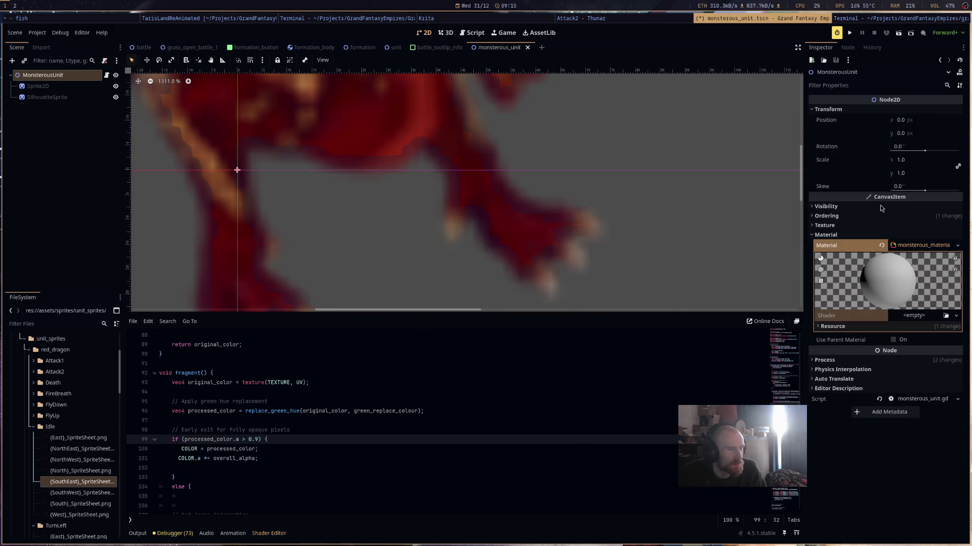
click(47, 97)
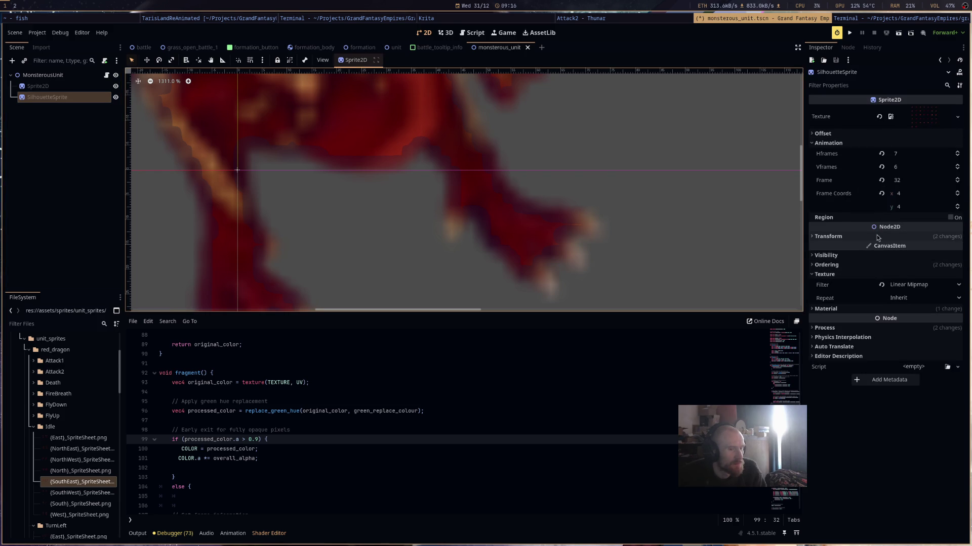
click(865, 308)
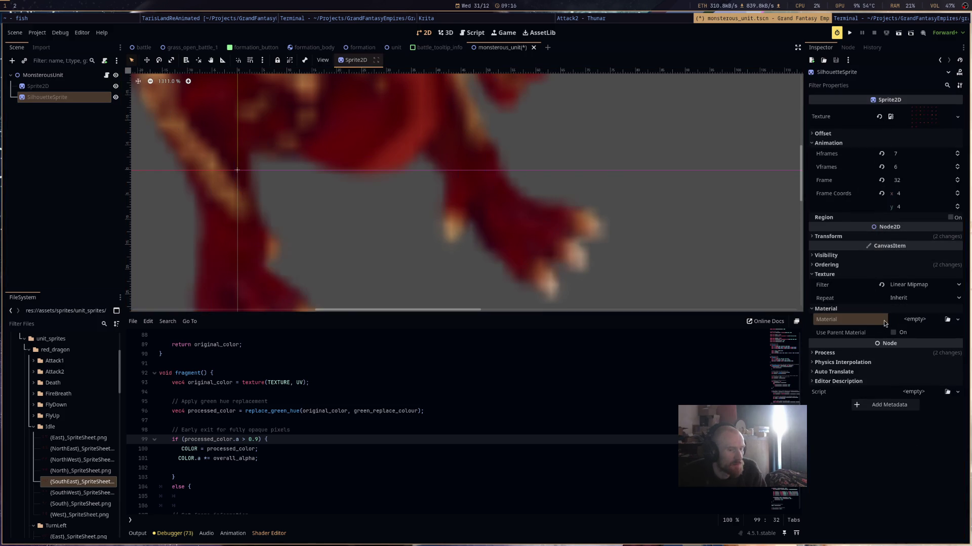
scroll(623, 210, down, 6)
scroll(622, 211, down, 4)
drag(621, 213, 584, 216)
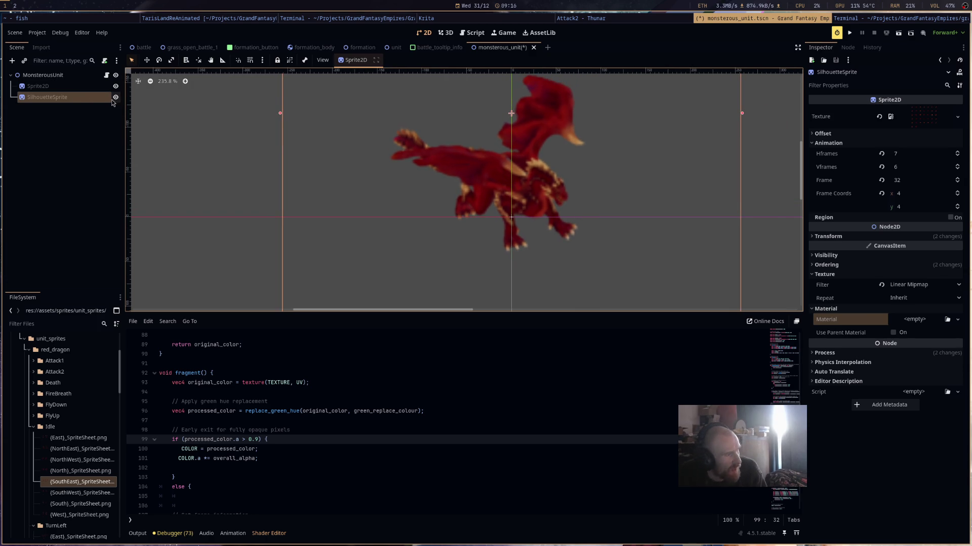
Step: Undo on MonsterousUnit to restore its shader, then reselect SilhouetteSprite
click(44, 74)
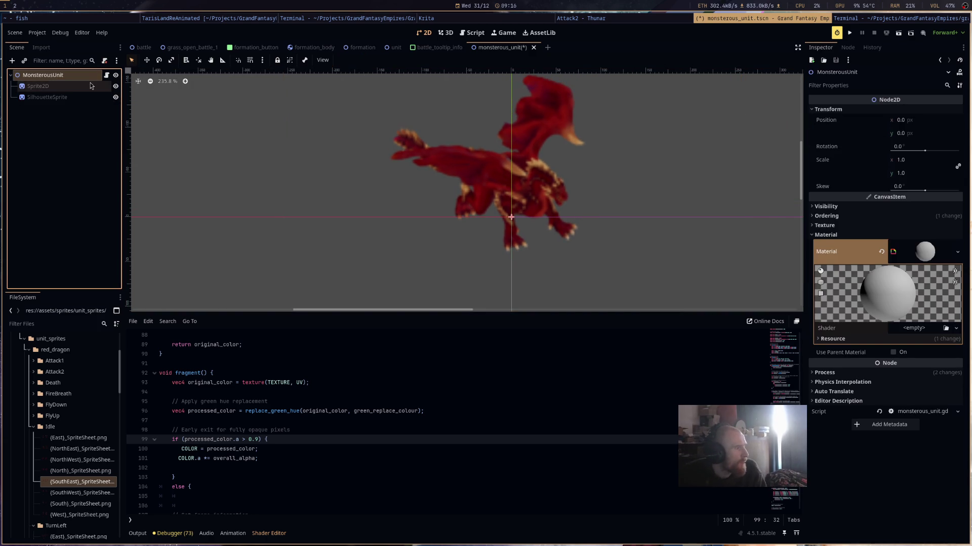
key(ctrl+z)
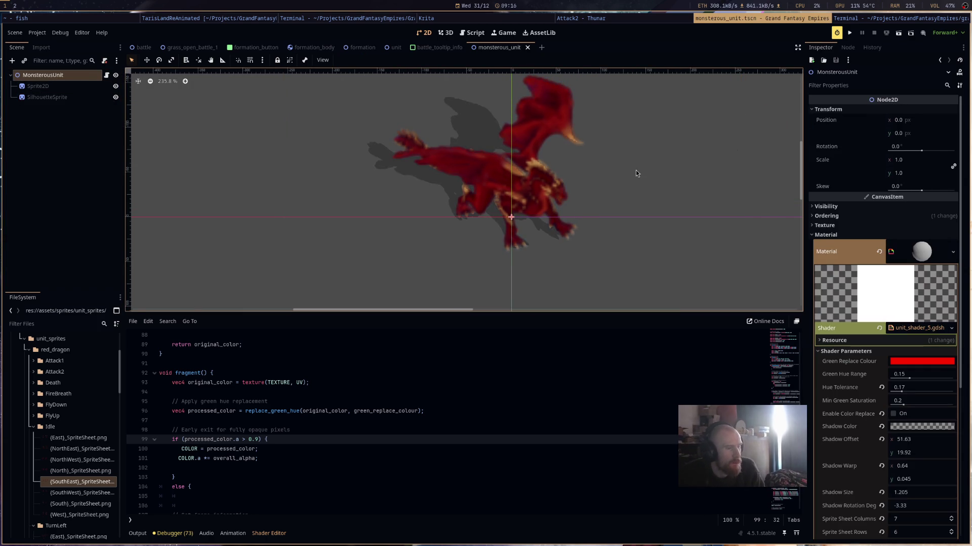
click(61, 98)
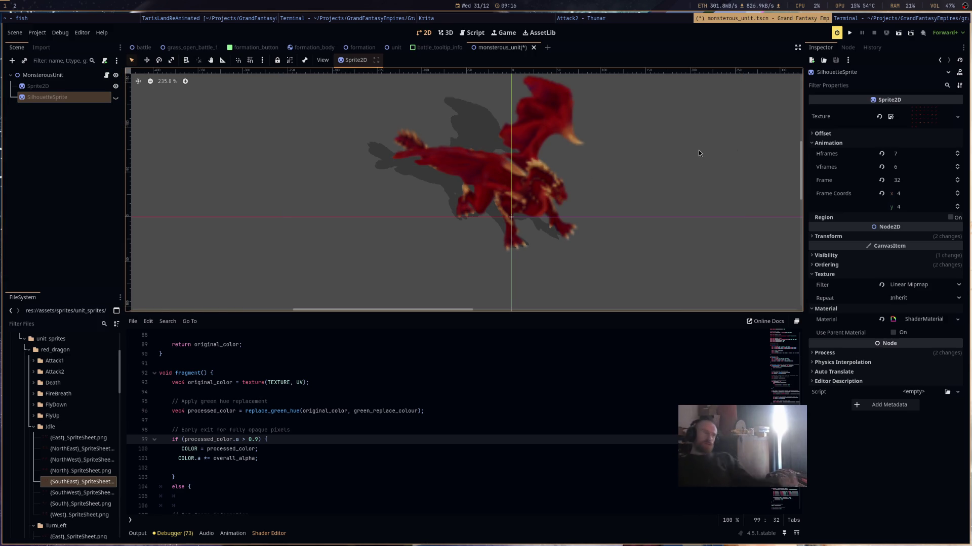
Step: Try Color Tolerance values on the silhouette material, leaving about 0.056, and open unit_silhouette_shader's code
click(116, 98)
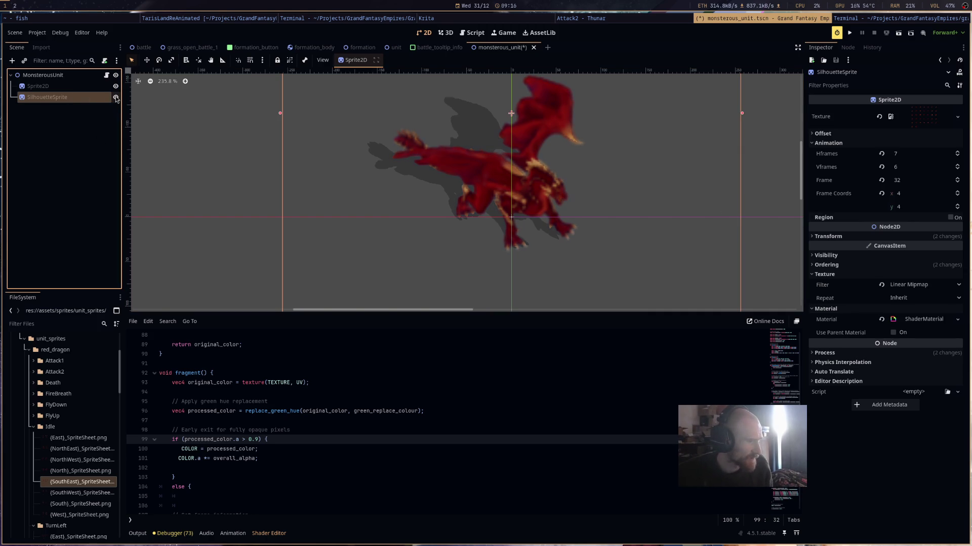
click(931, 319)
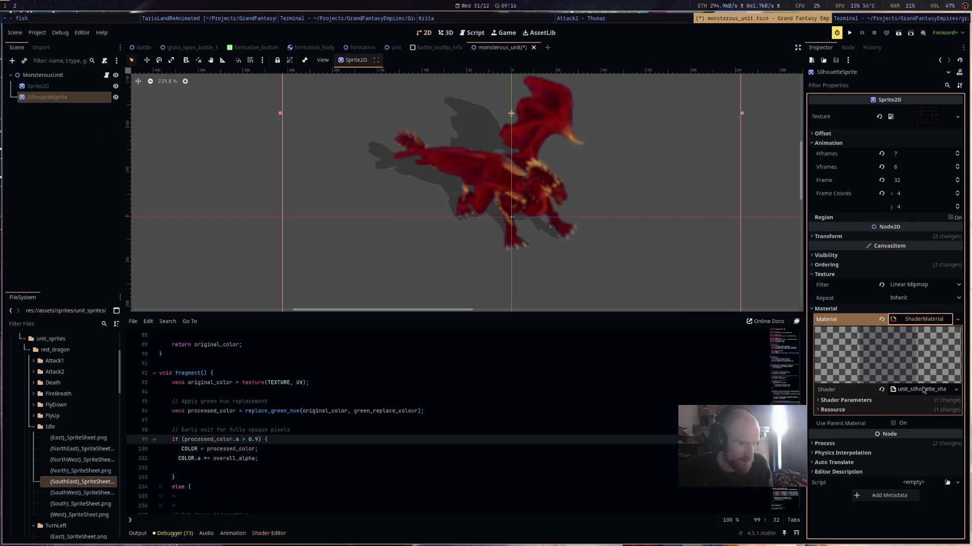
click(902, 401)
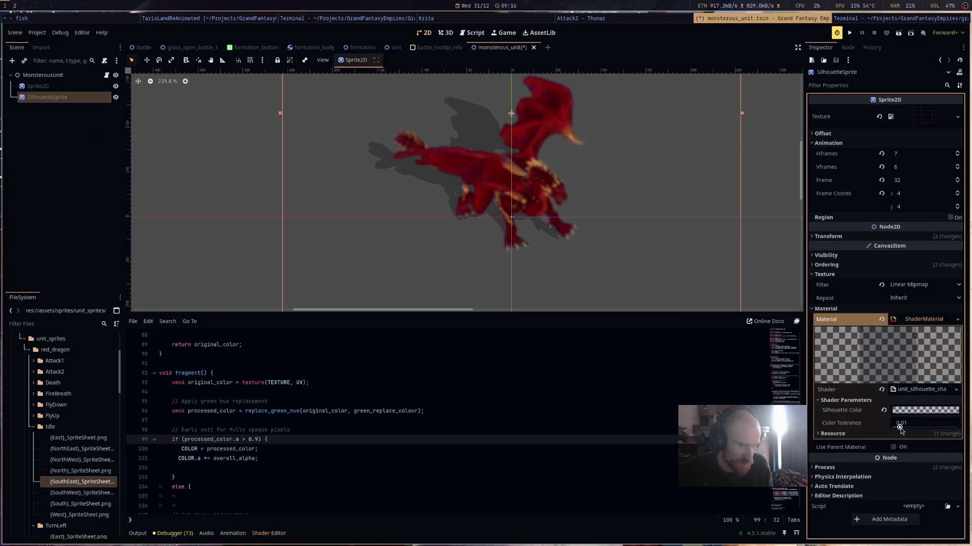
drag(917, 428, 967, 432)
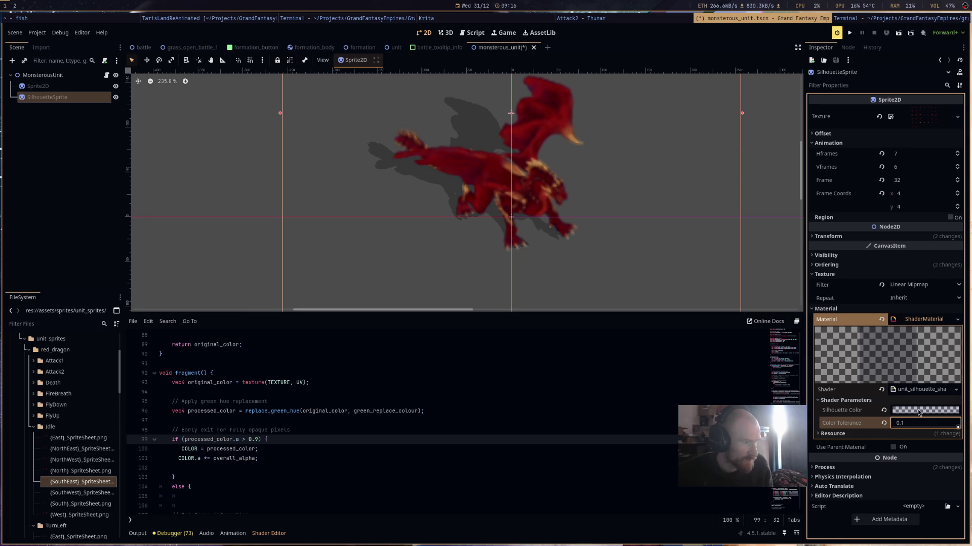
mouse_move(953, 430)
mouse_down()
mouse_move(854, 432)
mouse_move(957, 427)
mouse_up()
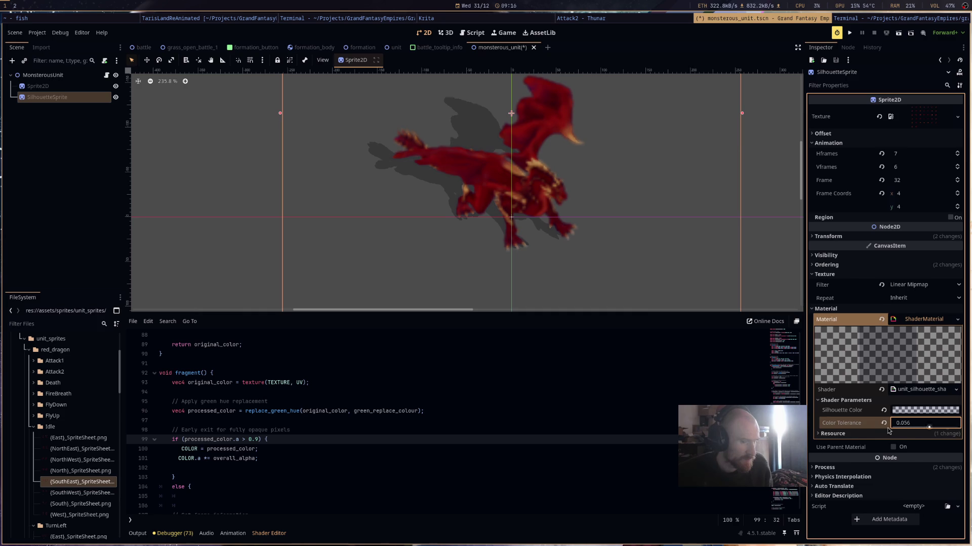
drag(958, 428, 904, 429)
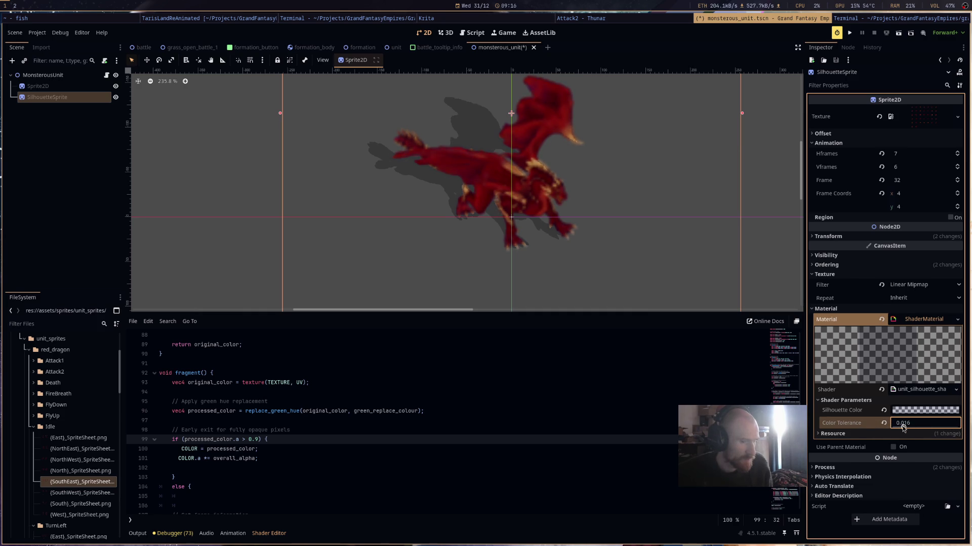
click(919, 389)
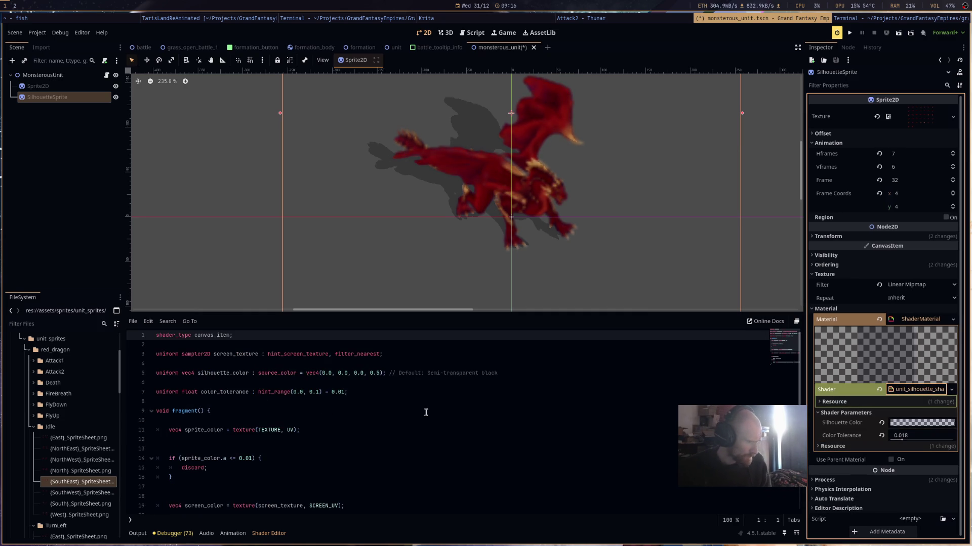
scroll(426, 412, down, 3)
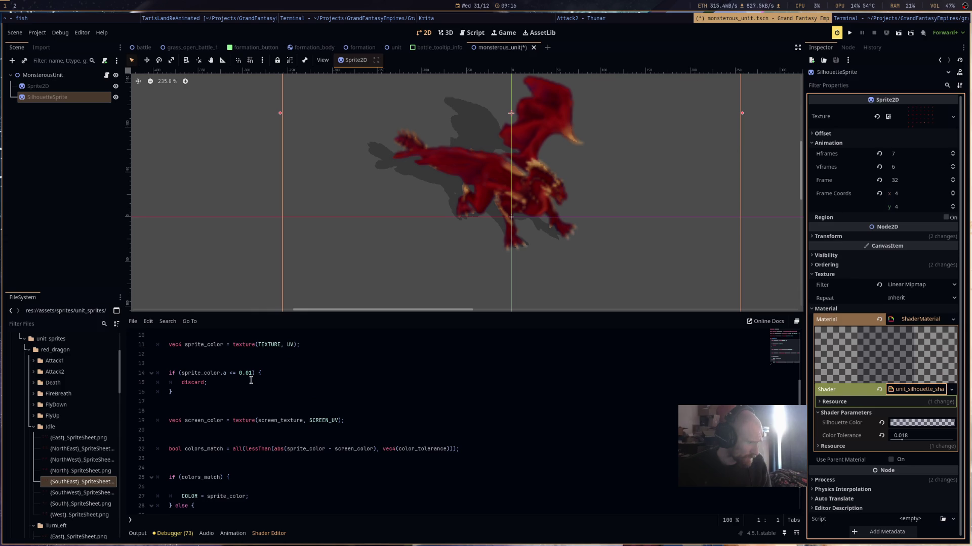
Step: Raise line 14's discard alpha check from 0.01 to 0.95
double_click(188, 382)
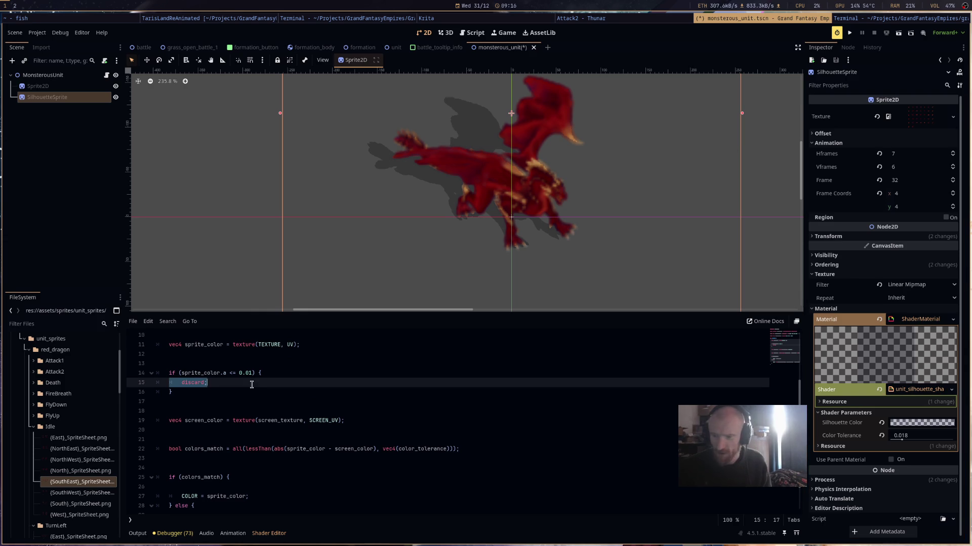
click(251, 384)
click(250, 374)
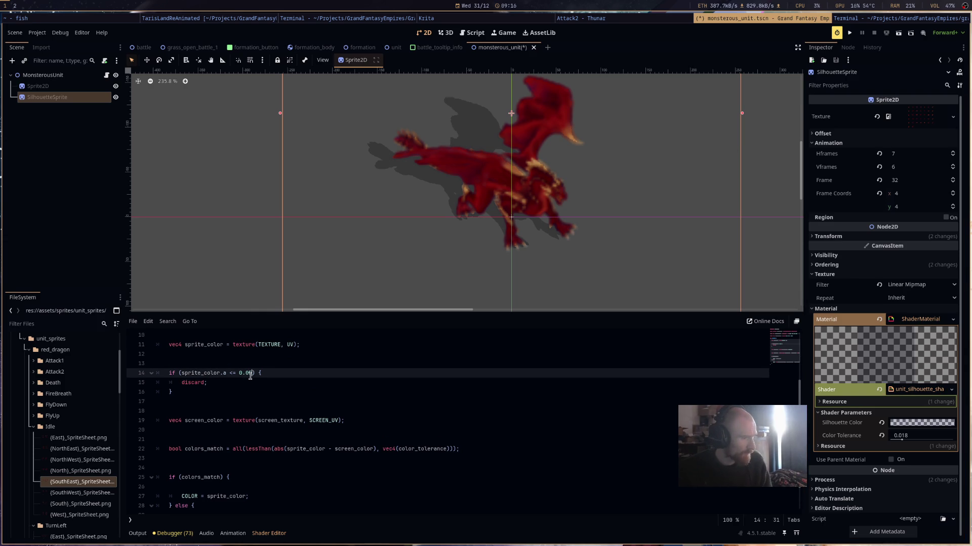
drag(250, 374, 246, 376)
text(6)
Step: Set the silhouette Color Tolerance to 0.1 and save the scene
click(911, 436)
text(0.1)
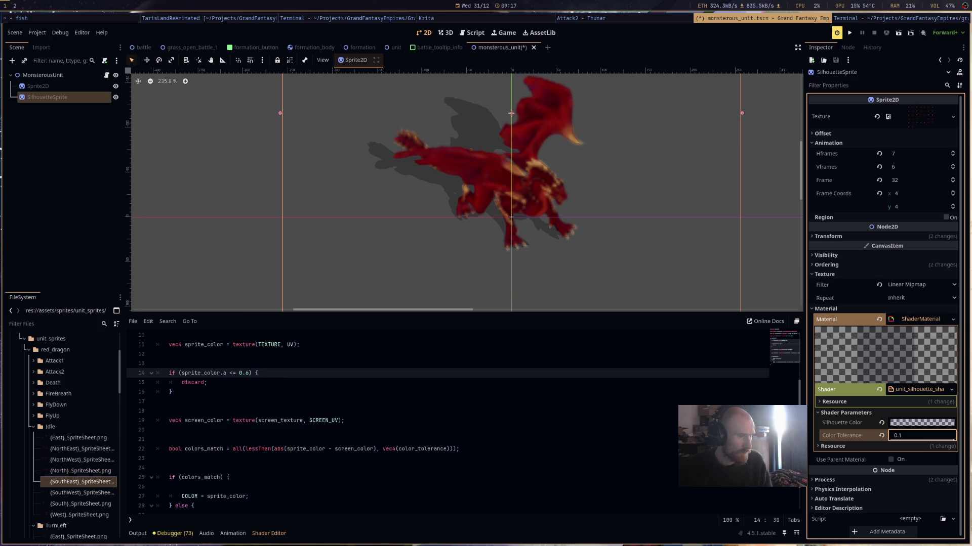
click(247, 373)
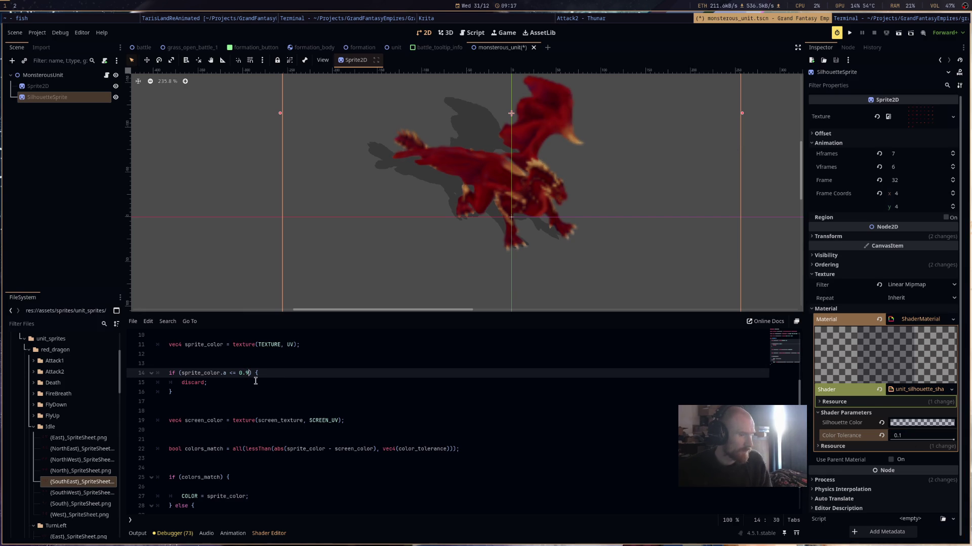
scroll(629, 213, down, 3)
scroll(629, 212, up, 2)
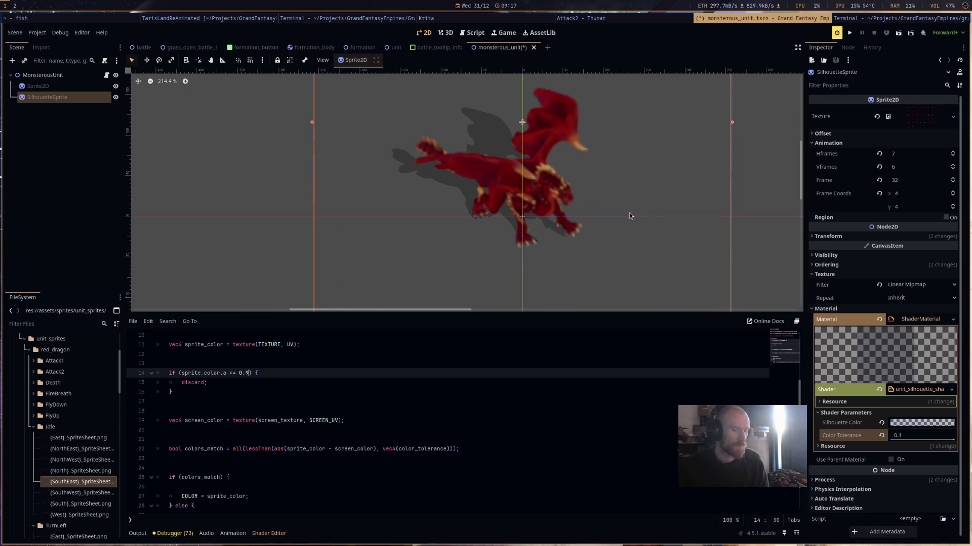
key(ctrl+s)
text(5)
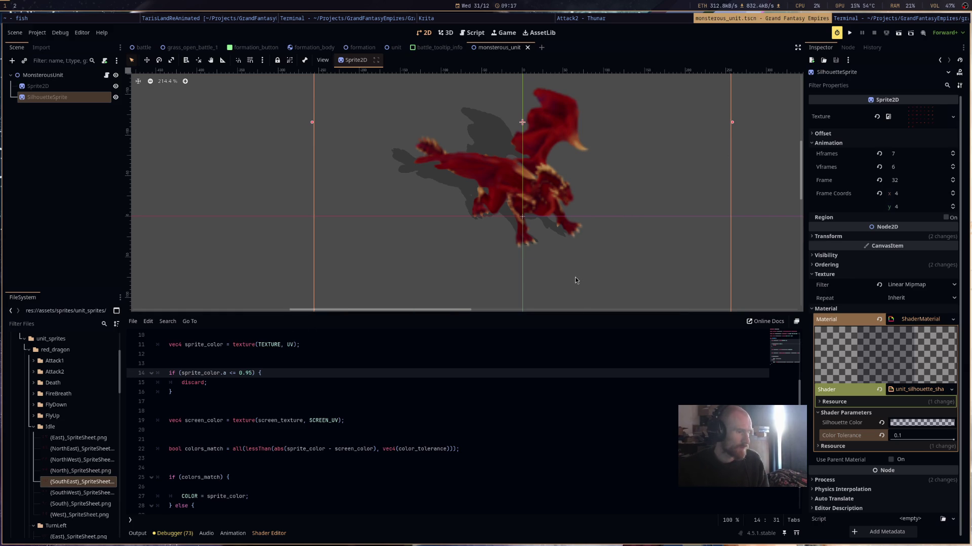
scroll(594, 262, down, 5)
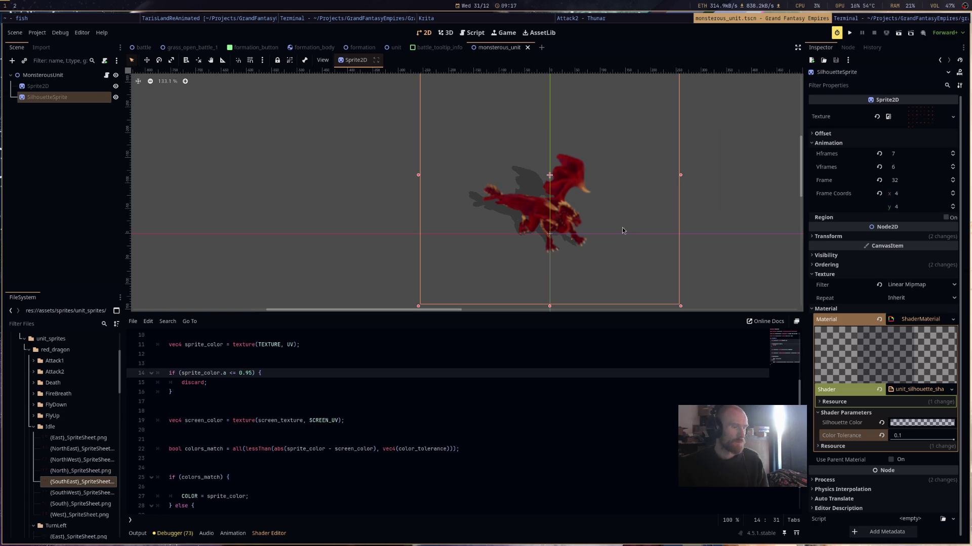
Step: Select Sprite2D and SilhouetteSprite together, set Texture Filter to Nearest, and save
click(922, 318)
click(922, 286)
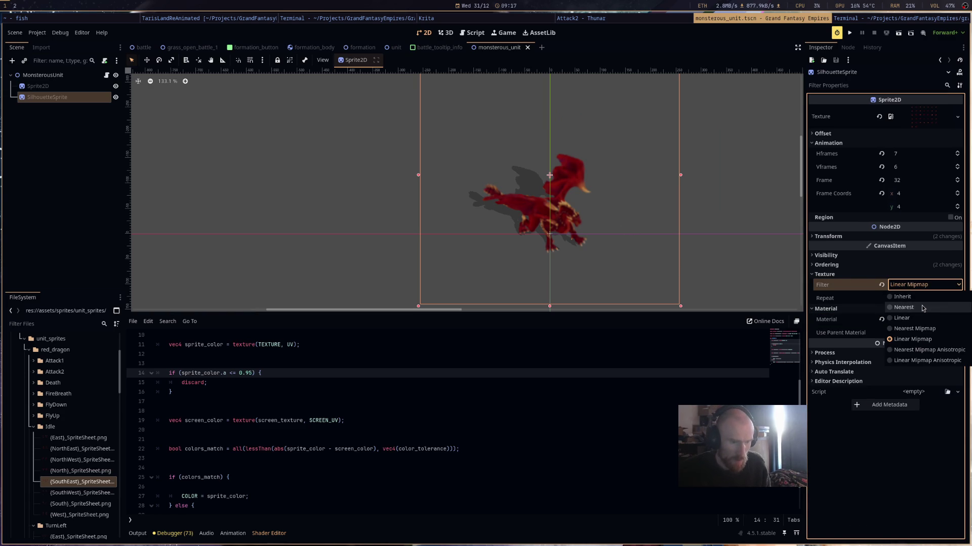
click(69, 89)
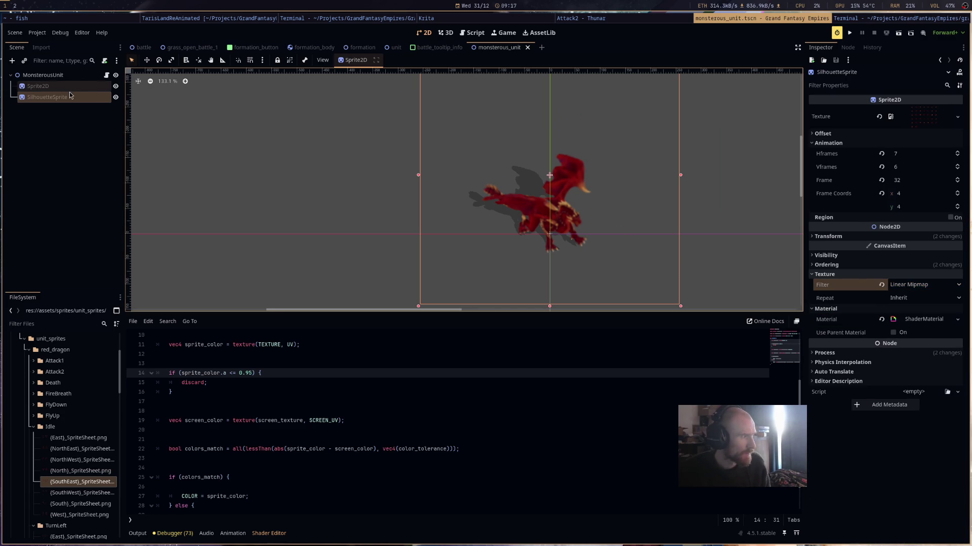
shift+click(47, 98)
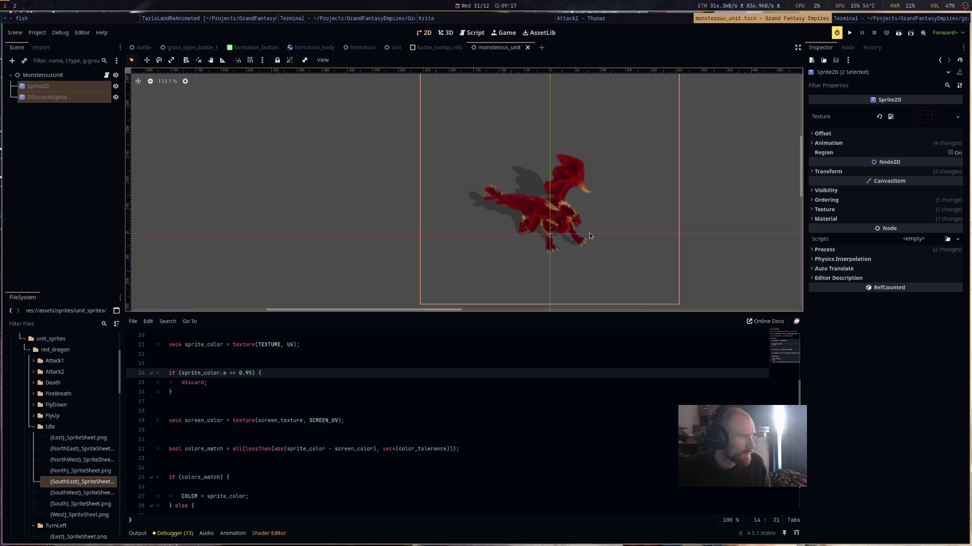
click(899, 202)
click(900, 208)
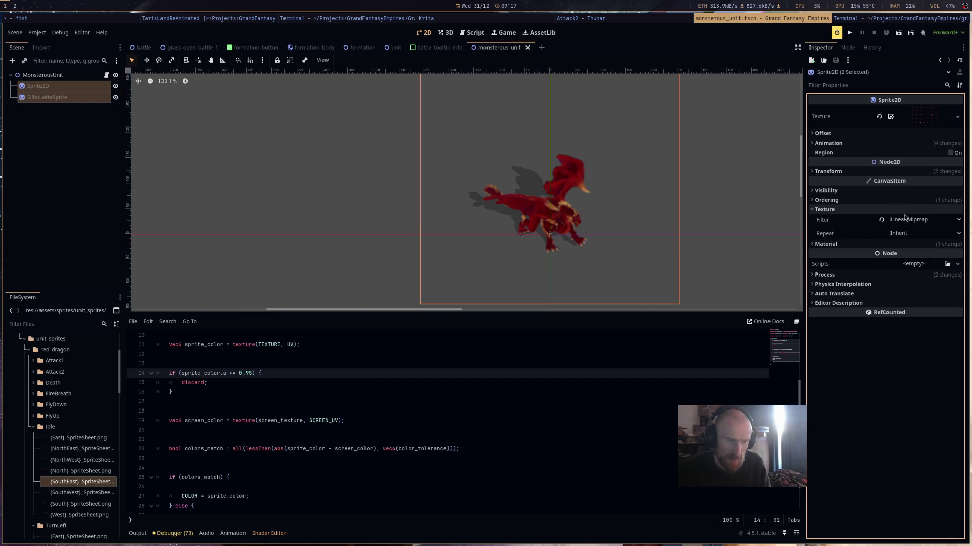
click(923, 219)
click(912, 237)
click(923, 219)
click(911, 243)
scroll(602, 251, up, 3)
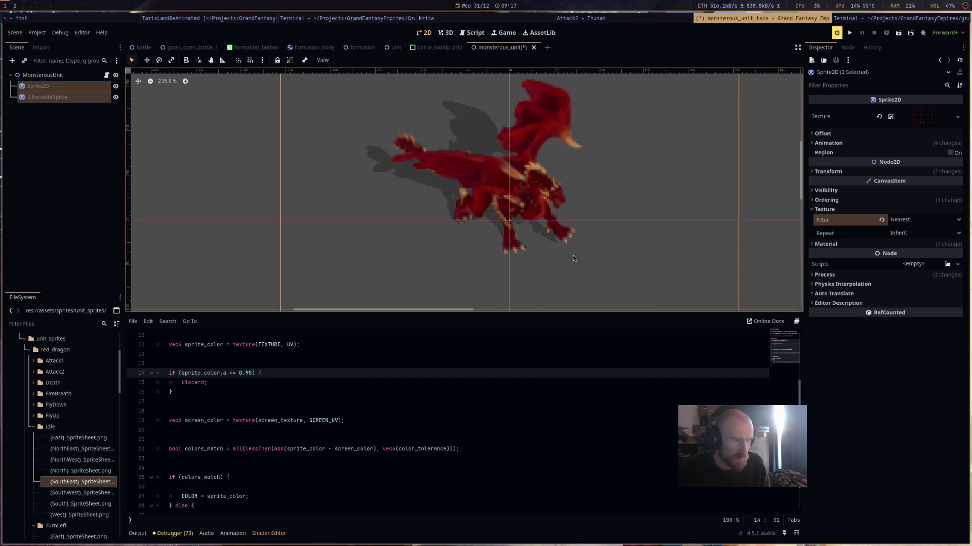
scroll(573, 258, down, 3)
key(ctrl+s)
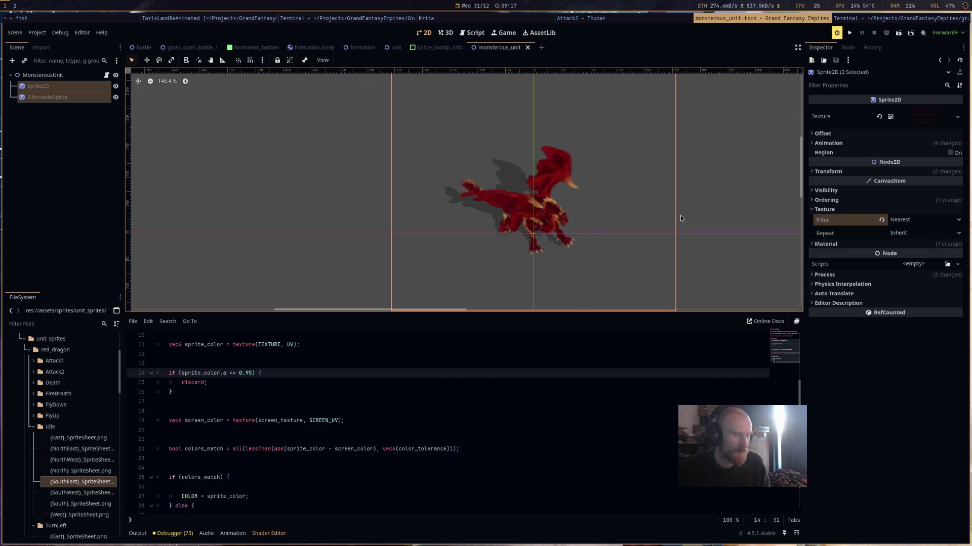
Step: Try Linear filtering for comparison, switch back to Nearest, and save again
click(898, 219)
click(911, 251)
click(913, 222)
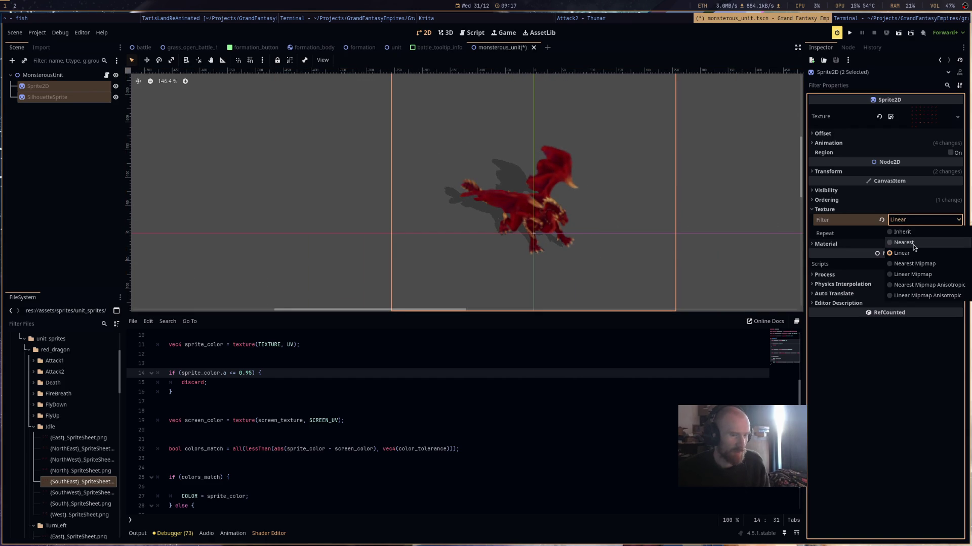
click(913, 245)
scroll(599, 206, up, 3)
scroll(590, 244, up, 1)
scroll(558, 235, up, 1)
scroll(549, 230, down, 2)
scroll(550, 230, down, 2)
key(ctrl+s)
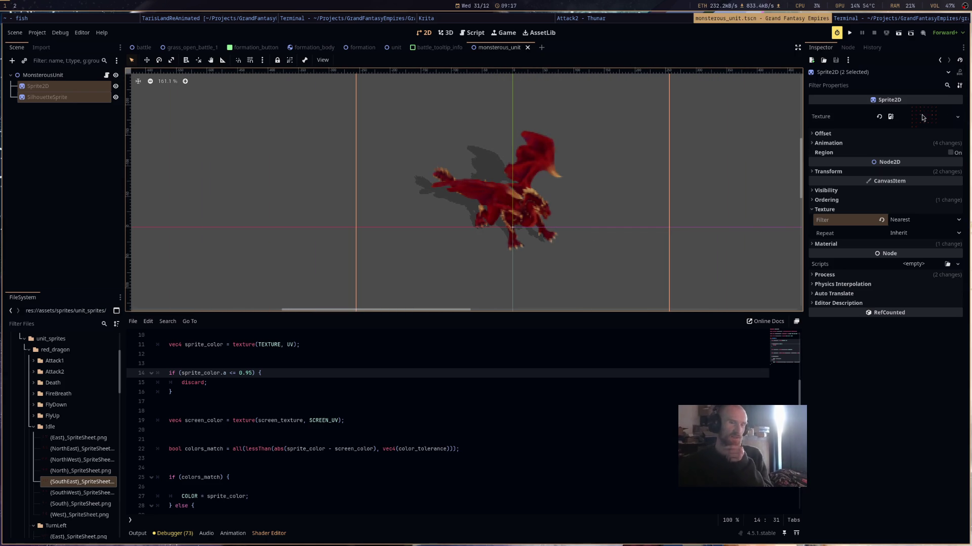
mouse_move(922, 116)
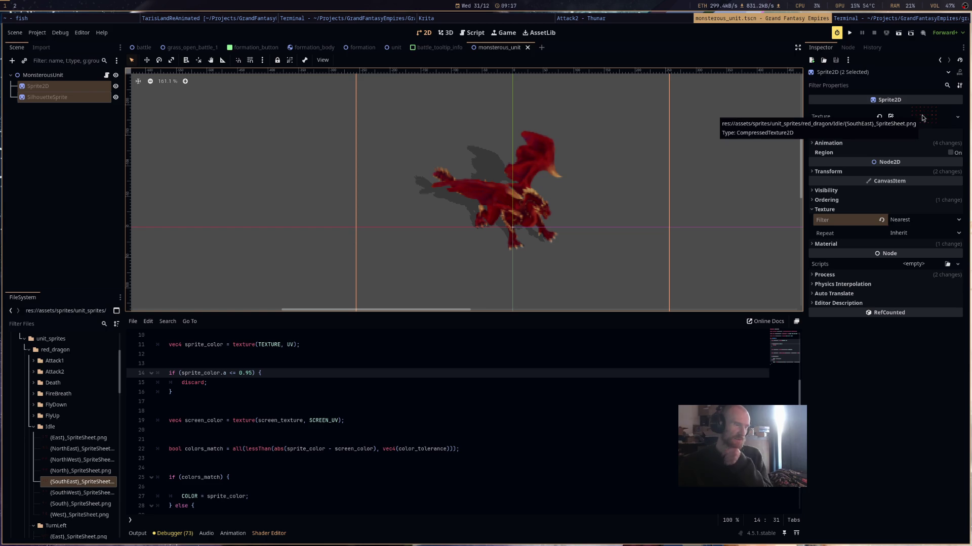
scroll(549, 249, up, 4)
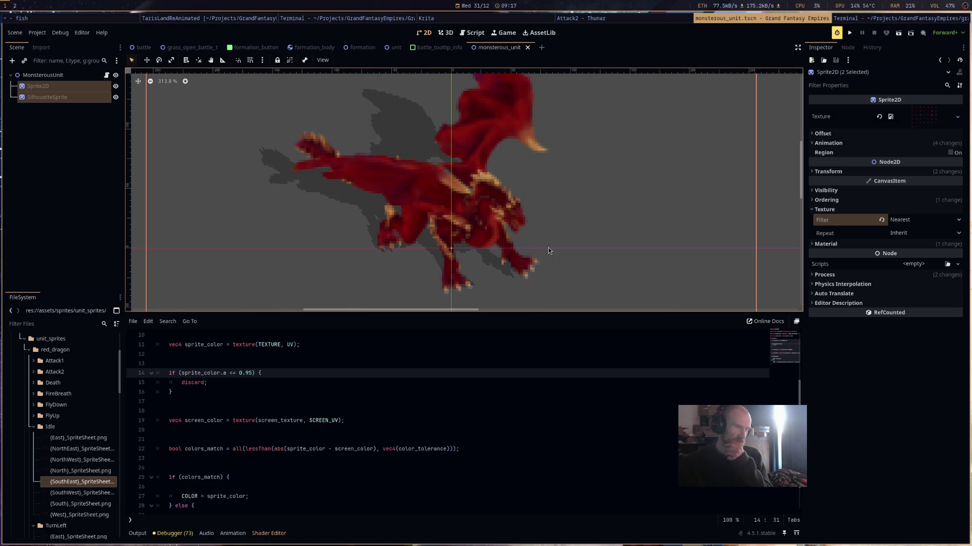
Step: Inspect (North)_SpriteSheet.png, then cycle taskbar windows until Krita's map painting is in front
click(104, 473)
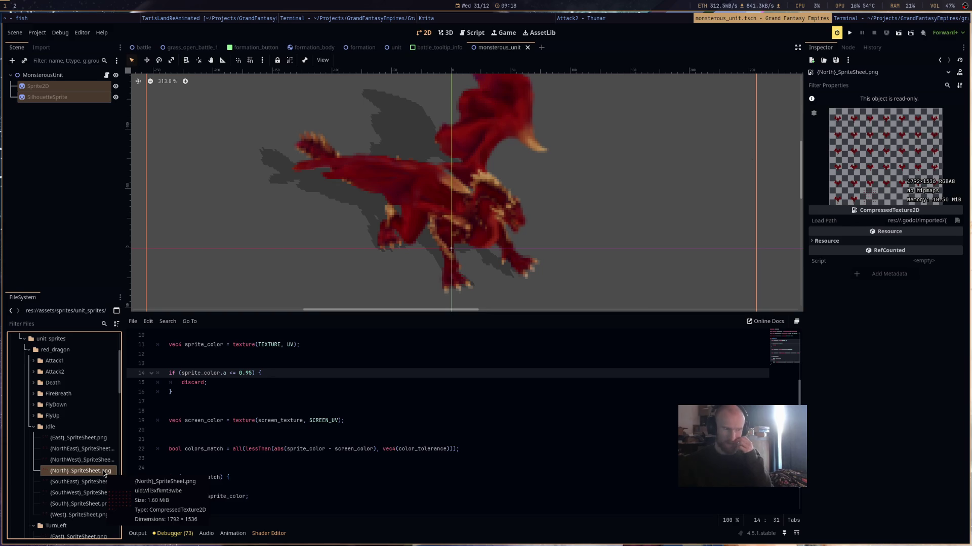
scroll(642, 186, down, 2)
scroll(635, 187, down, 3)
drag(635, 186, 587, 170)
click(655, 20)
click(773, 17)
click(870, 18)
click(775, 19)
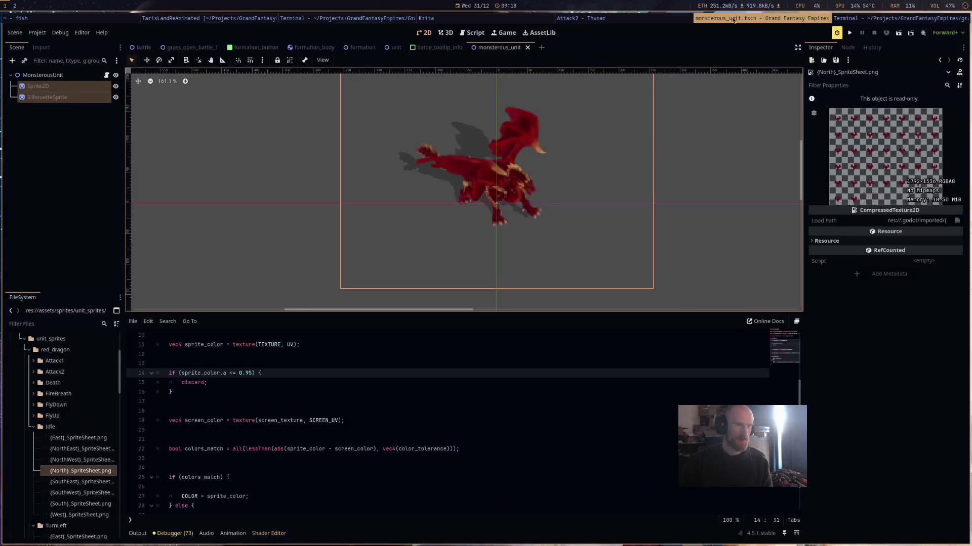
click(601, 17)
click(490, 21)
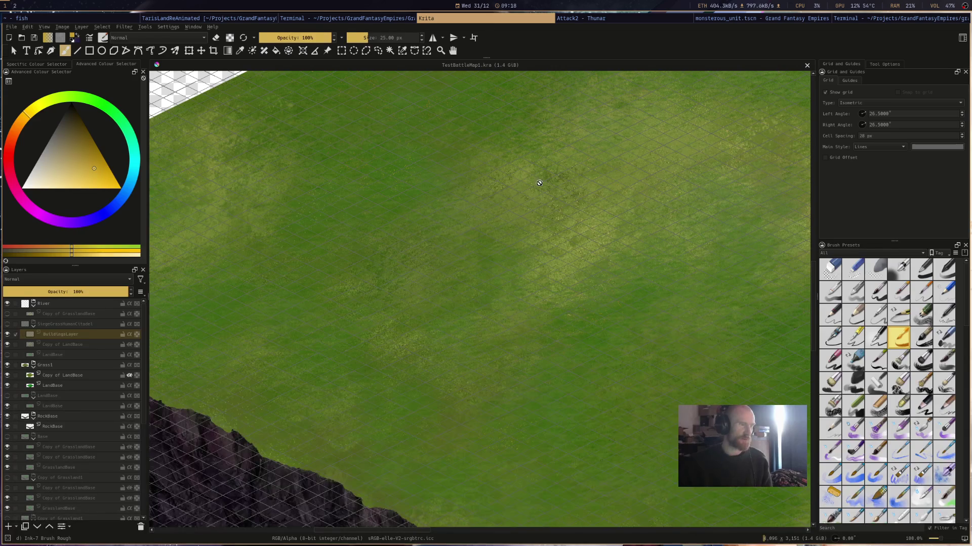
scroll(540, 181, down, 5)
scroll(541, 201, up, 5)
scroll(541, 201, down, 1)
Step: Glance at the Terminal, Blender and Thunar windows, then switch Godot to the battle scene
click(390, 19)
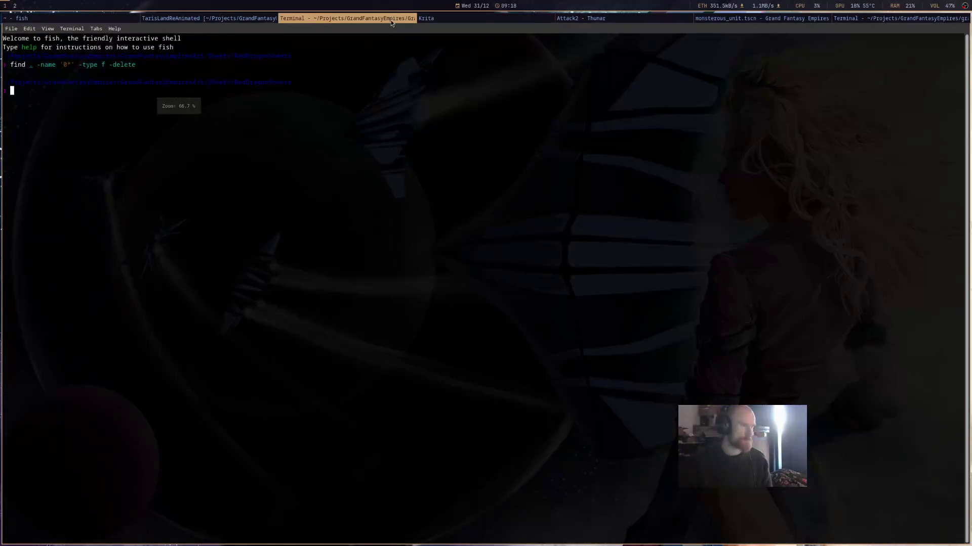
click(237, 18)
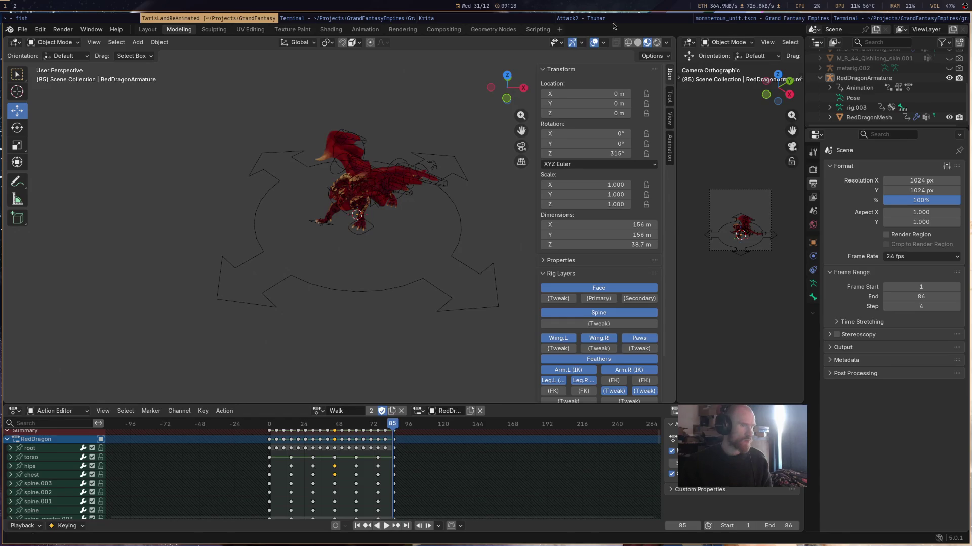
click(600, 18)
click(764, 19)
click(868, 19)
click(797, 18)
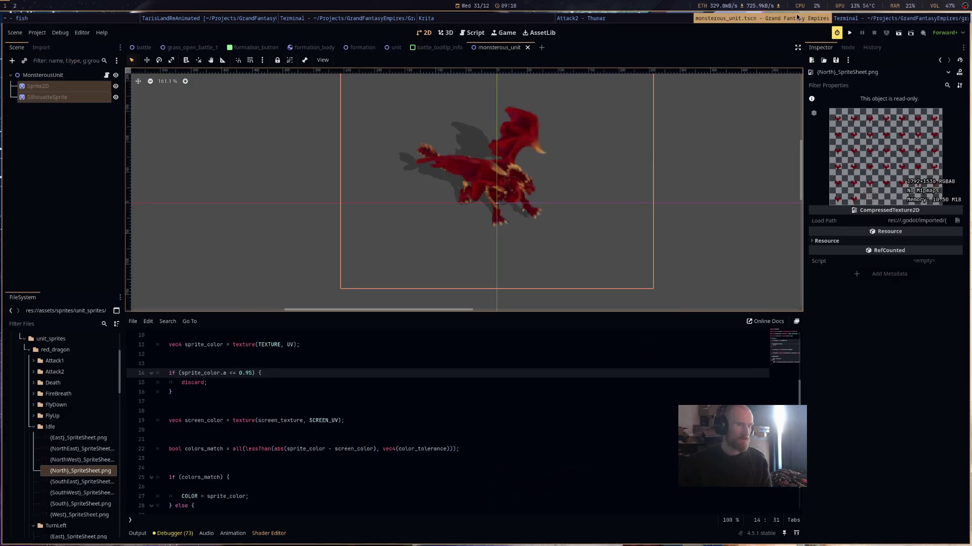
scroll(655, 156, down, 2)
click(610, 20)
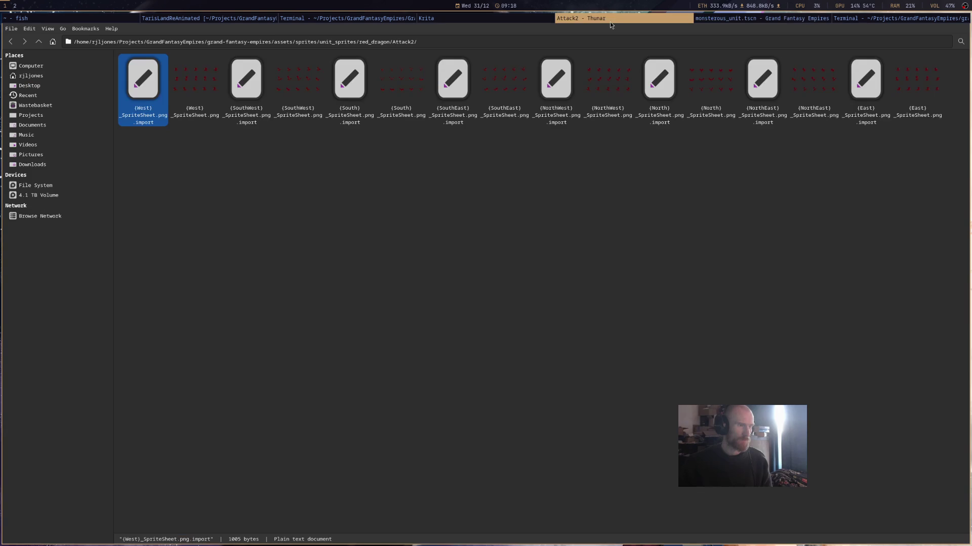
click(739, 19)
mouse_move(142, 47)
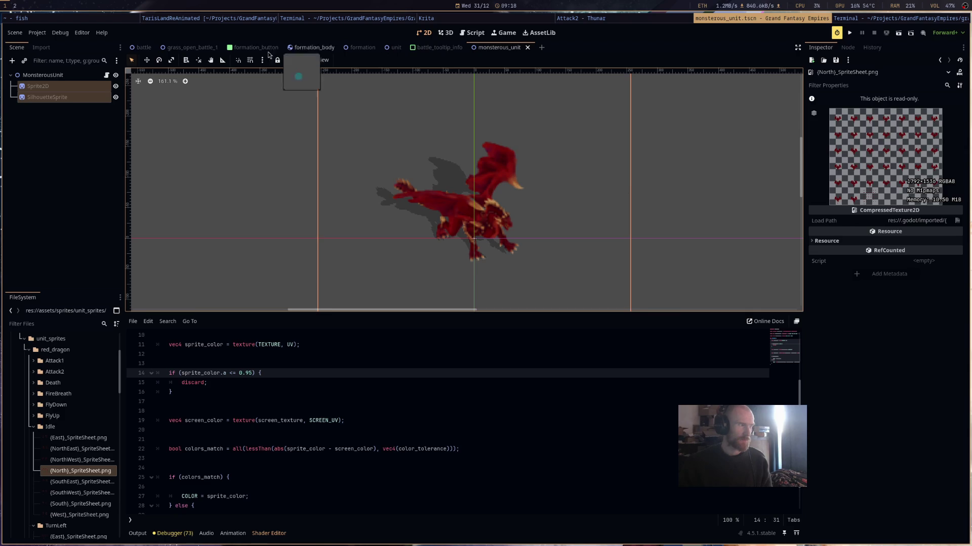
click(144, 48)
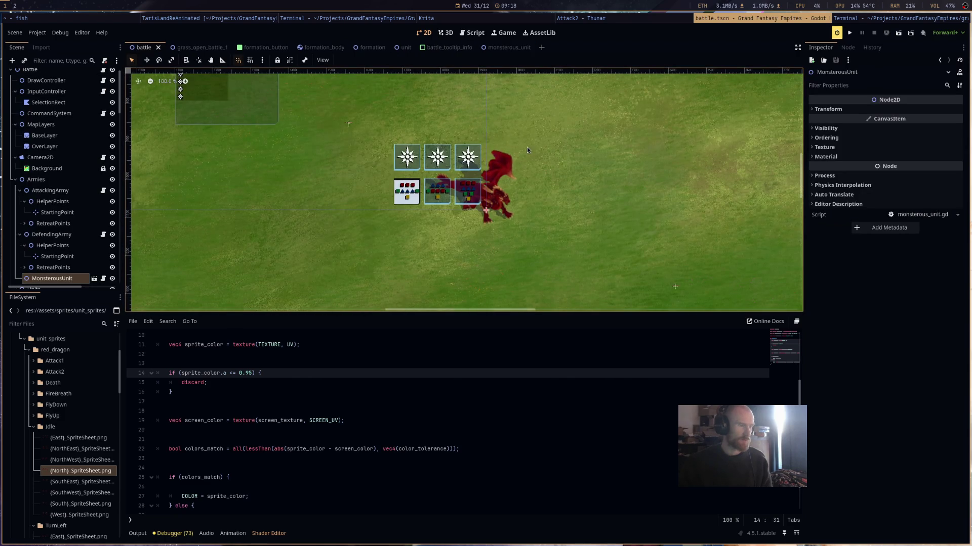
scroll(527, 243, up, 2)
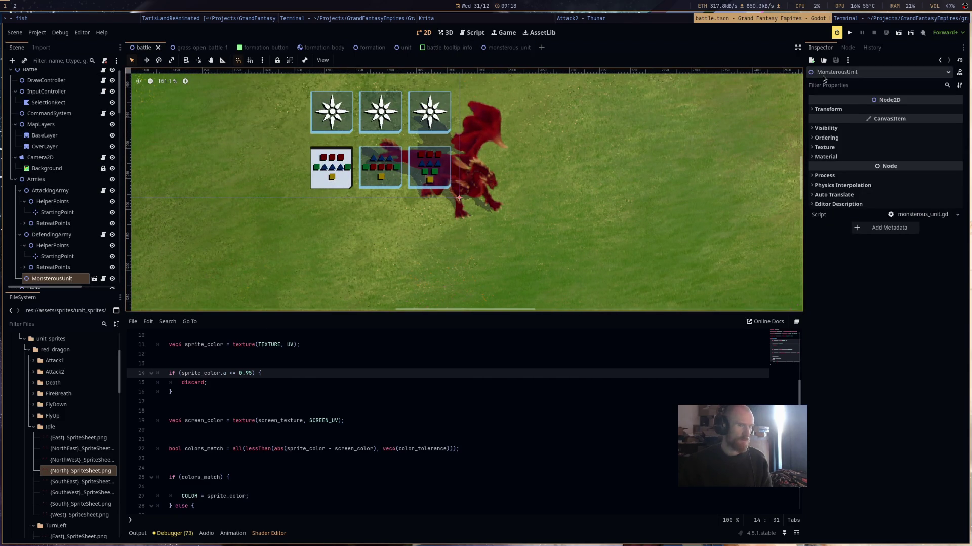
scroll(567, 203, down, 1)
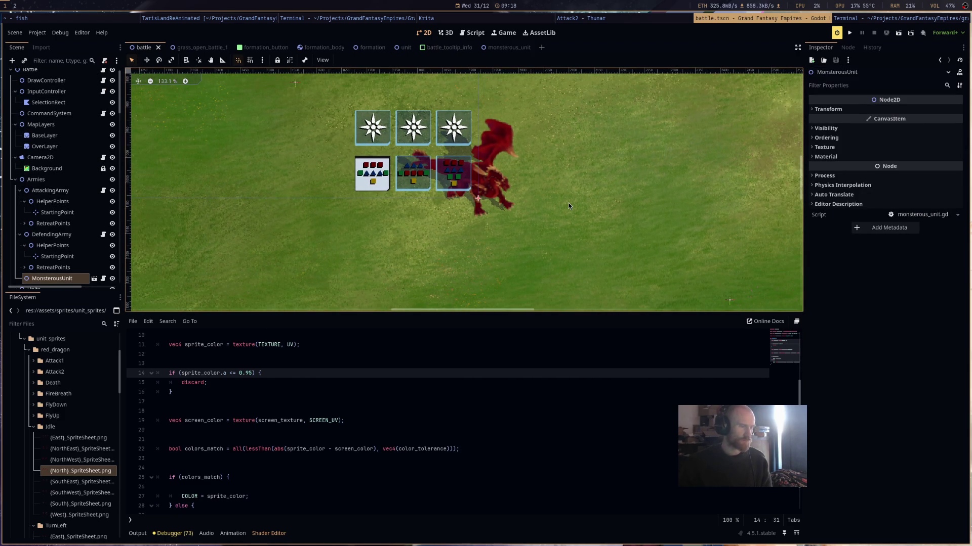
Step: Run the battle, pan around the dragon and army formations, then quit and switch to the unit scene
click(569, 202)
click(849, 33)
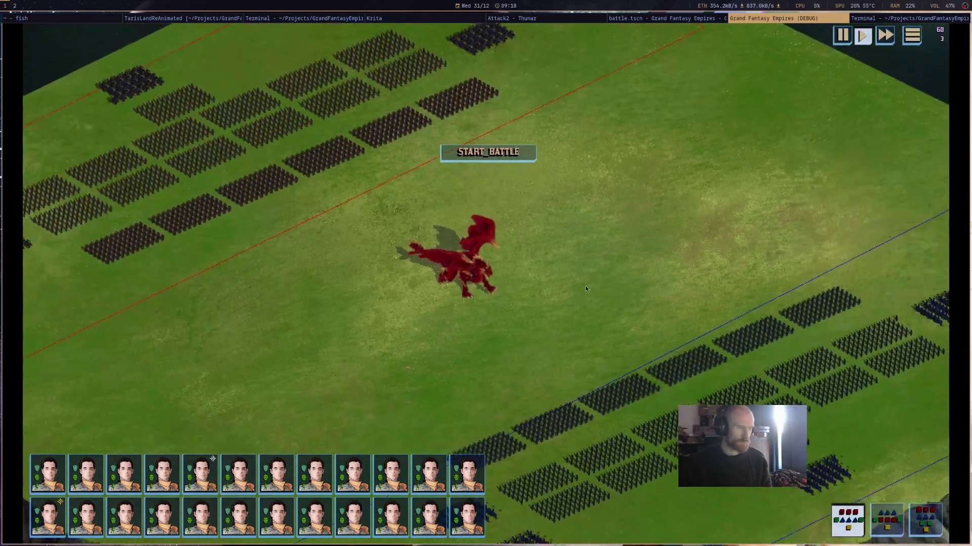
mouse_move(625, 287)
mouse_down()
mouse_move(470, 171)
mouse_move(705, 201)
mouse_up()
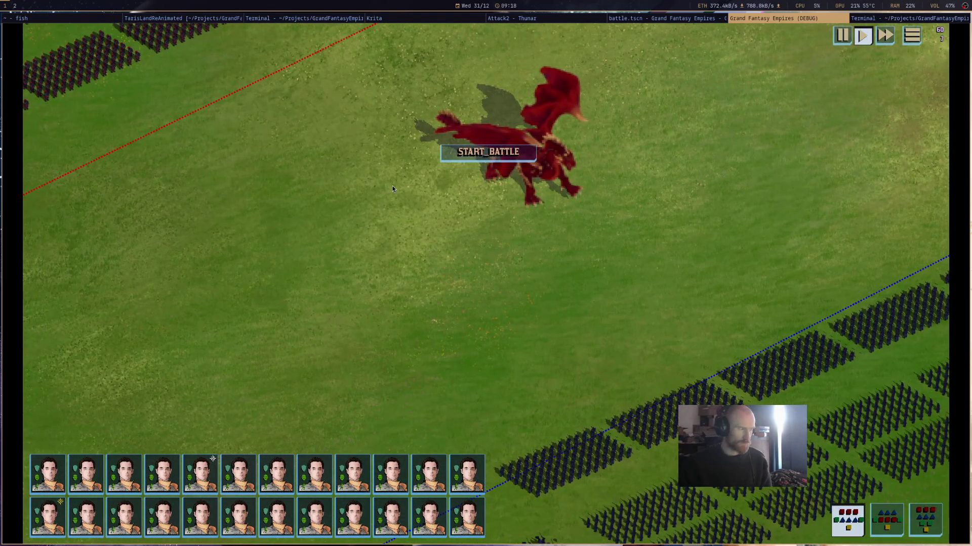
drag(392, 186, 580, 236)
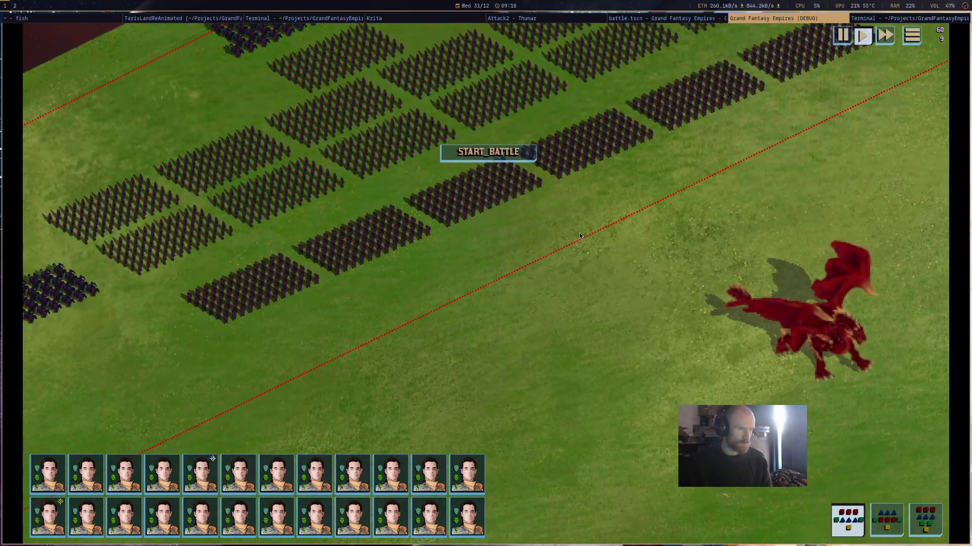
mouse_move(579, 235)
mouse_down()
mouse_move(629, 379)
mouse_move(558, 281)
mouse_move(456, 237)
mouse_up()
mouse_move(653, 302)
mouse_down()
mouse_move(737, 246)
mouse_move(676, 335)
mouse_move(624, 116)
mouse_up()
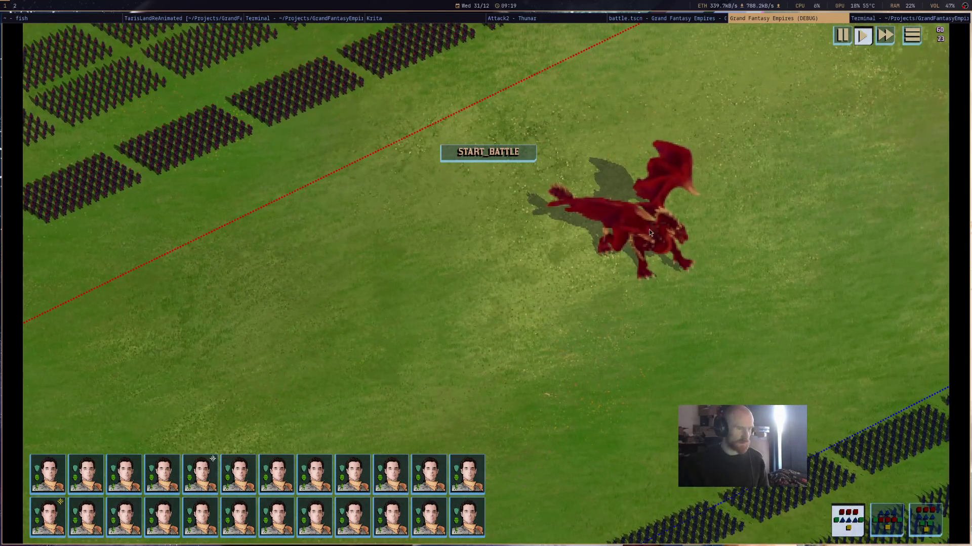
drag(648, 234, 475, 183)
drag(634, 276, 461, 200)
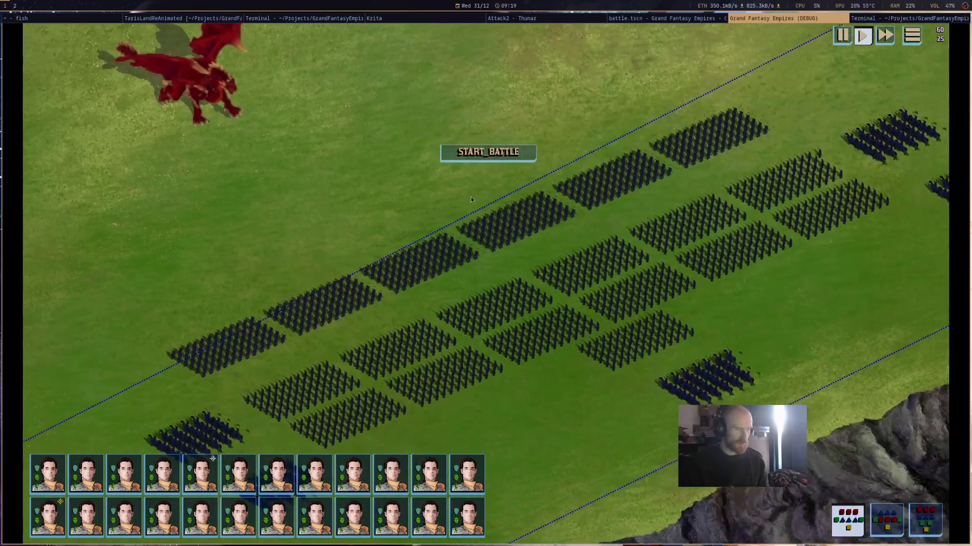
scroll(461, 199, up, 2)
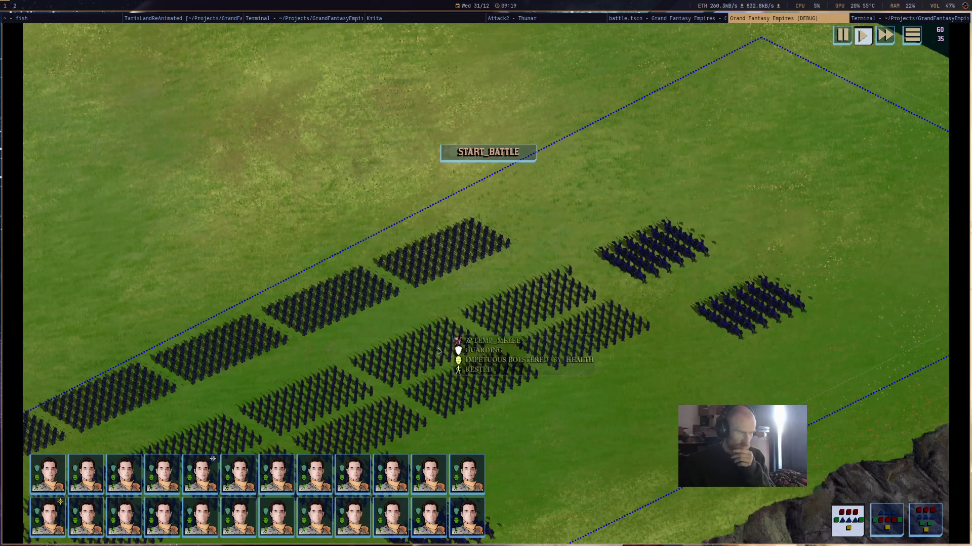
scroll(532, 288, down, 2)
scroll(574, 281, up, 2)
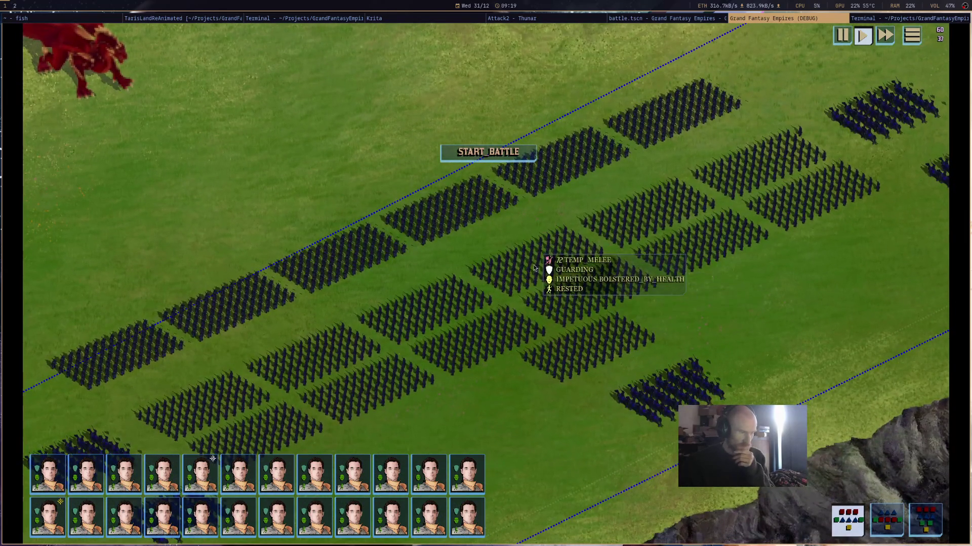
scroll(607, 277, down, 1)
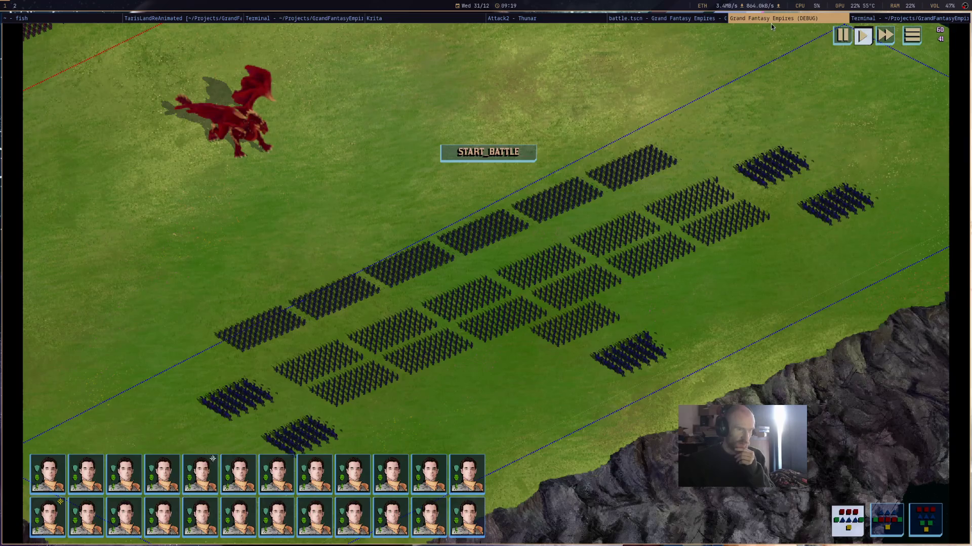
key(Escape)
click(400, 50)
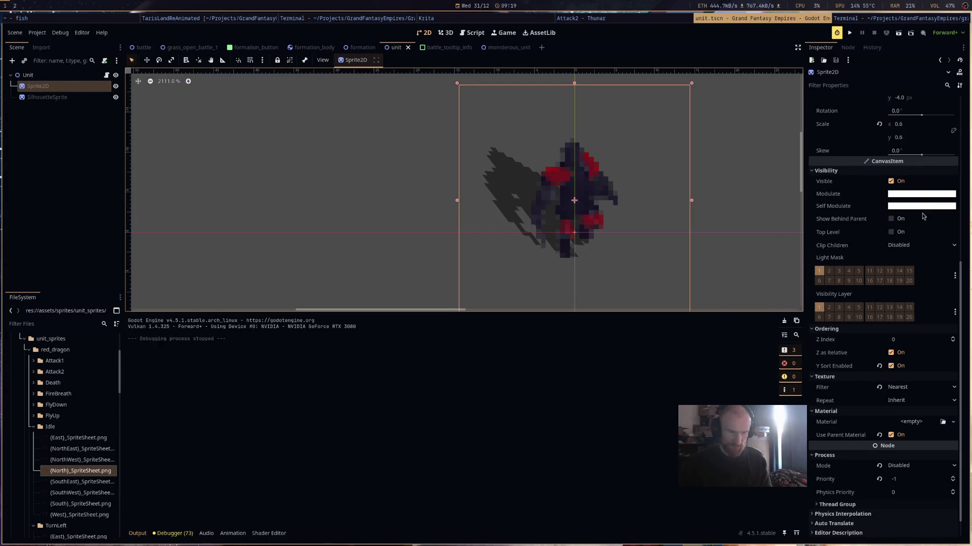
Step: Select the Unit root, expand unit_material.tres and enable its Hovered shader parameter
key(Up)
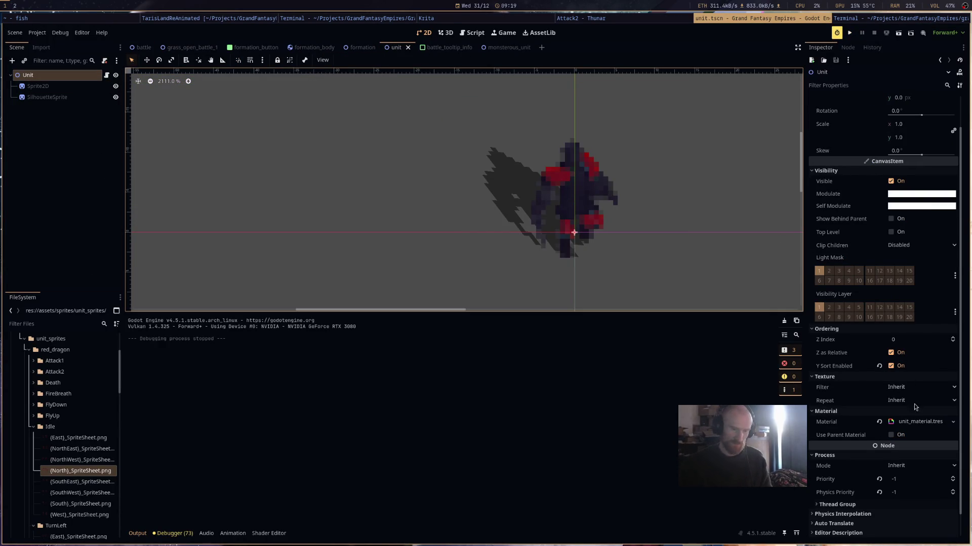
click(920, 422)
scroll(920, 421, down, 5)
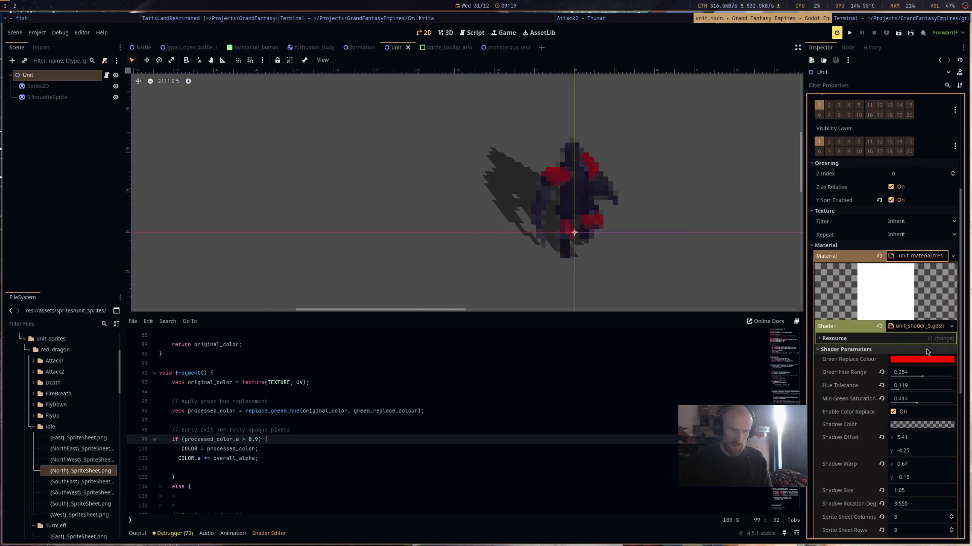
scroll(926, 351, down, 3)
scroll(922, 369, down, 2)
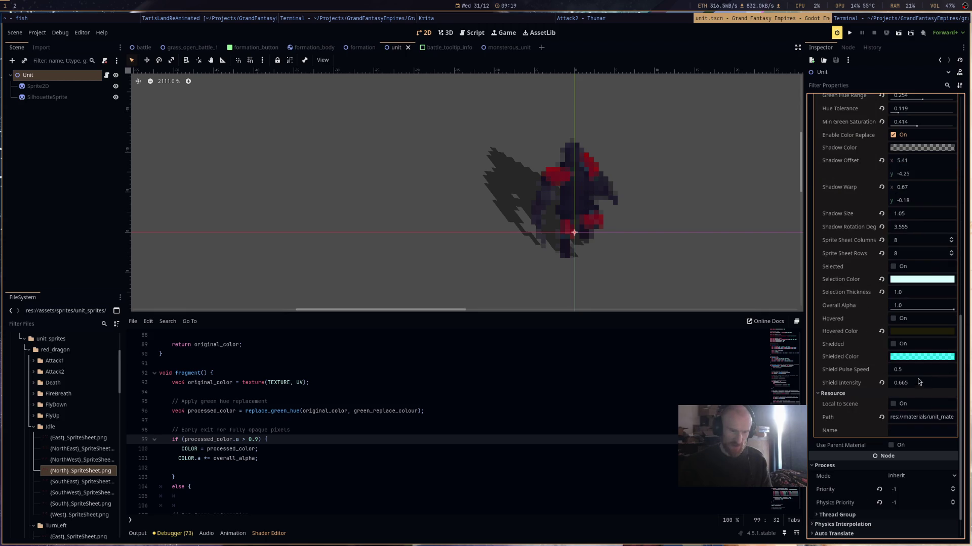
click(893, 320)
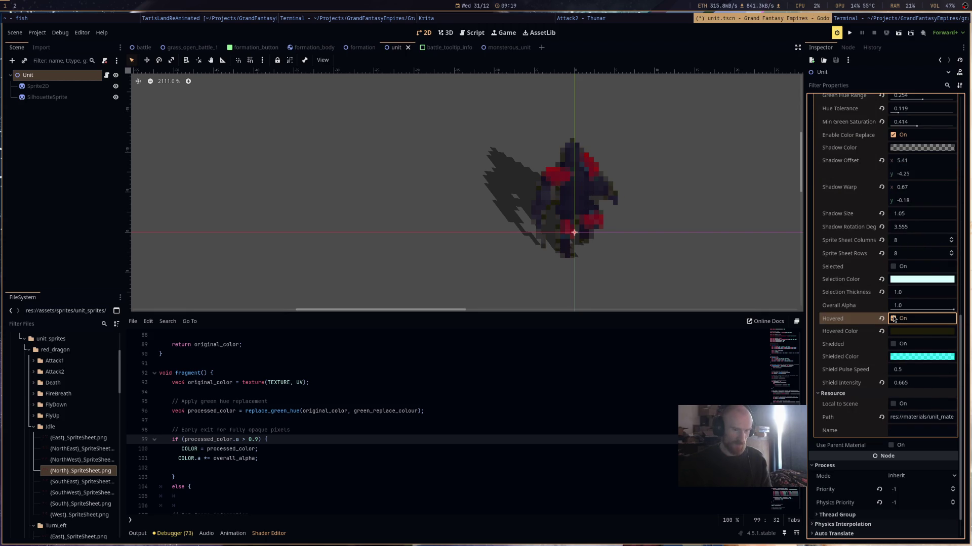
click(476, 310)
click(353, 310)
mouse_move(353, 309)
mouse_down()
mouse_move(414, 307)
mouse_move(356, 310)
mouse_up()
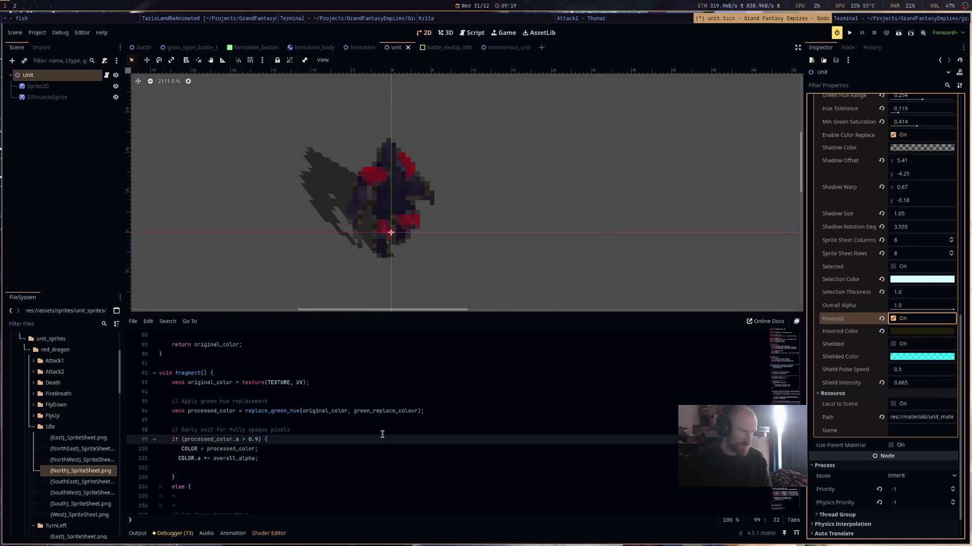
scroll(374, 442, down, 2)
scroll(374, 442, down, 8)
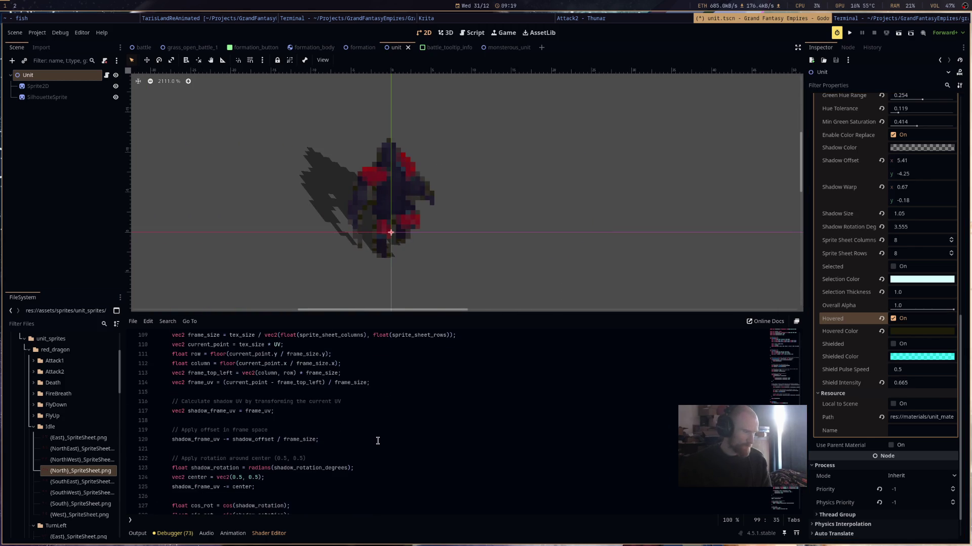
scroll(375, 444, down, 4)
scroll(369, 447, down, 4)
scroll(357, 451, down, 3)
scroll(357, 453, down, 4)
scroll(355, 453, up, 6)
scroll(350, 452, up, 6)
scroll(341, 449, up, 6)
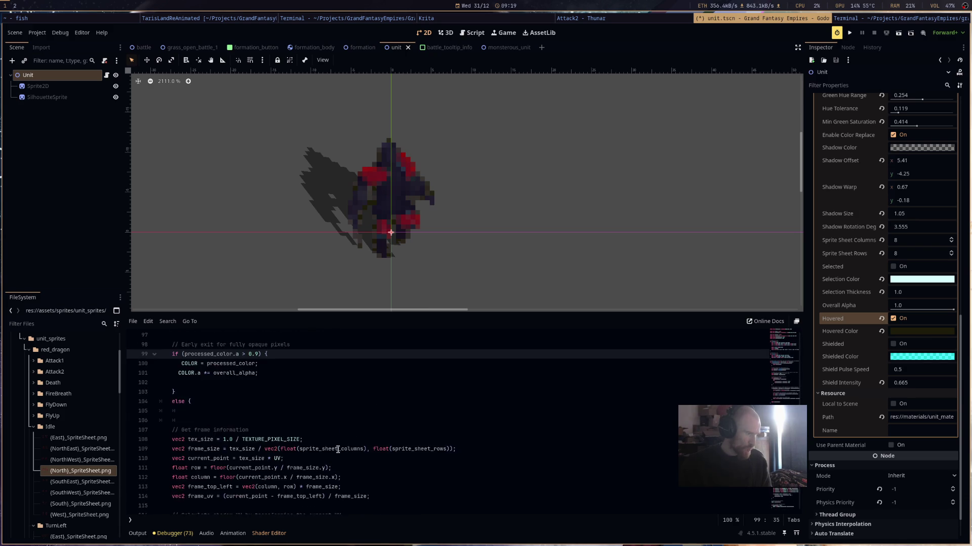
scroll(329, 447, up, 6)
Step: Edit the alpha threshold literals on lines 99 and 190 of the unit shader
key(Delete)
text(3)
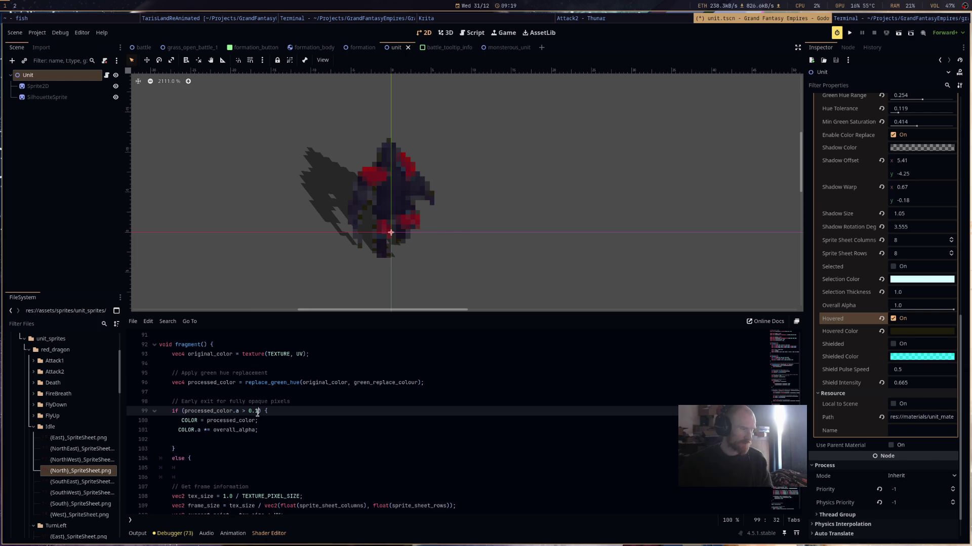
key(BackSpace)
text(5)
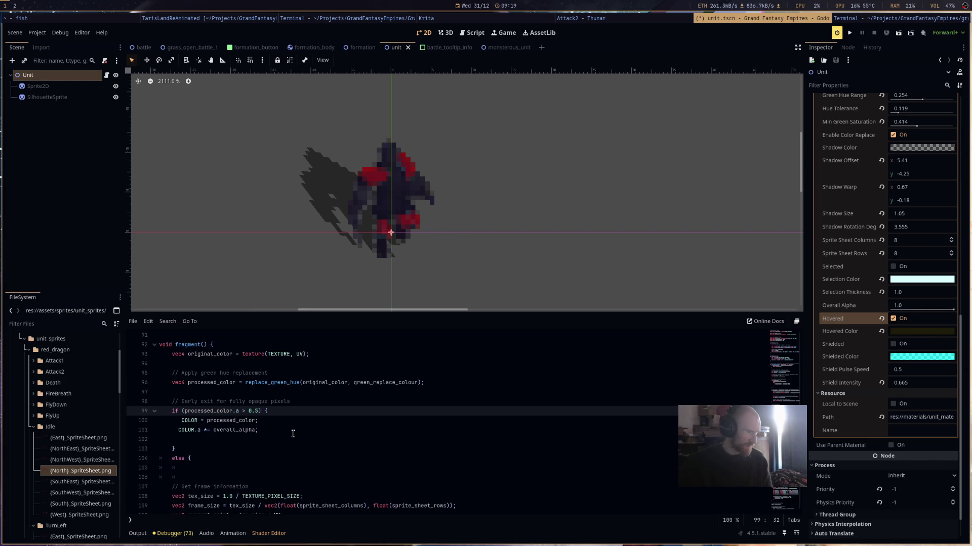
scroll(293, 434, down, 5)
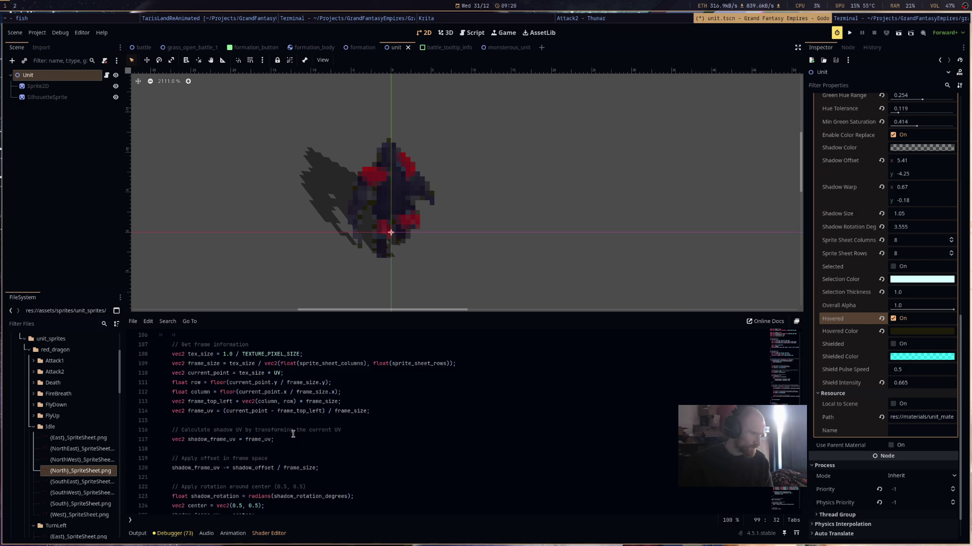
scroll(292, 433, down, 4)
scroll(292, 433, down, 5)
scroll(293, 433, down, 5)
scroll(292, 436, down, 5)
scroll(292, 439, down, 5)
scroll(293, 439, down, 2)
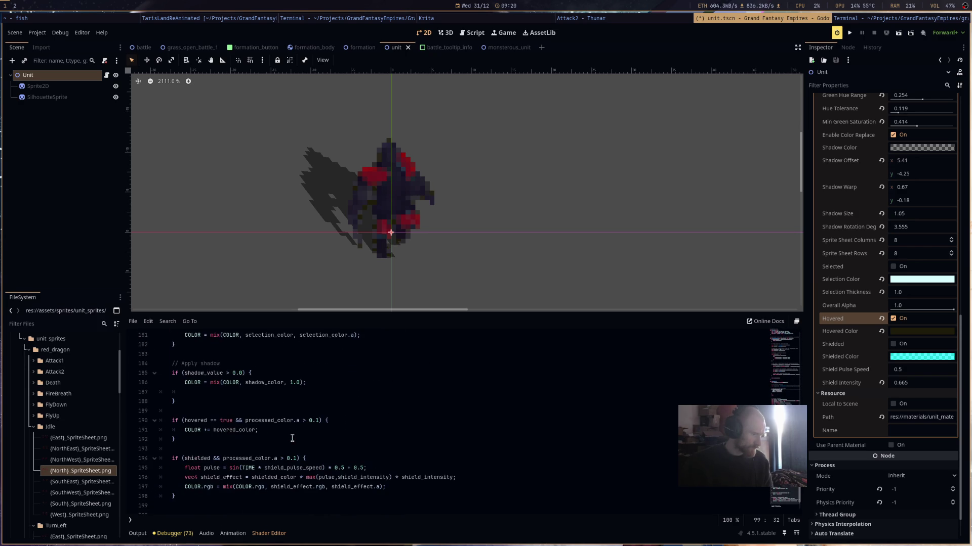
click(315, 421)
key(BackSpace)
text(5)
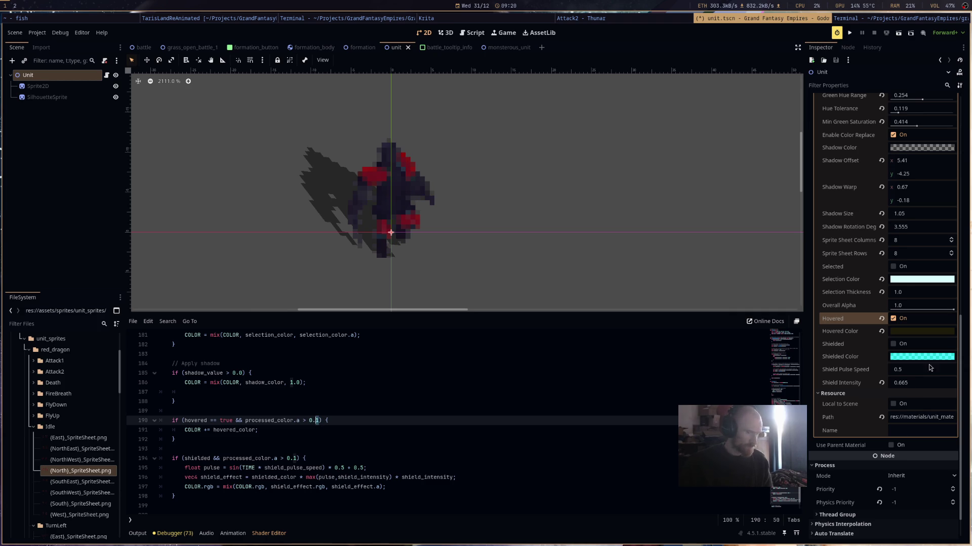
Step: Toggle Shielded on and off to preview the shield effect, leaving it off
click(895, 319)
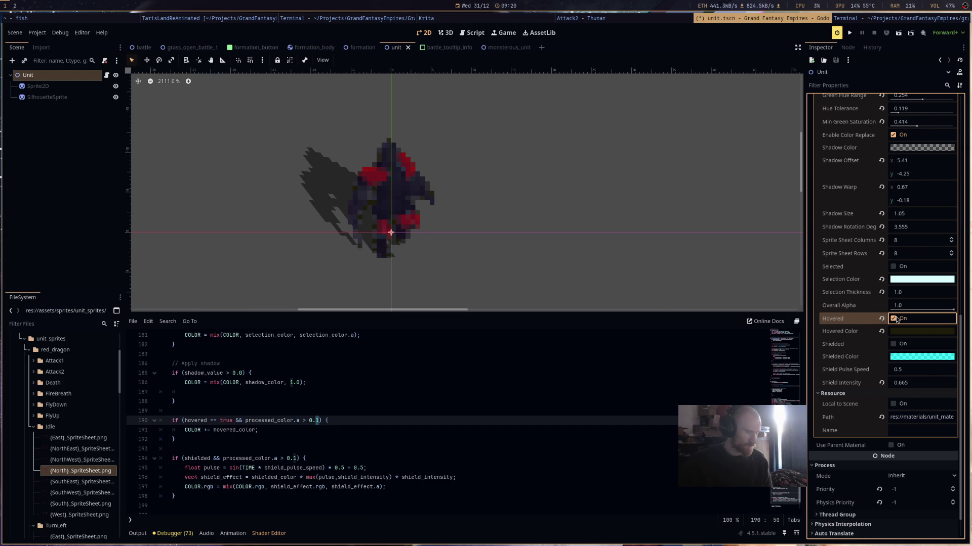
click(900, 345)
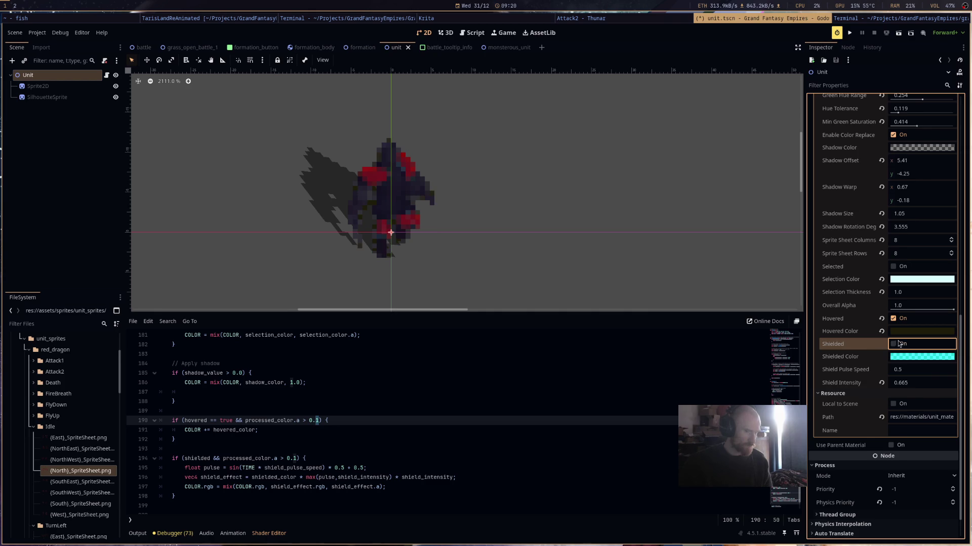
click(901, 345)
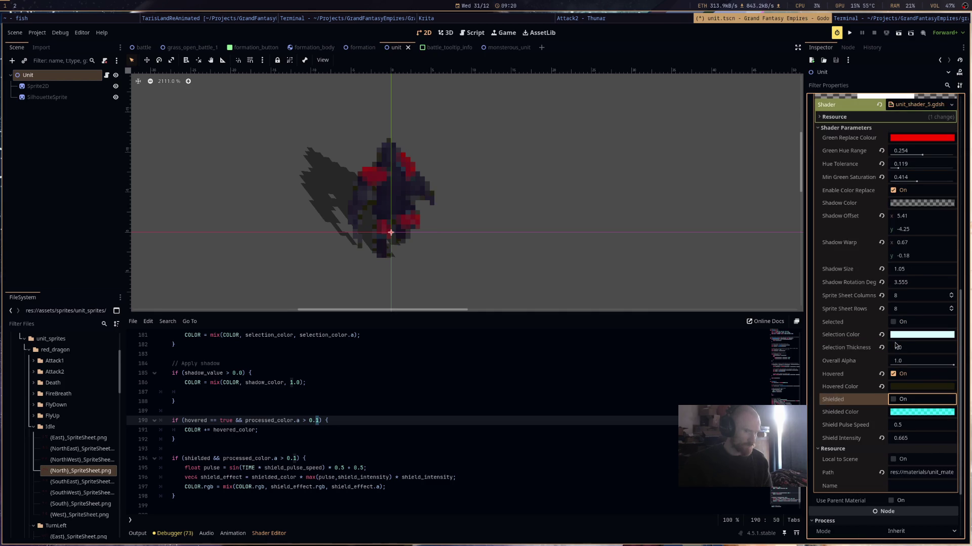
click(898, 403)
click(898, 402)
scroll(189, 425, up, 3)
scroll(190, 426, up, 6)
scroll(190, 424, up, 6)
scroll(190, 422, up, 6)
scroll(190, 419, up, 6)
scroll(189, 419, up, 2)
scroll(242, 439, up, 1)
Step: Comment out the opaque-pixel early-exit if/else block around line 99, then lines 204–205 to clear the error
drag(213, 448, 148, 411)
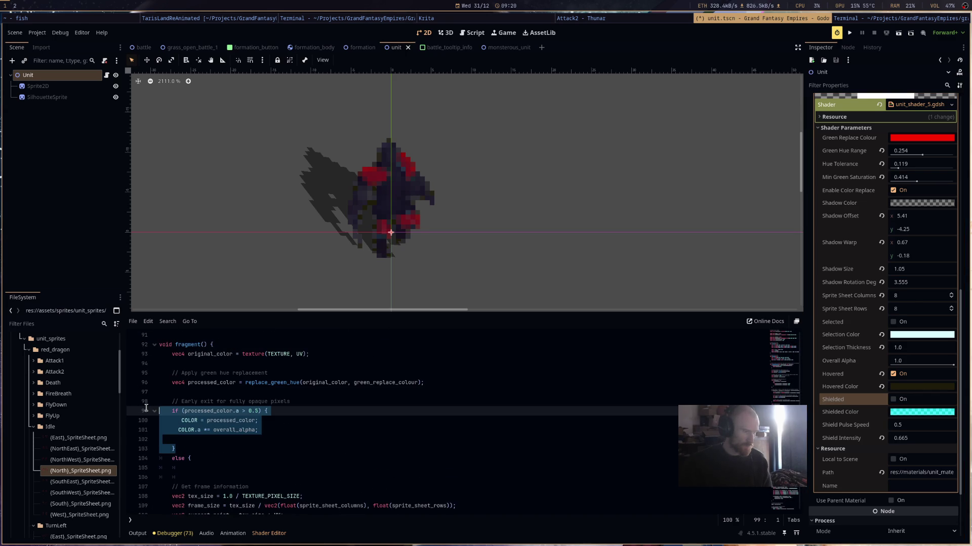
drag(215, 462, 153, 421)
key(ctrl+k)
scroll(319, 440, down, 1)
scroll(319, 444, down, 10)
scroll(319, 439, down, 10)
scroll(296, 459, down, 9)
scroll(296, 459, down, 2)
scroll(296, 459, down, 1)
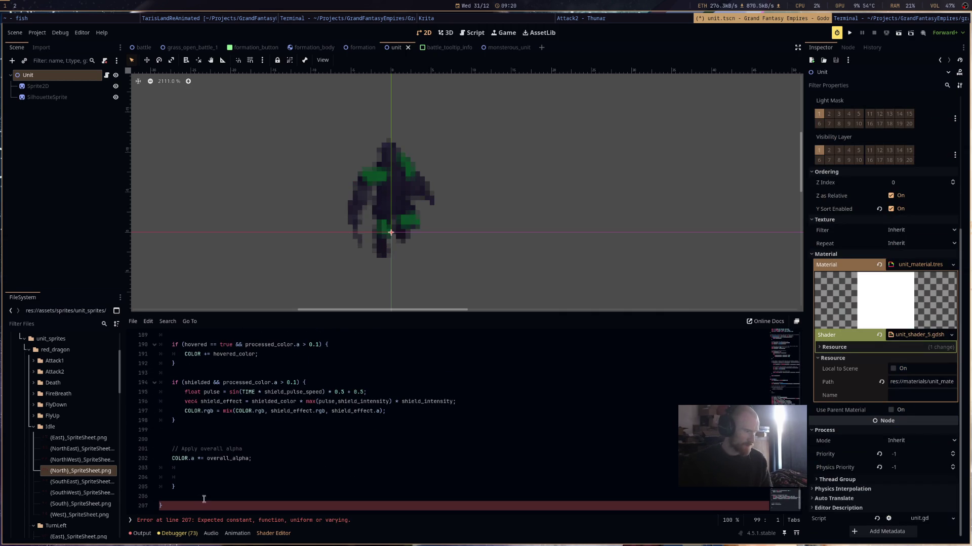
drag(191, 487, 138, 478)
key(ctrl+k)
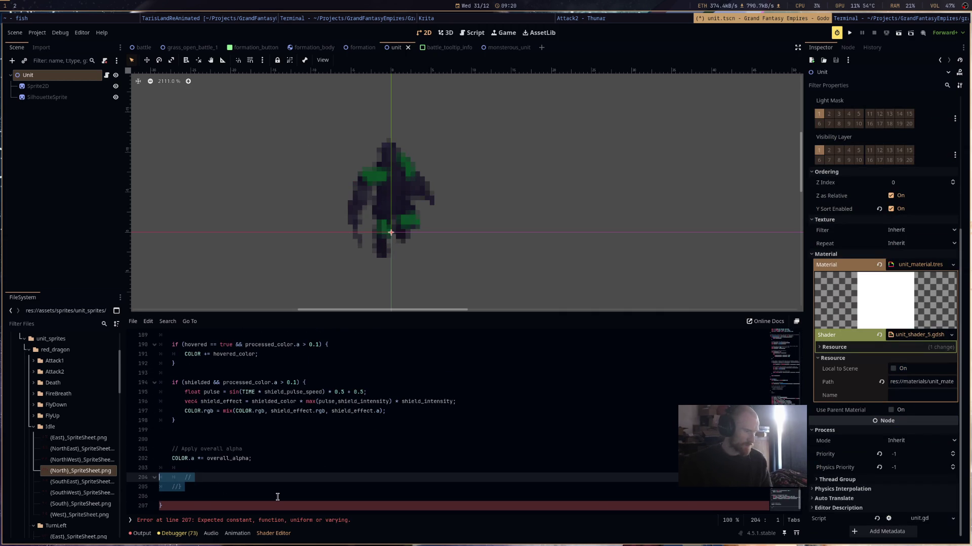
scroll(277, 498, up, 5)
scroll(277, 497, up, 5)
scroll(277, 497, up, 5)
scroll(277, 496, up, 5)
scroll(278, 496, up, 4)
scroll(901, 497, down, 5)
scroll(902, 498, down, 4)
scroll(900, 498, up, 5)
Step: Toggle the Hovered shader parameter to compare, save unit.tscn, and leave the hover highlight enabled
click(893, 450)
click(893, 450)
click(894, 450)
click(893, 450)
click(893, 450)
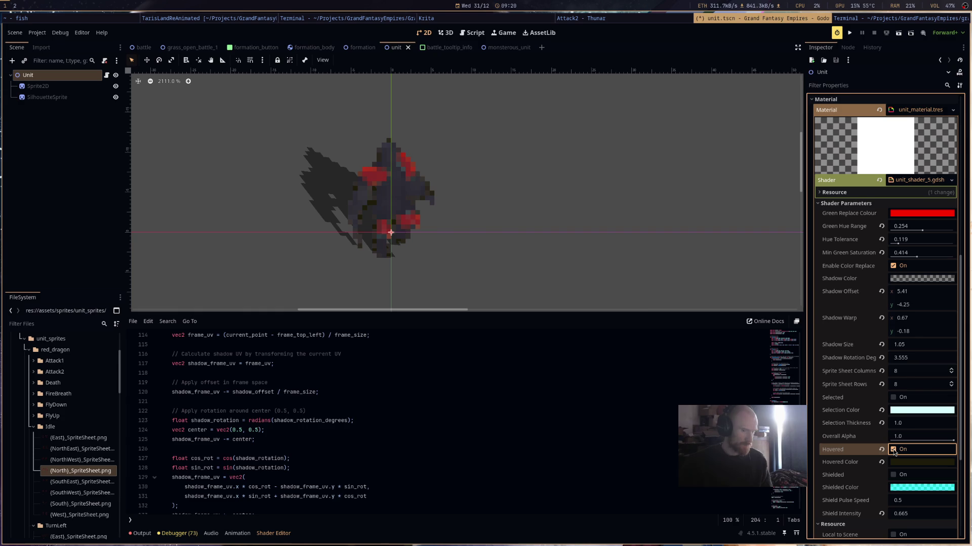
click(893, 450)
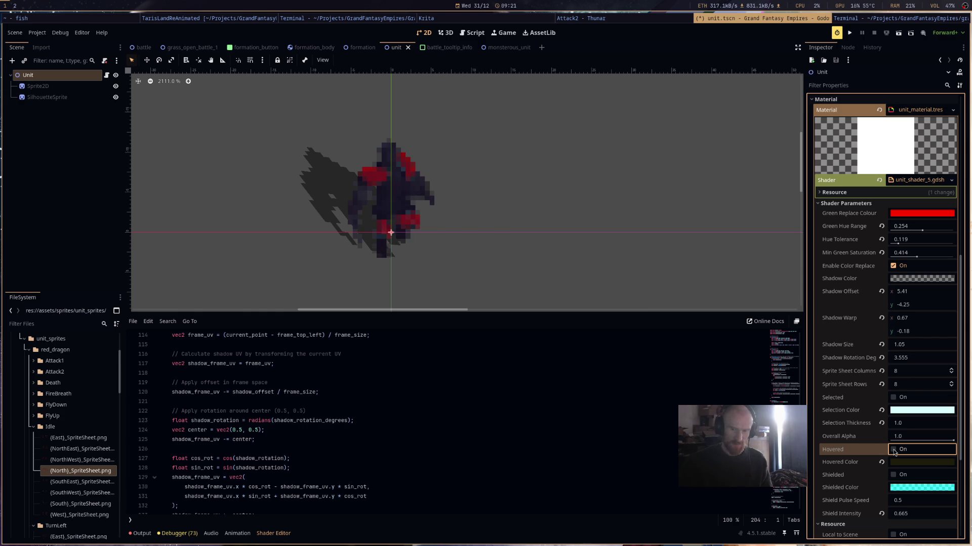
scroll(521, 280, down, 2)
scroll(544, 189, down, 2)
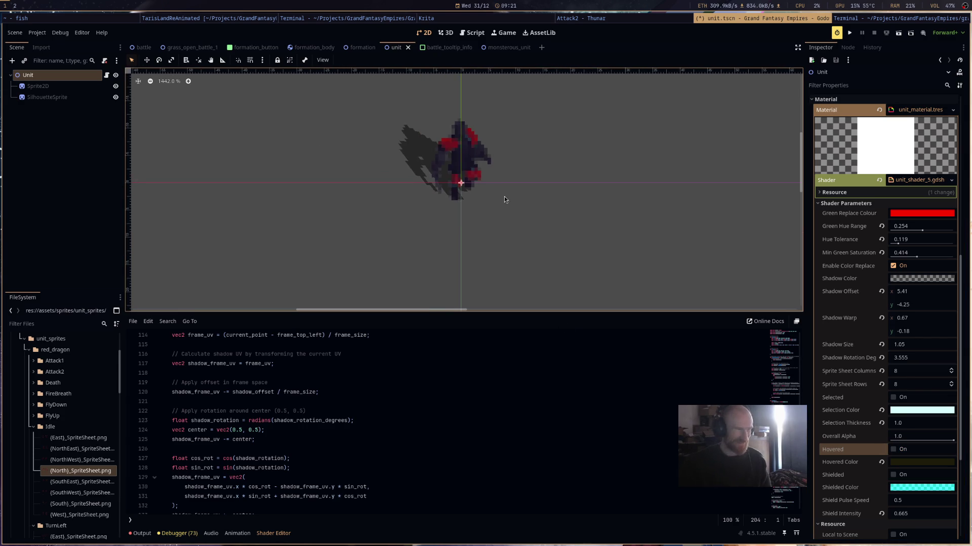
scroll(498, 245, up, 1)
scroll(479, 224, up, 1)
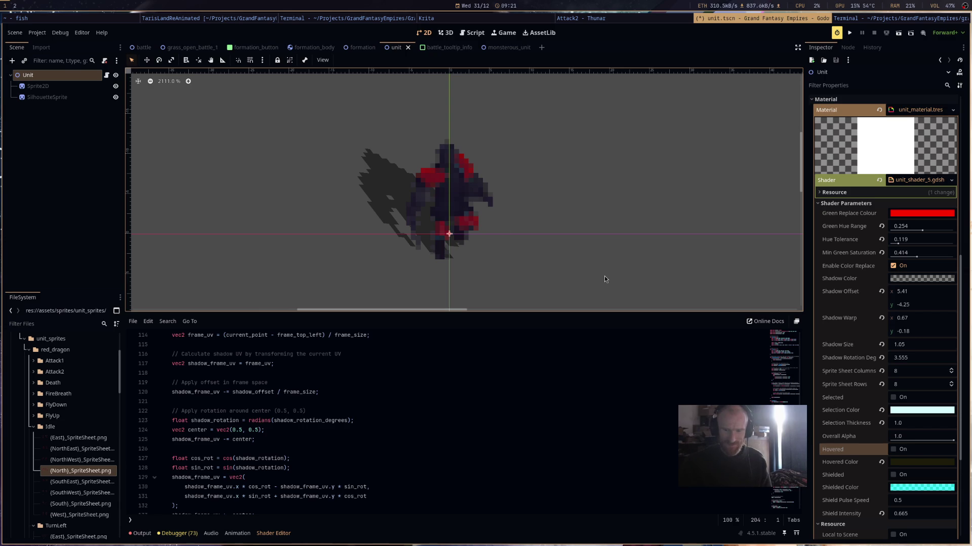
key(ctrl+s)
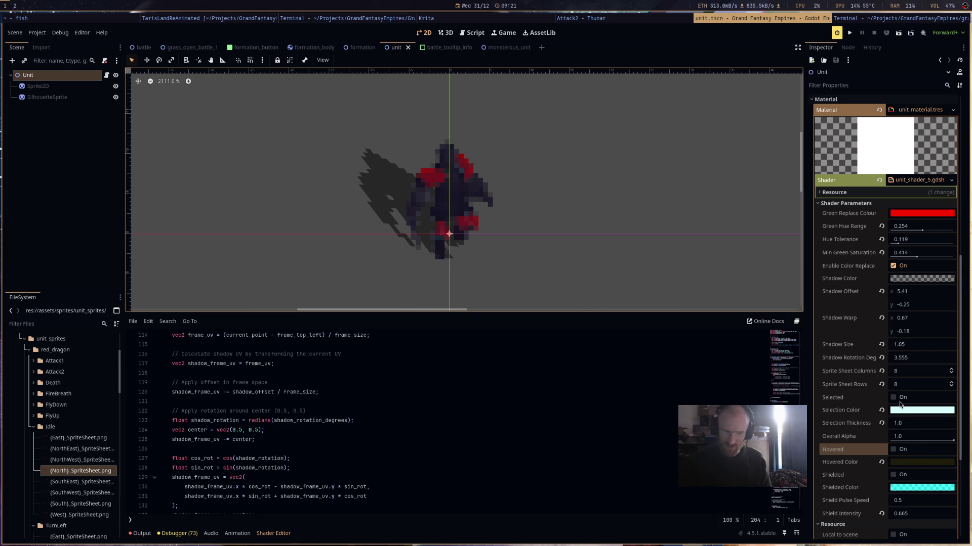
click(893, 450)
click(893, 450)
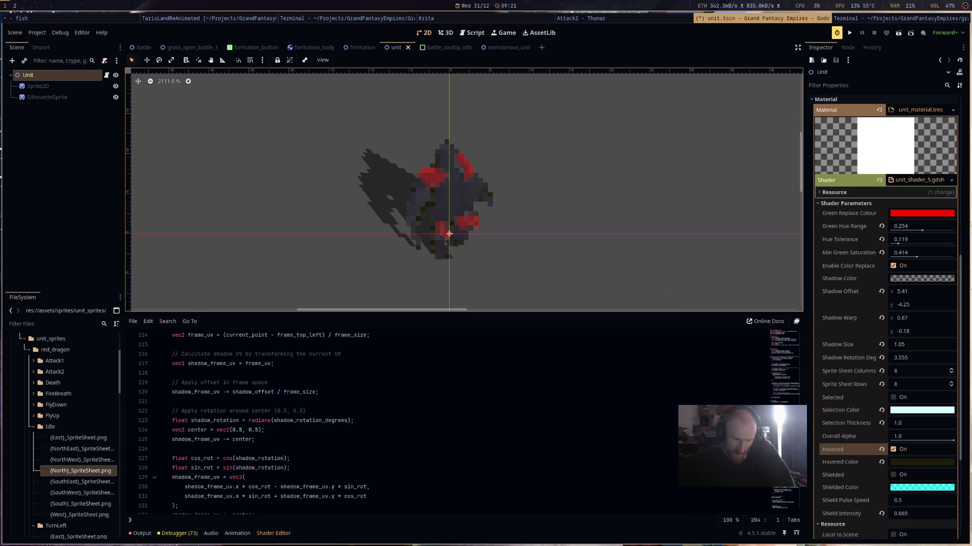
scroll(445, 416, down, 5)
scroll(445, 416, down, 6)
scroll(445, 416, down, 6)
scroll(444, 417, down, 6)
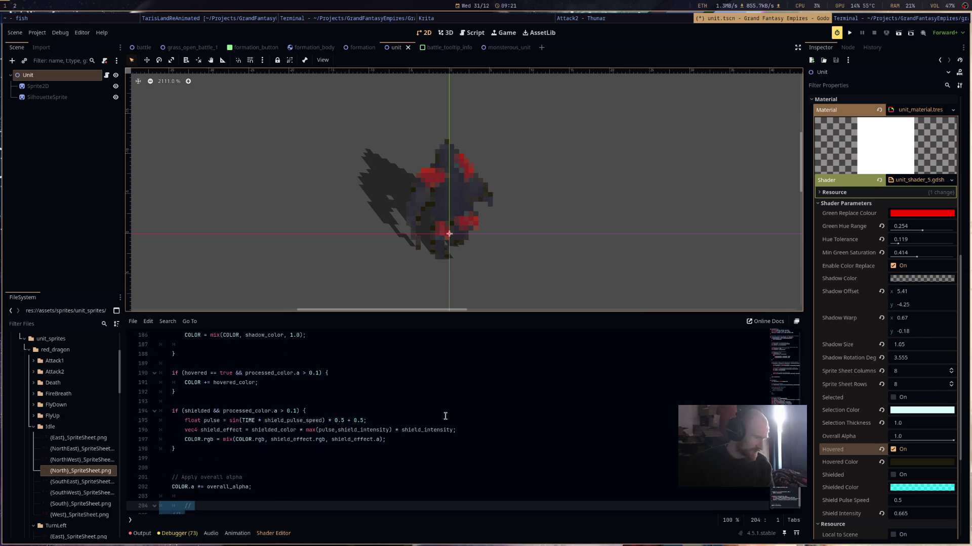
scroll(440, 418, up, 2)
scroll(425, 422, up, 2)
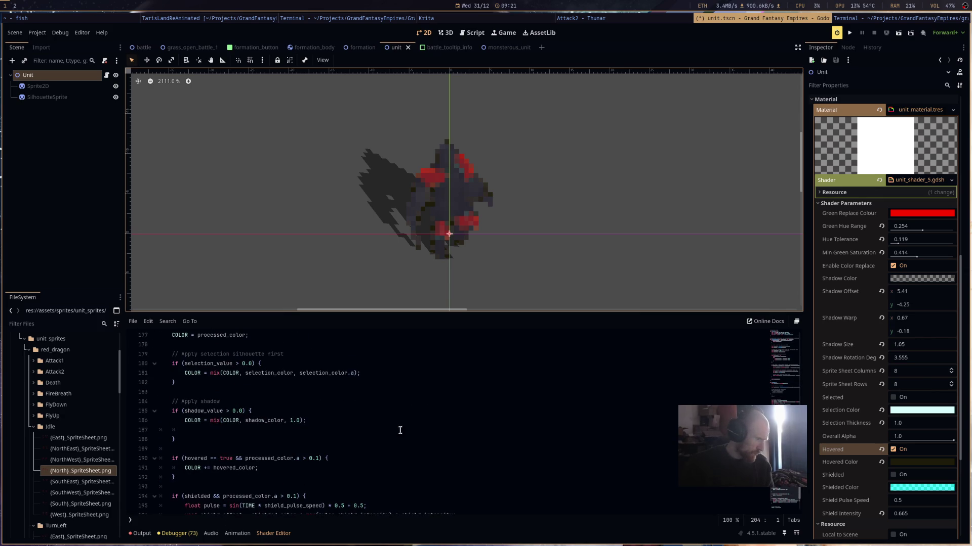
Step: Change the hover alpha threshold on line 190 from 0.1 to 0.5 and preview the Hovered and Shielded effects
click(316, 457)
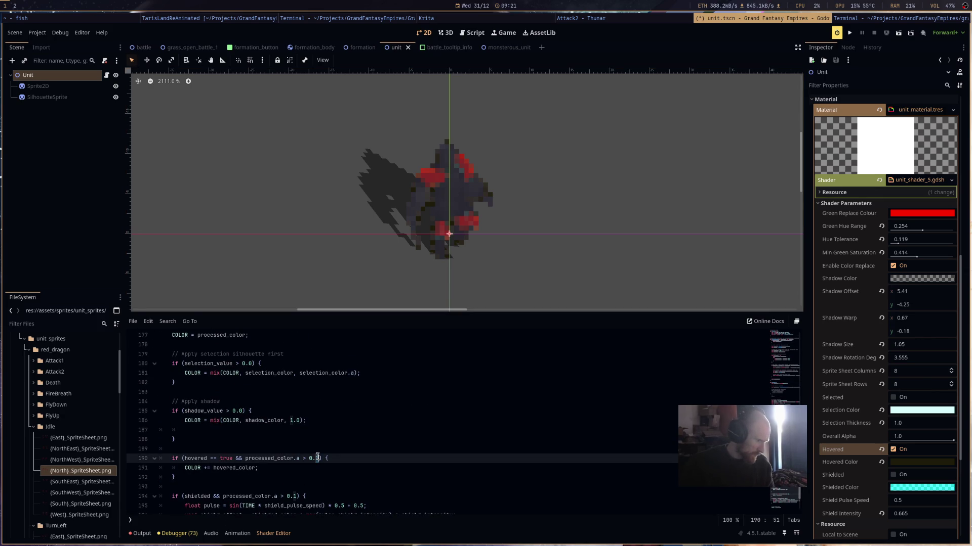
key(BackSpace)
text(5)
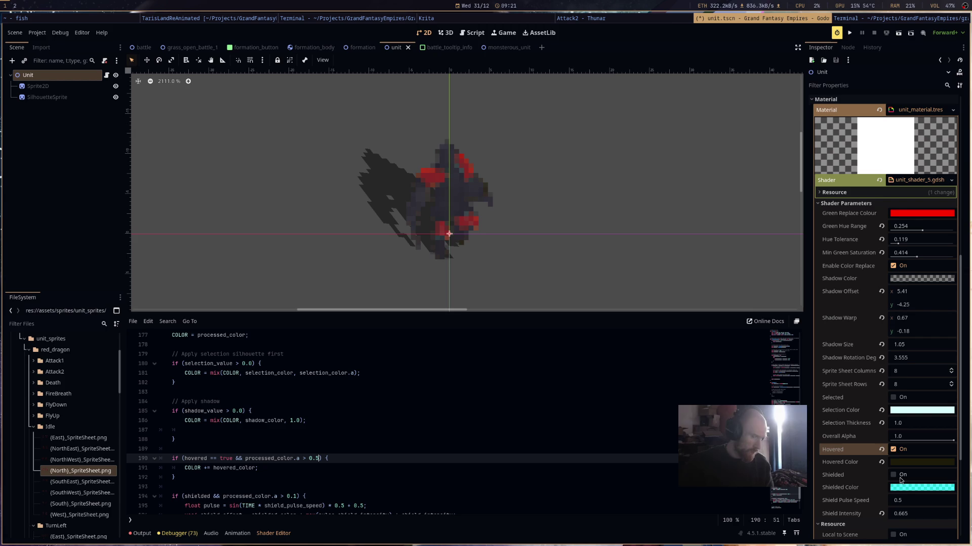
click(892, 449)
click(893, 450)
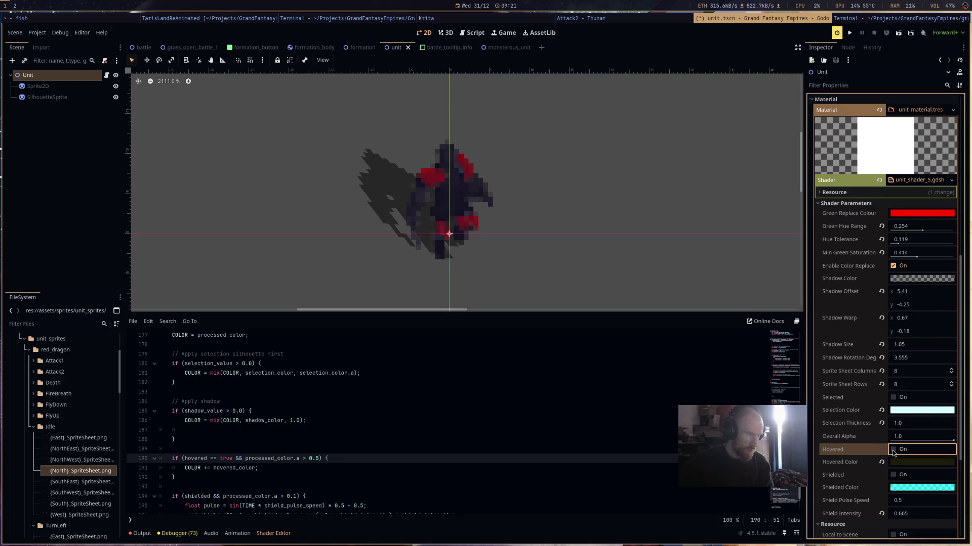
scroll(892, 454, down, 3)
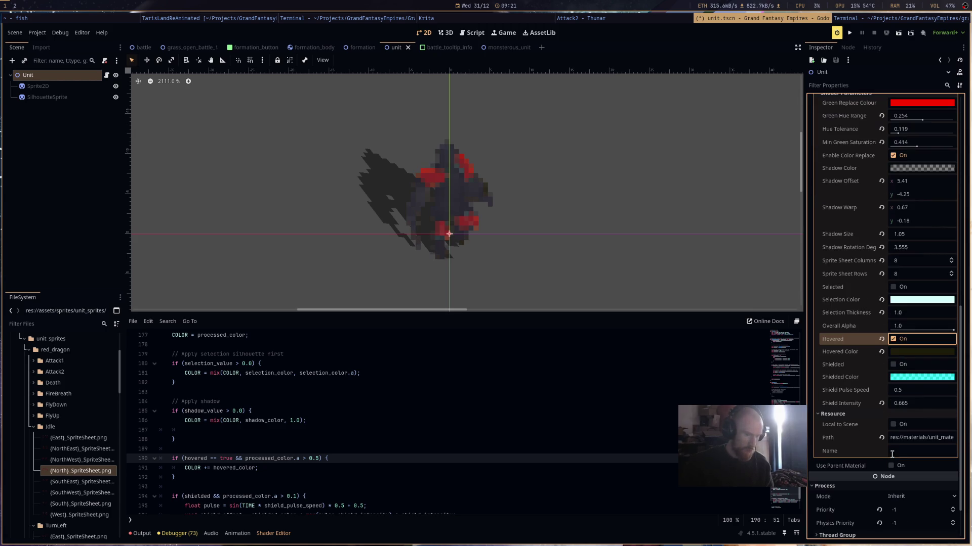
click(893, 364)
click(893, 365)
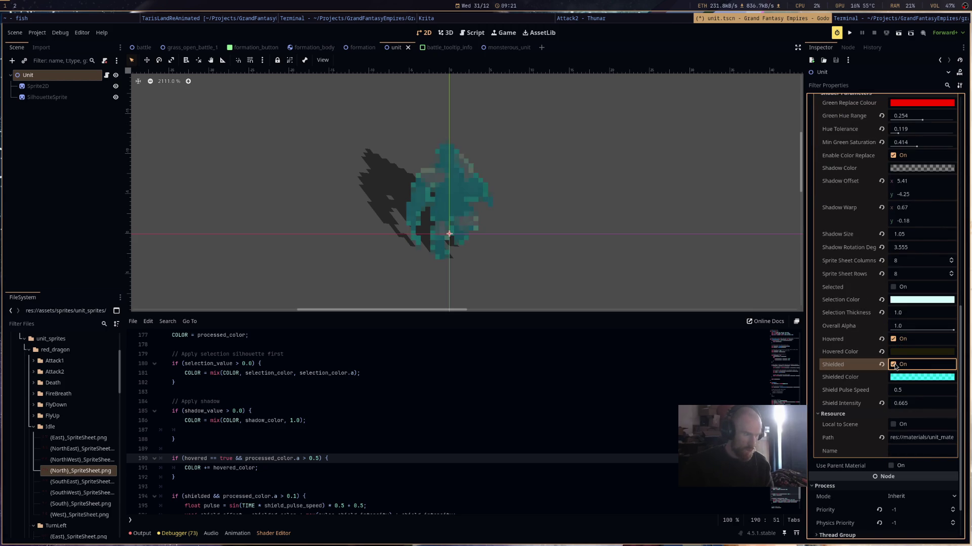
click(893, 365)
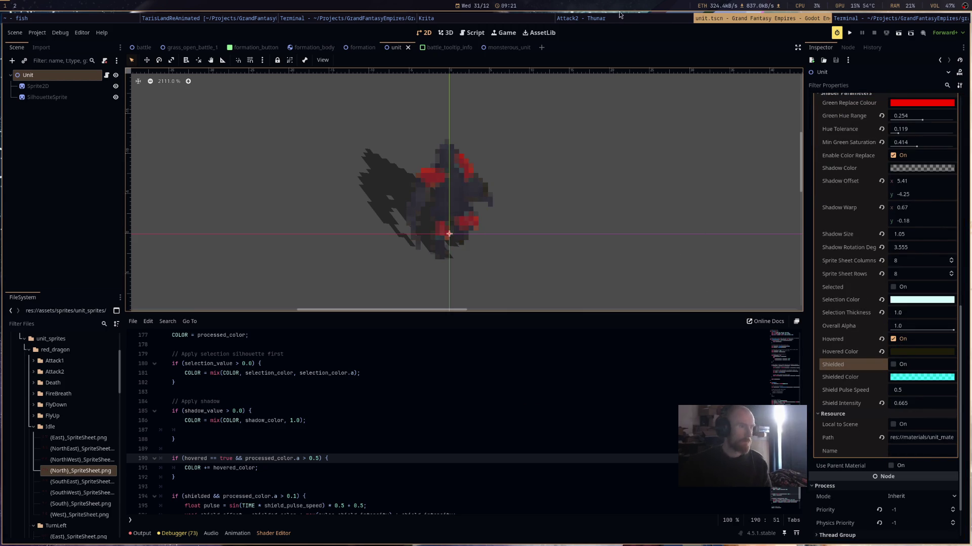
Step: Cycle through the other app windows, return to Godot, switch Hovered off and run the project
click(618, 15)
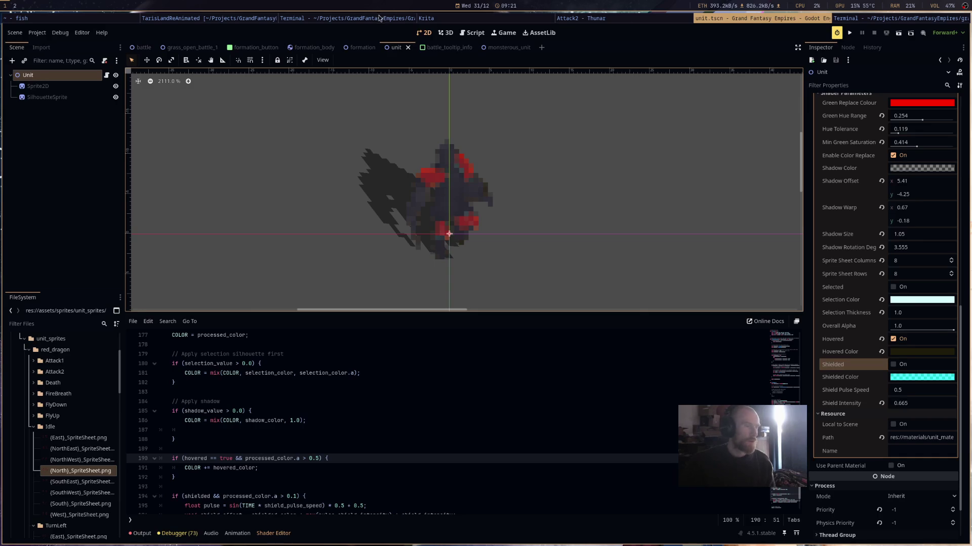
click(379, 17)
click(429, 18)
click(235, 18)
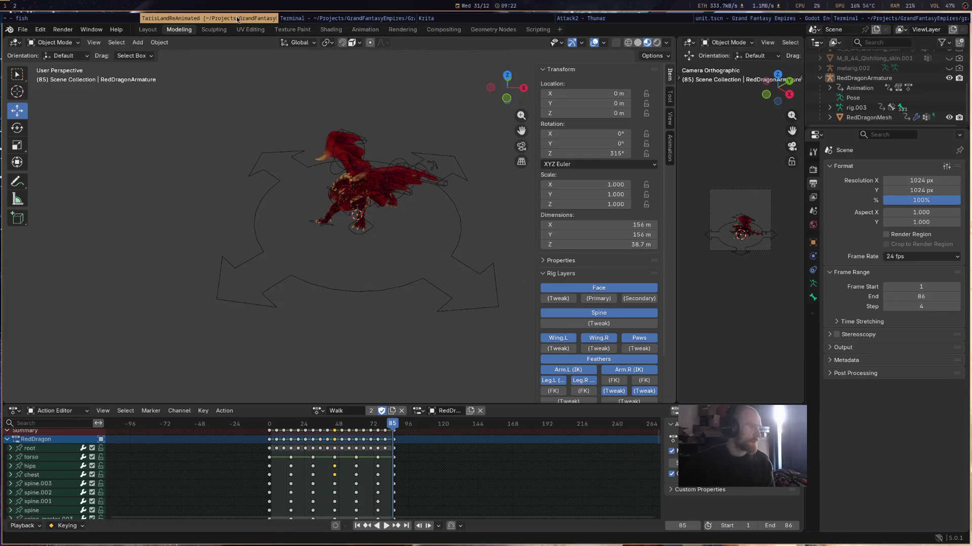
click(759, 17)
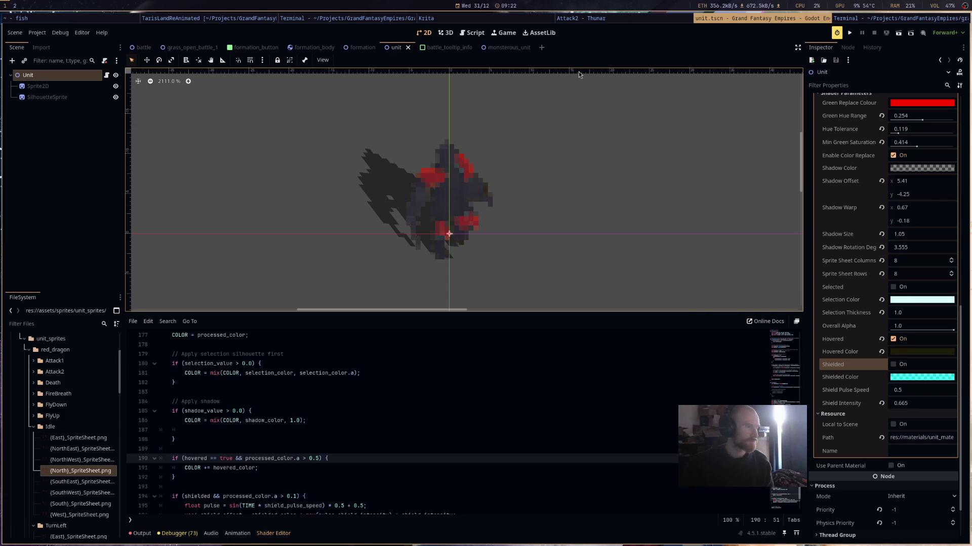
click(892, 339)
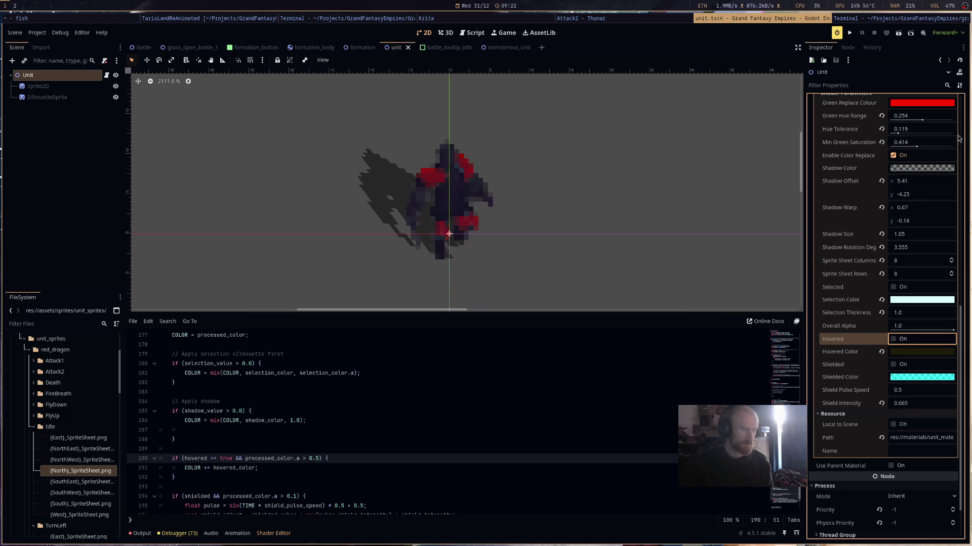
click(849, 33)
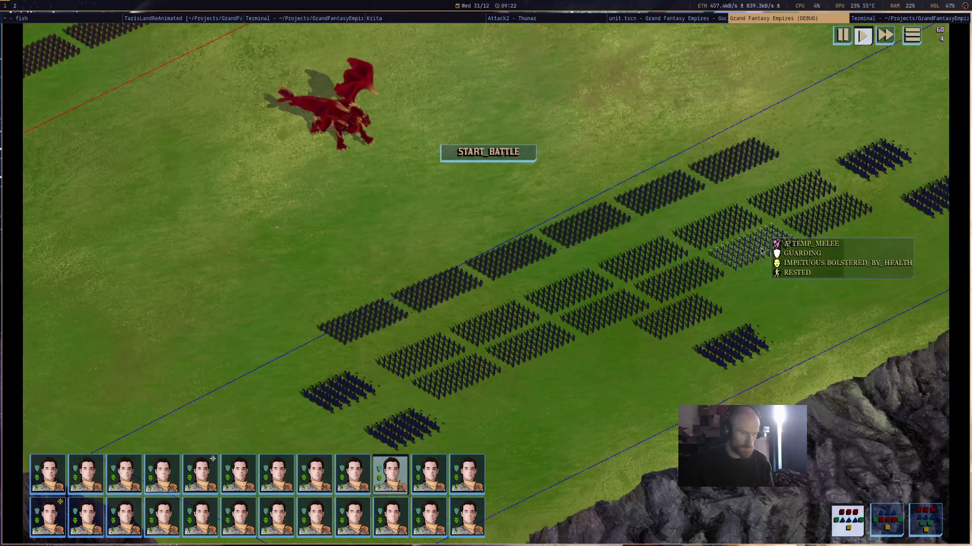
Step: Box-select the red dragon on the battlefield several times to inspect it, then close the debug game
click(807, 214)
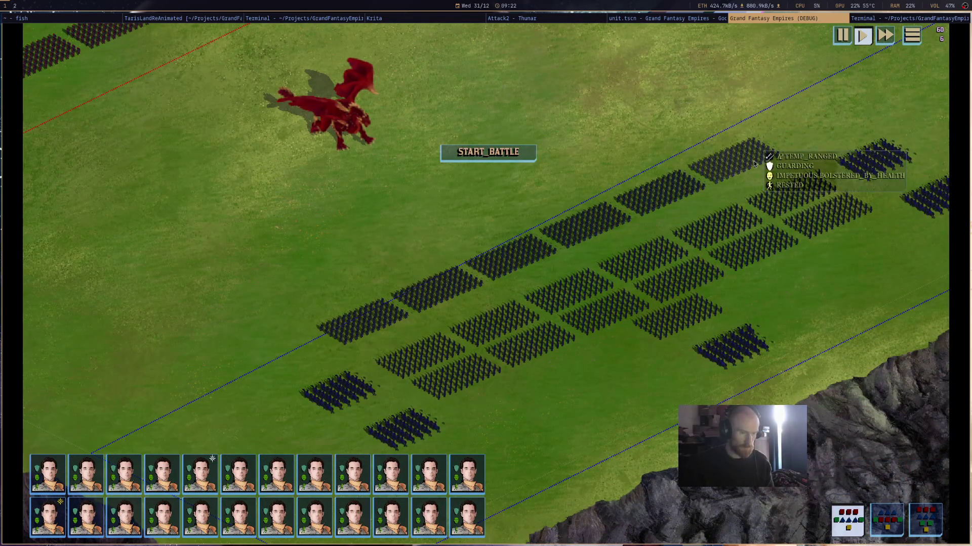
scroll(537, 226, up, 3)
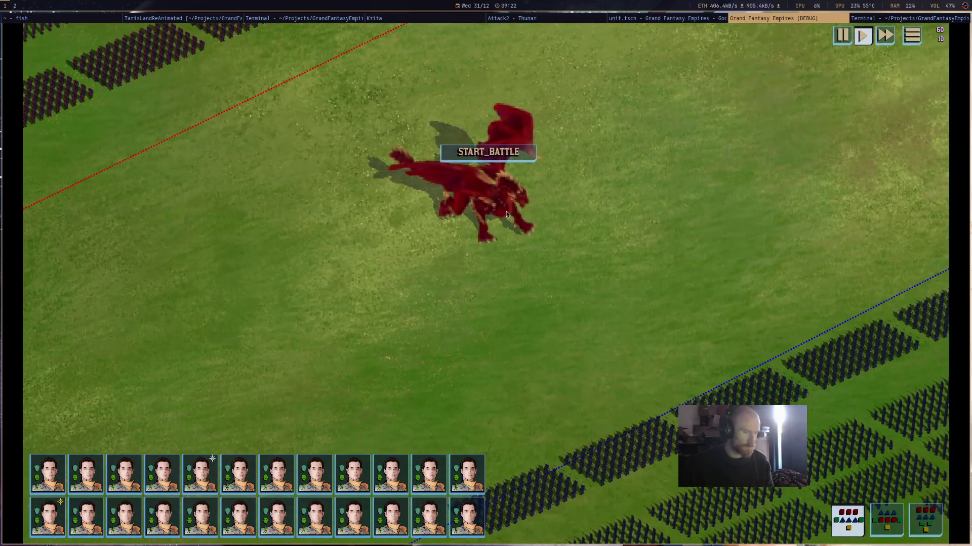
scroll(506, 211, down, 3)
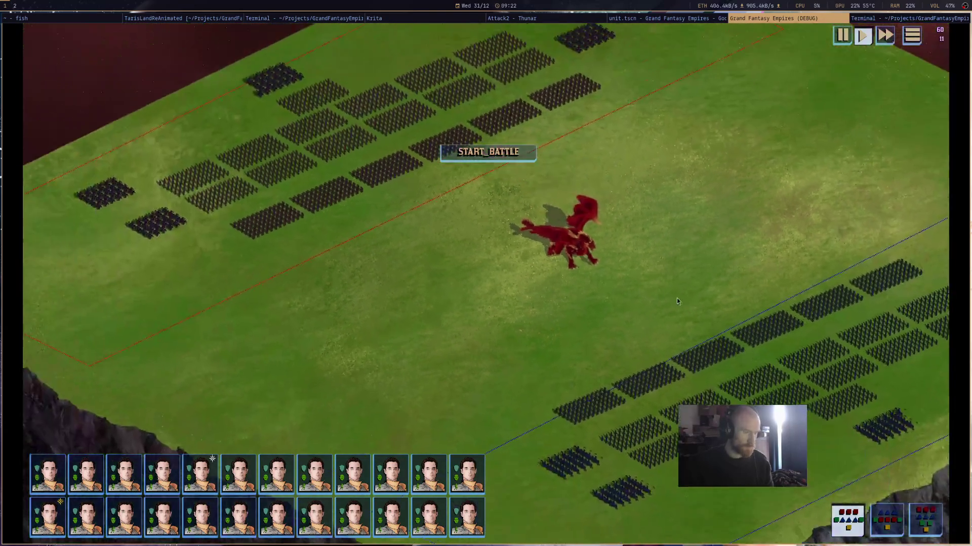
scroll(676, 299, down, 2)
scroll(567, 320, up, 2)
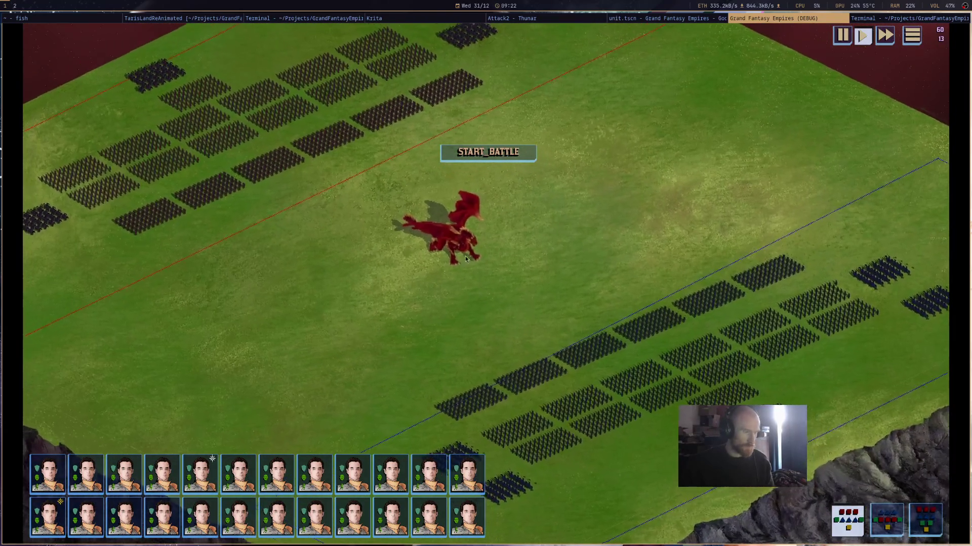
scroll(466, 256, up, 2)
mouse_move(328, 300)
mouse_down()
mouse_move(632, 130)
mouse_move(558, 108)
mouse_move(265, 341)
mouse_move(645, 61)
mouse_up()
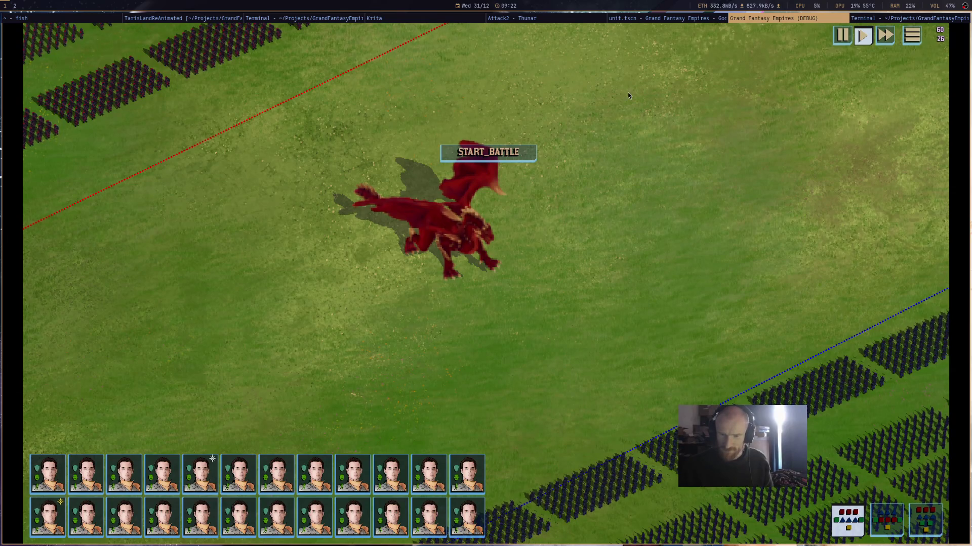
scroll(629, 198, down, 2)
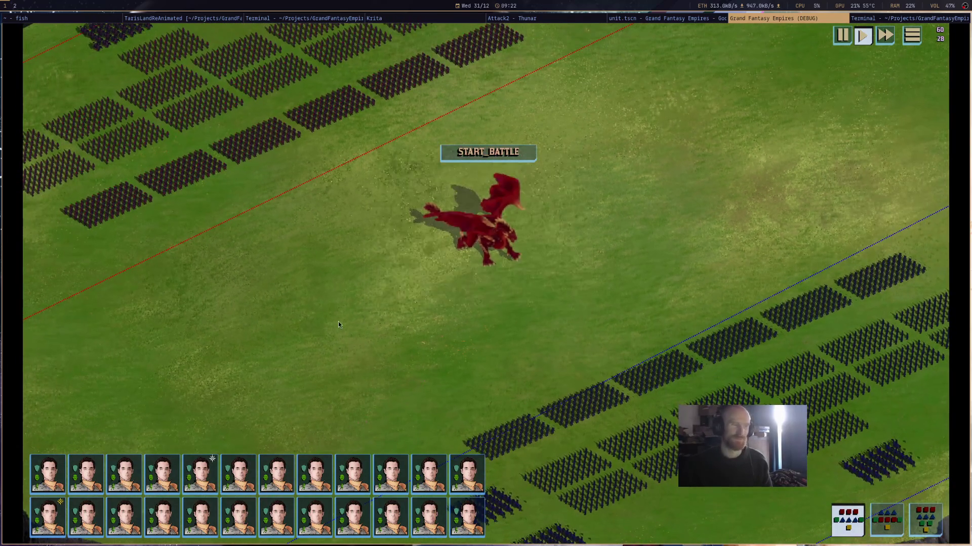
mouse_move(653, 122)
mouse_down()
mouse_move(344, 350)
mouse_move(659, 111)
mouse_move(314, 331)
mouse_up()
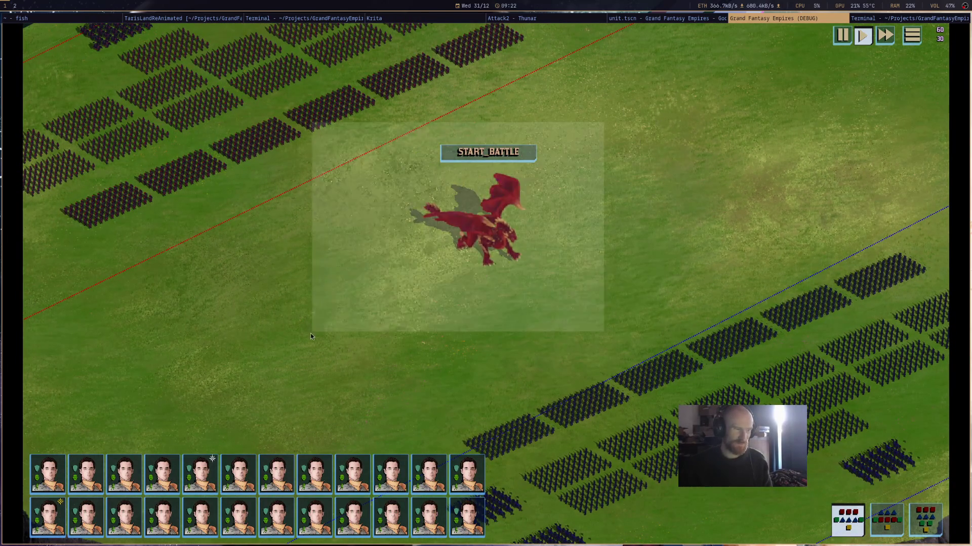
drag(617, 133, 318, 301)
drag(655, 107, 400, 259)
mouse_move(344, 289)
mouse_down()
mouse_move(632, 103)
mouse_move(311, 320)
mouse_up()
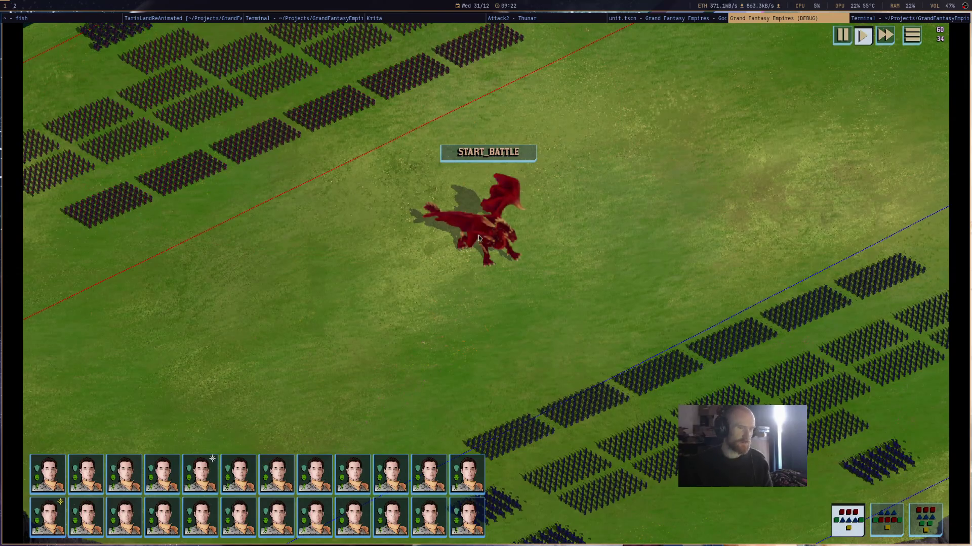
click(760, 19)
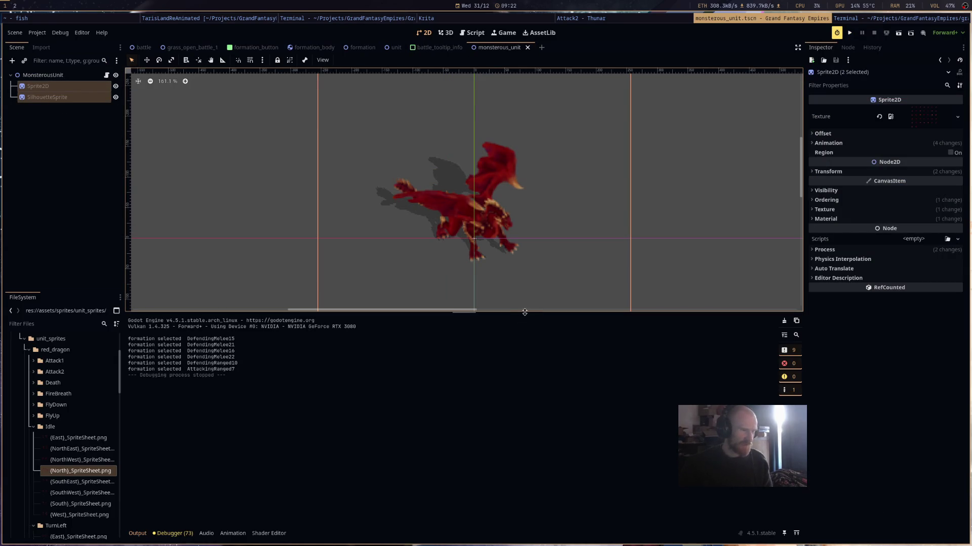
Step: Enlarge and recentre the 2D view on the dragon, then open the MonsterousUnit node's script
drag(525, 313, 523, 428)
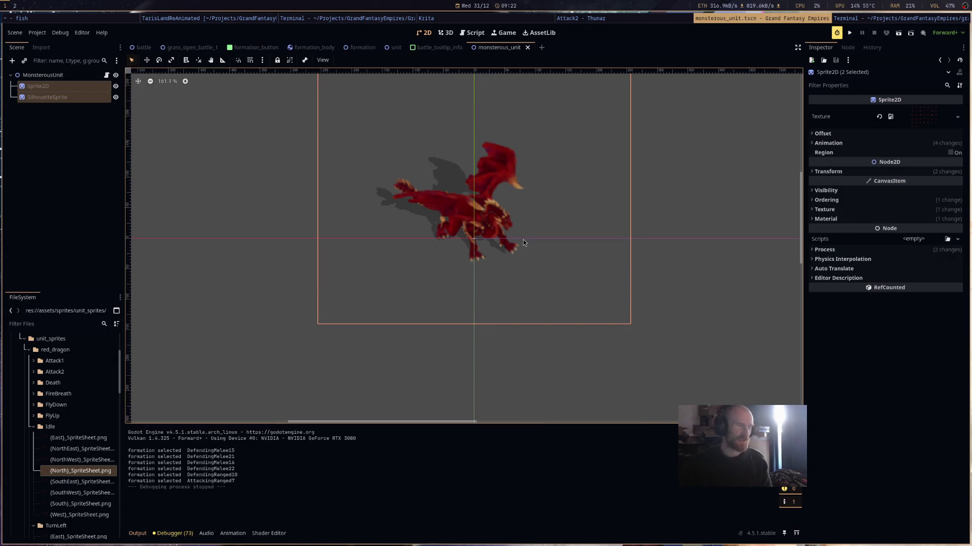
scroll(417, 232, up, 2)
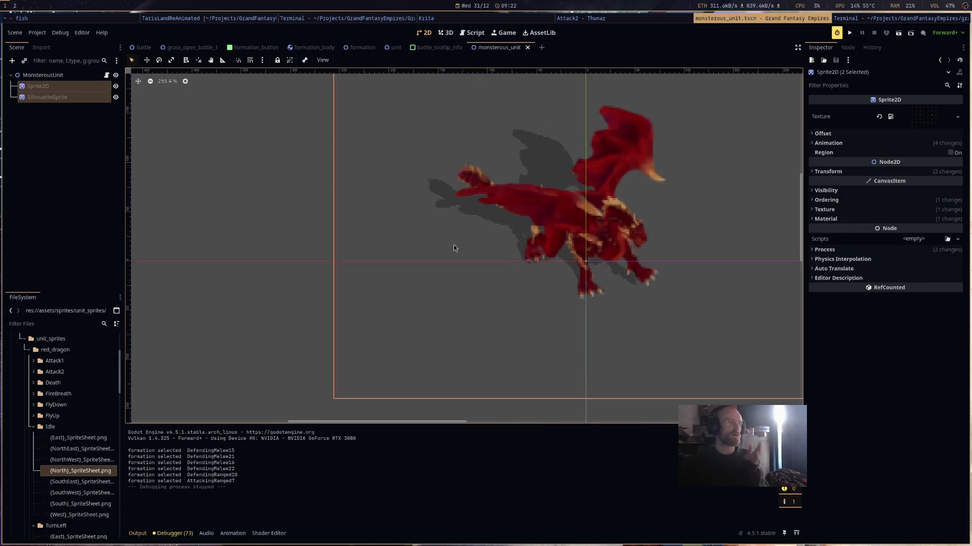
scroll(688, 267, down, 1)
scroll(687, 268, down, 2)
drag(688, 268, 555, 261)
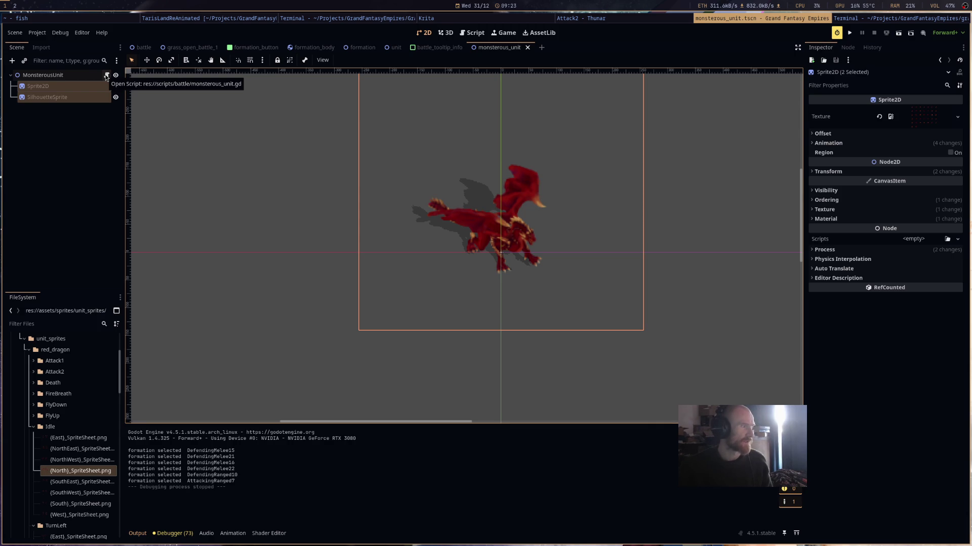
click(106, 77)
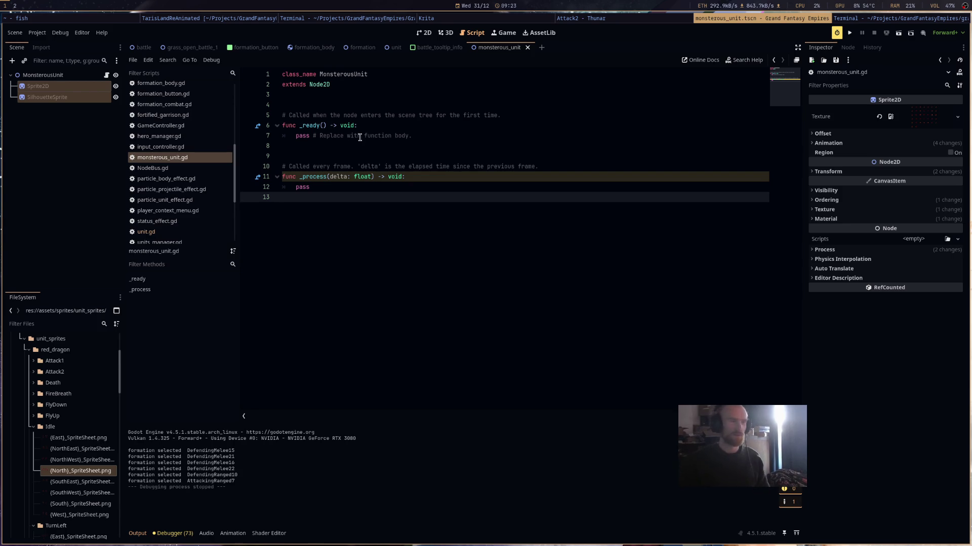
Step: Create a New Inherited Scene from monsterous_unit.tscn and rename its root node RedDragonUnit
click(21, 34)
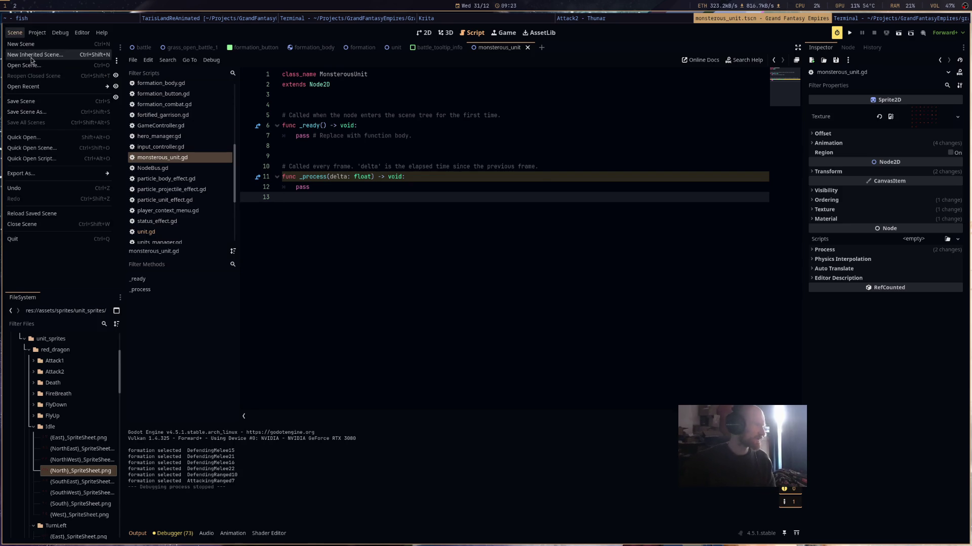
click(33, 55)
double_click(384, 258)
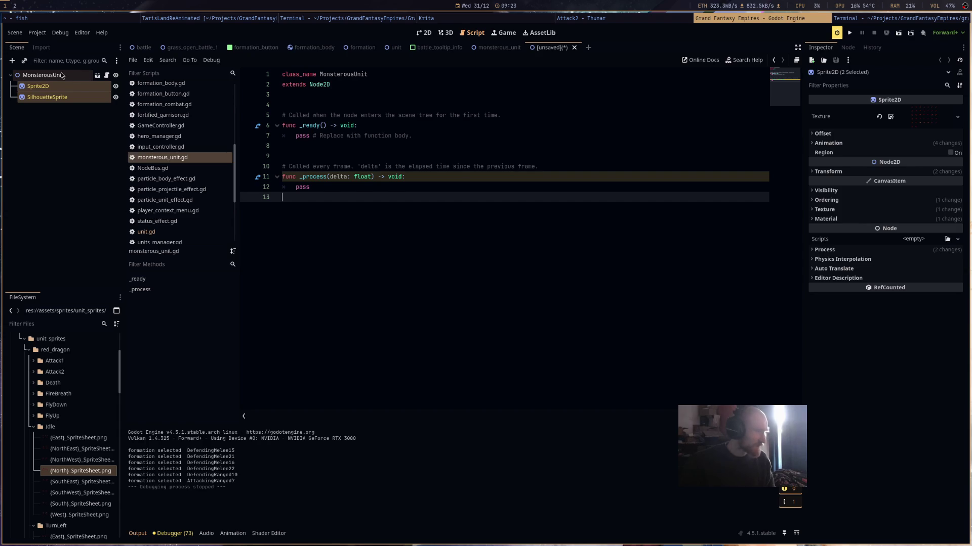
click(63, 74)
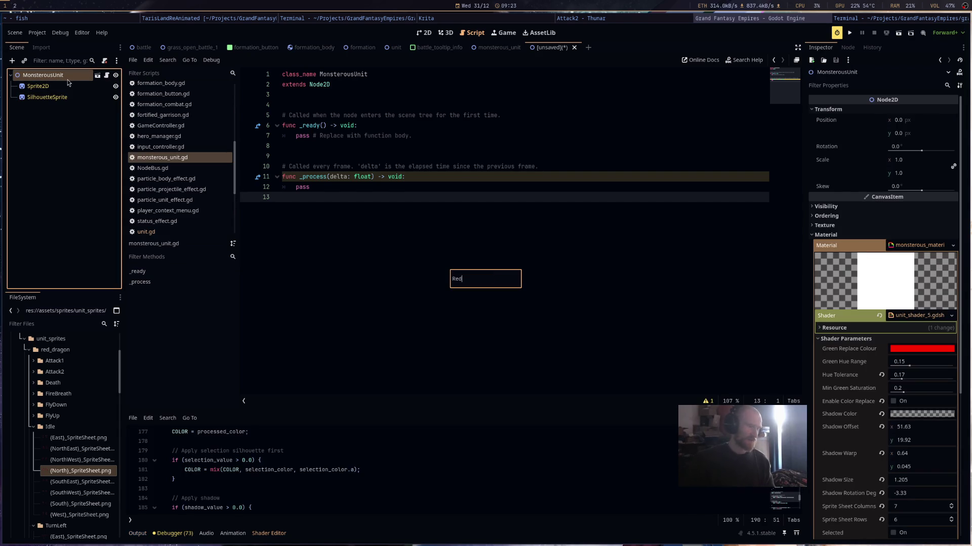
text(Unit)
key(Return)
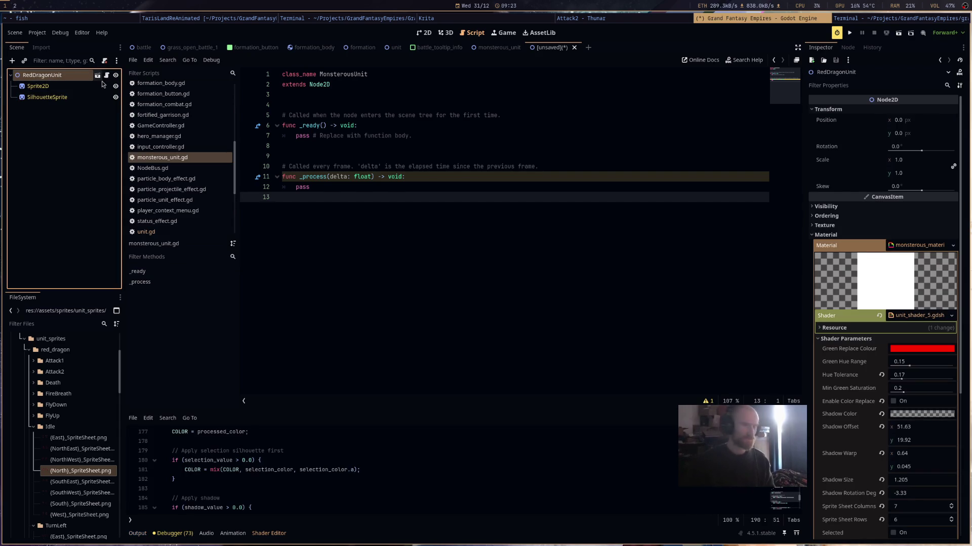
click(17, 33)
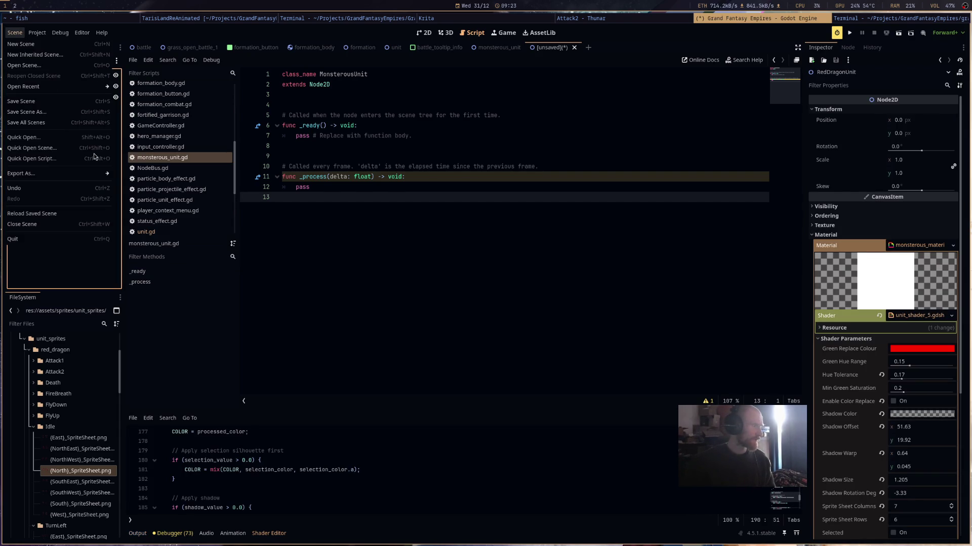
Step: Save the scene as red_dragon_unit.tscn in scenes/units/monsterous_units, then glance over the script's template lines 5–13
click(81, 112)
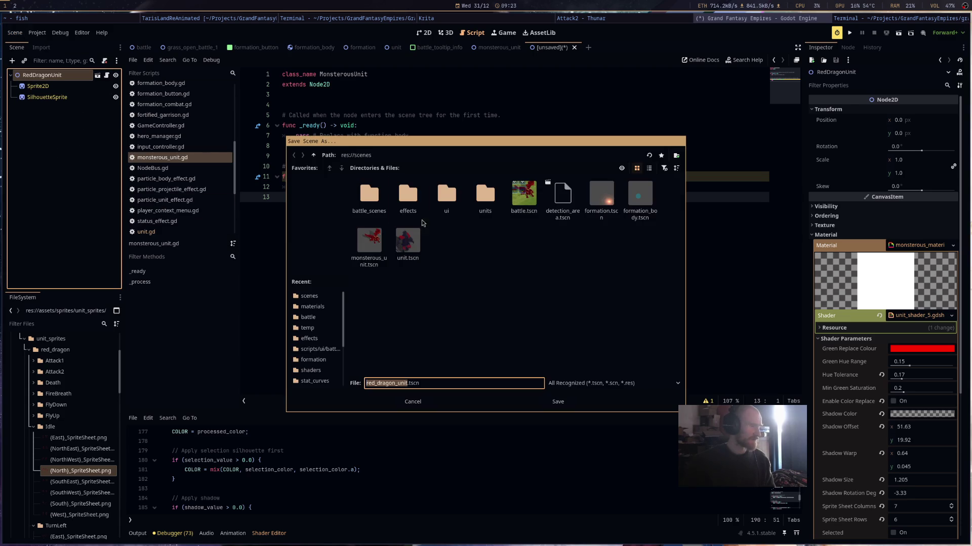
double_click(490, 210)
double_click(408, 196)
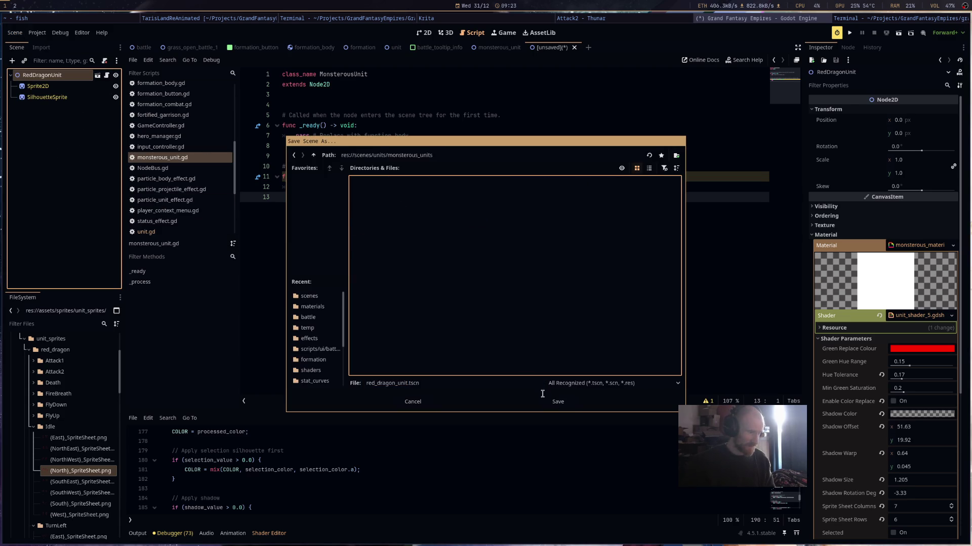
click(558, 403)
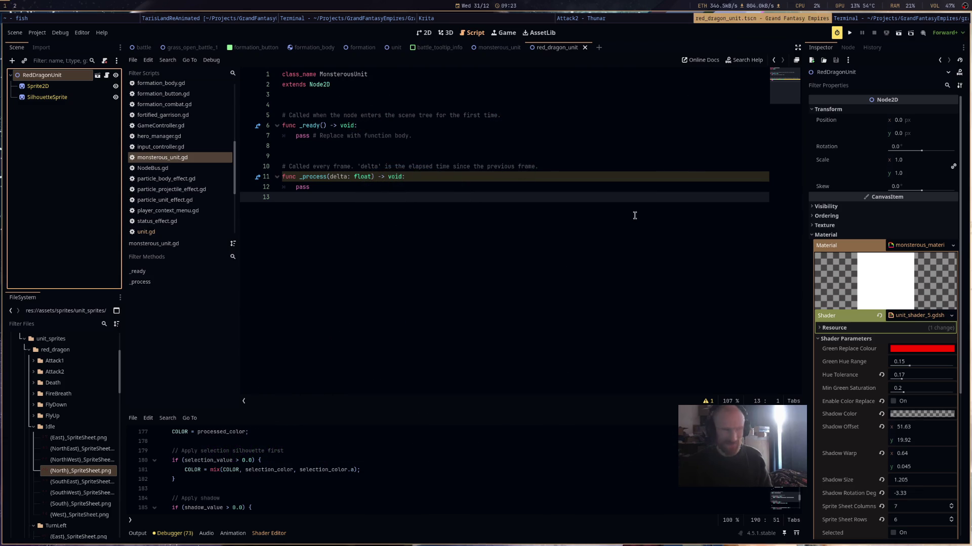
drag(633, 211, 280, 115)
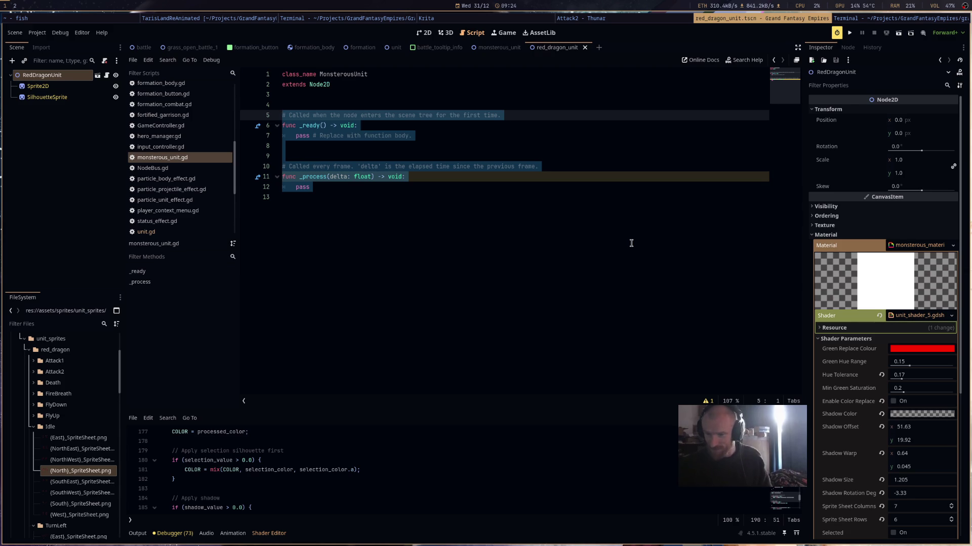
click(469, 223)
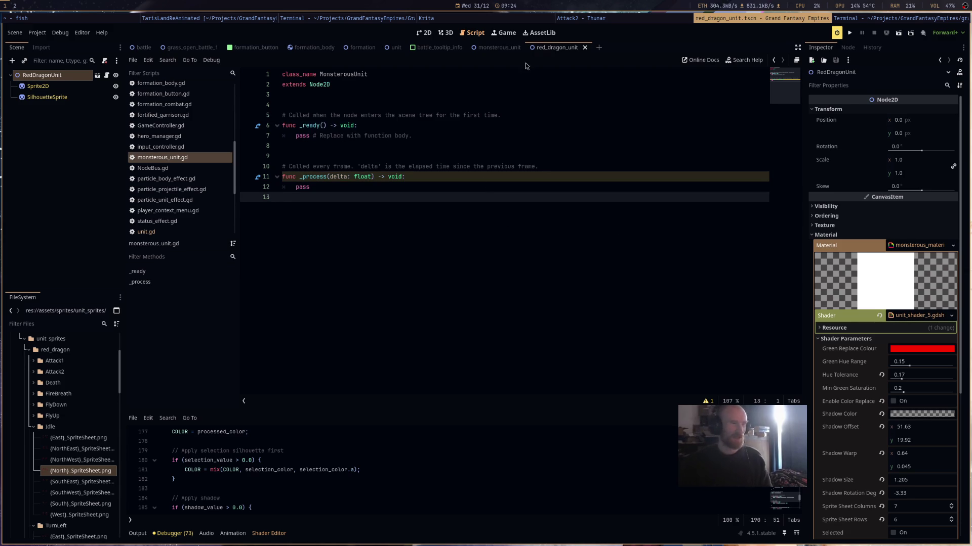
Step: Show the dragon scene in 2D, run the project to check the battlefield, and return to the editor
click(424, 33)
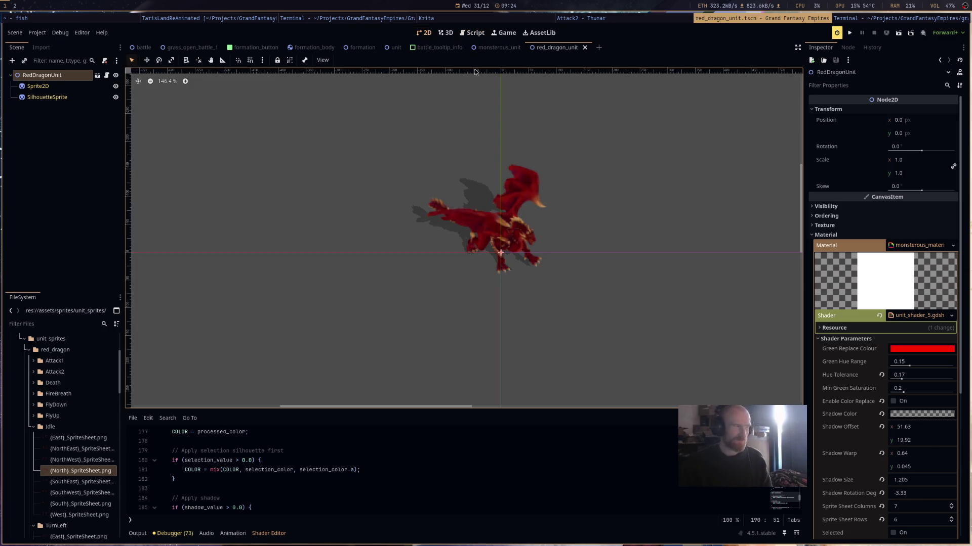
click(847, 34)
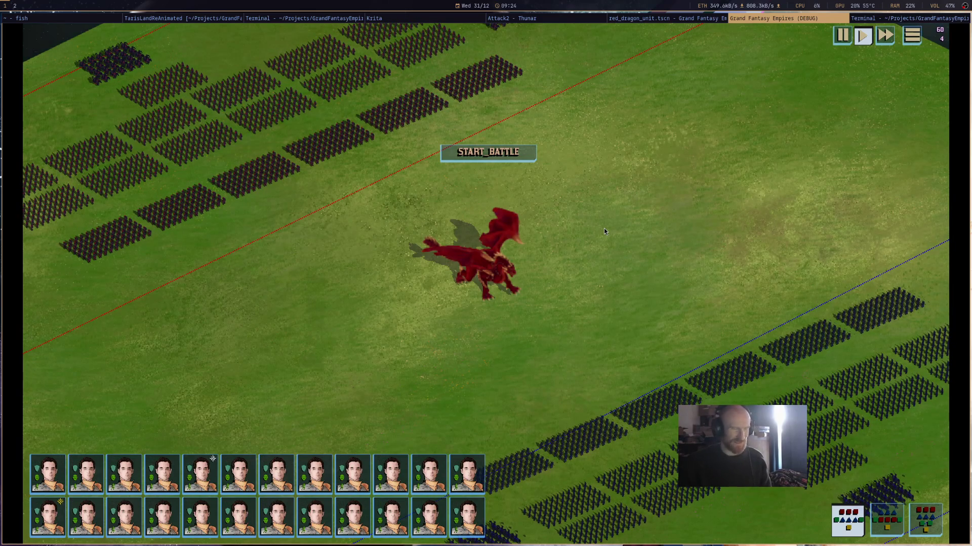
scroll(604, 229, down, 3)
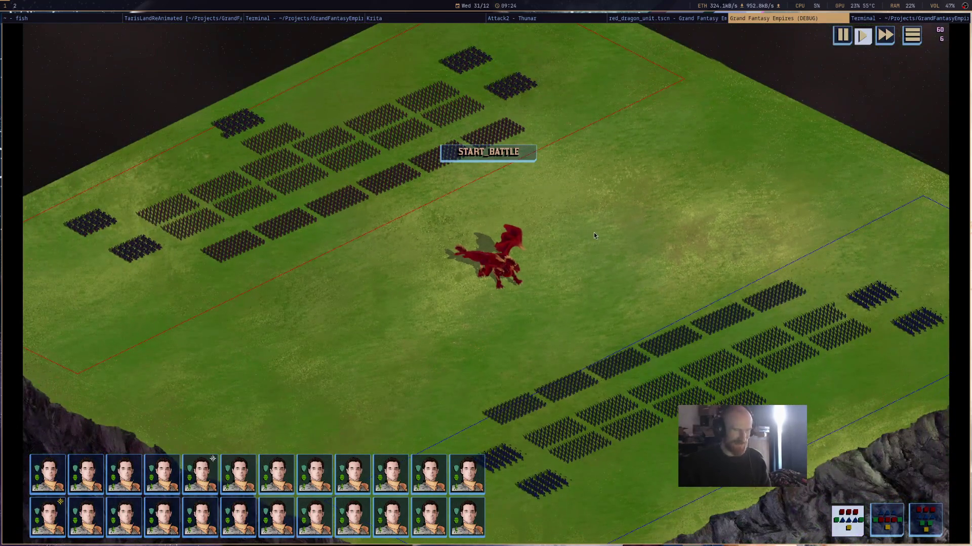
scroll(593, 232, up, 3)
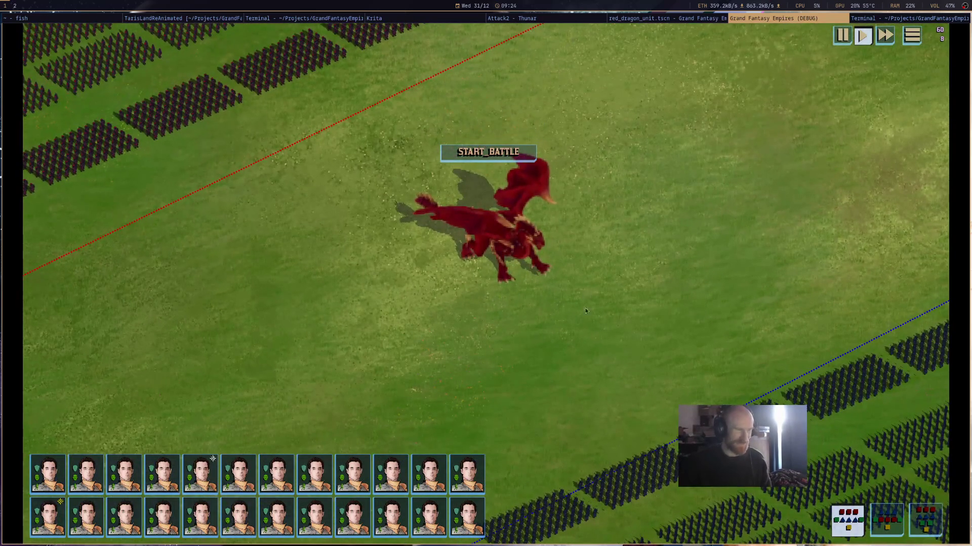
scroll(569, 307, down, 3)
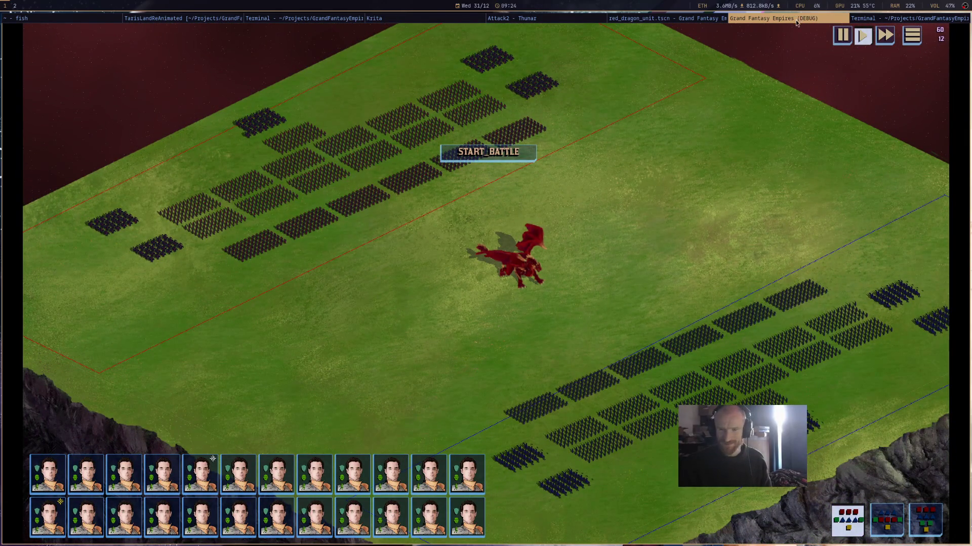
click(646, 19)
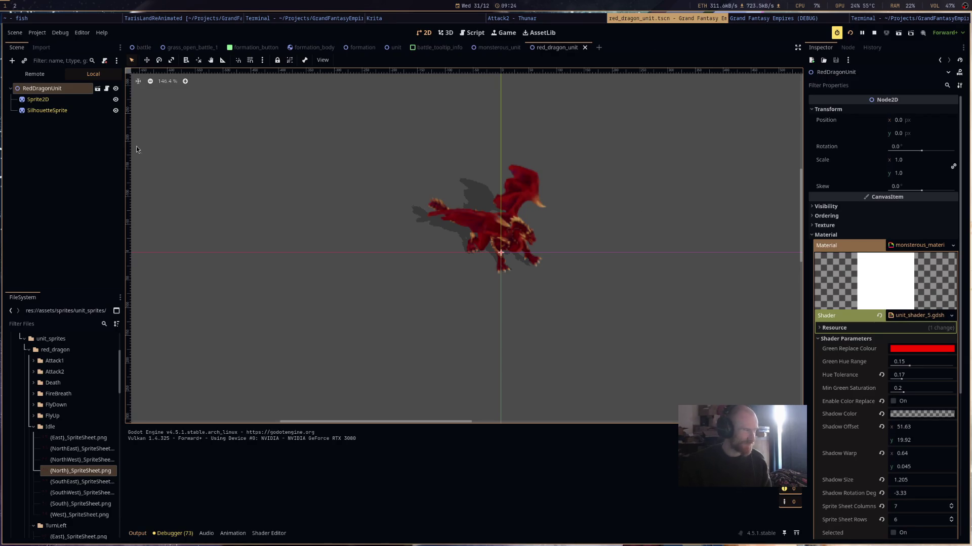
Step: Delete the template _ready and _process functions (lines 5–13) from monsterous_unit.gd and expand the FlyUp sprite folder
click(108, 88)
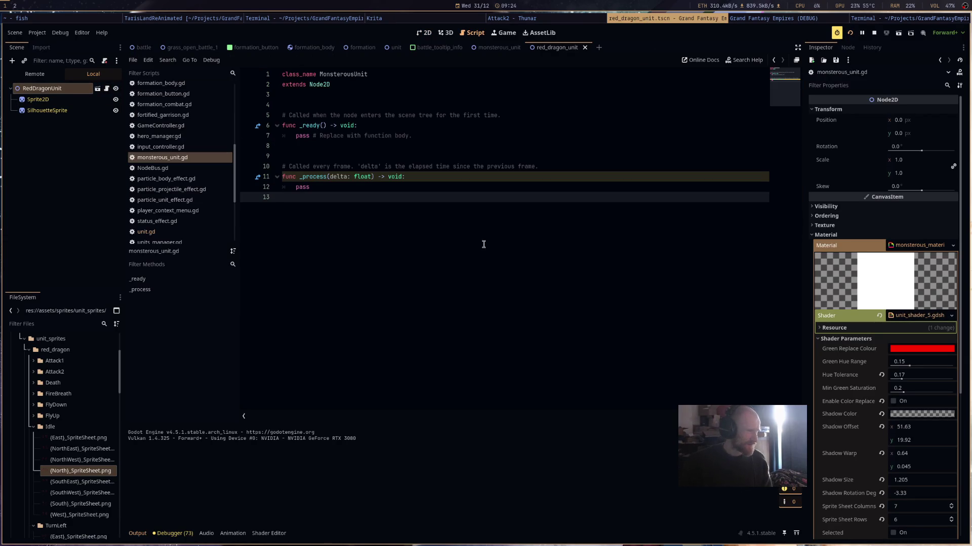
drag(484, 244, 280, 115)
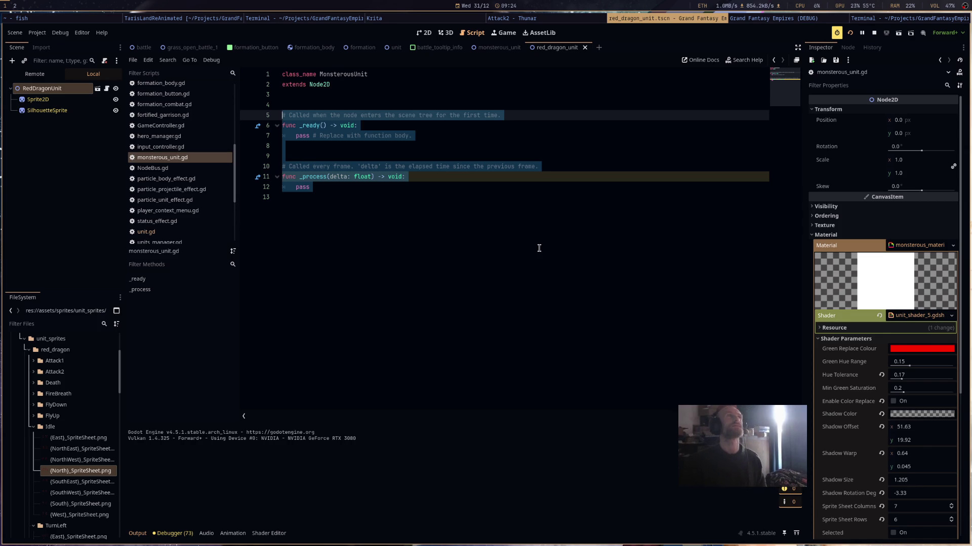
key(BackSpace)
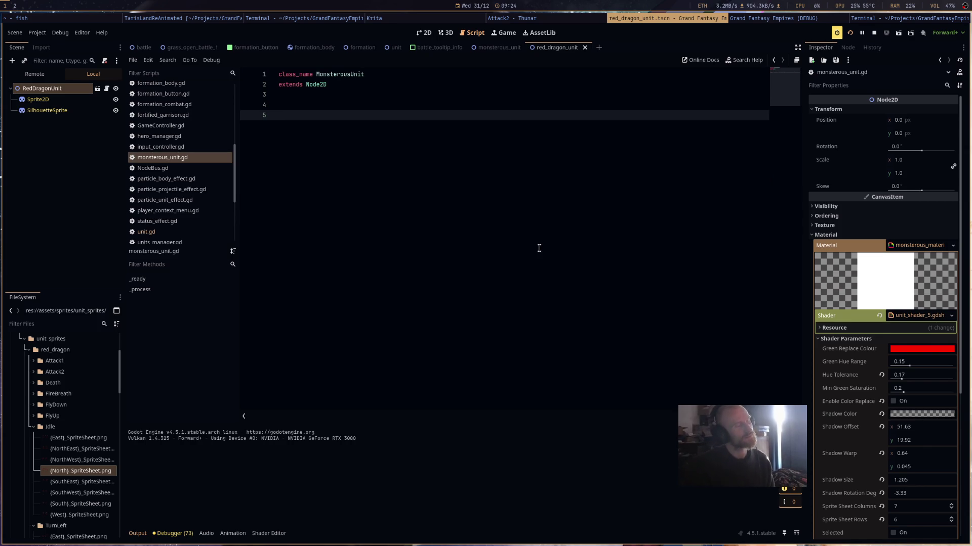
key(alt+s)
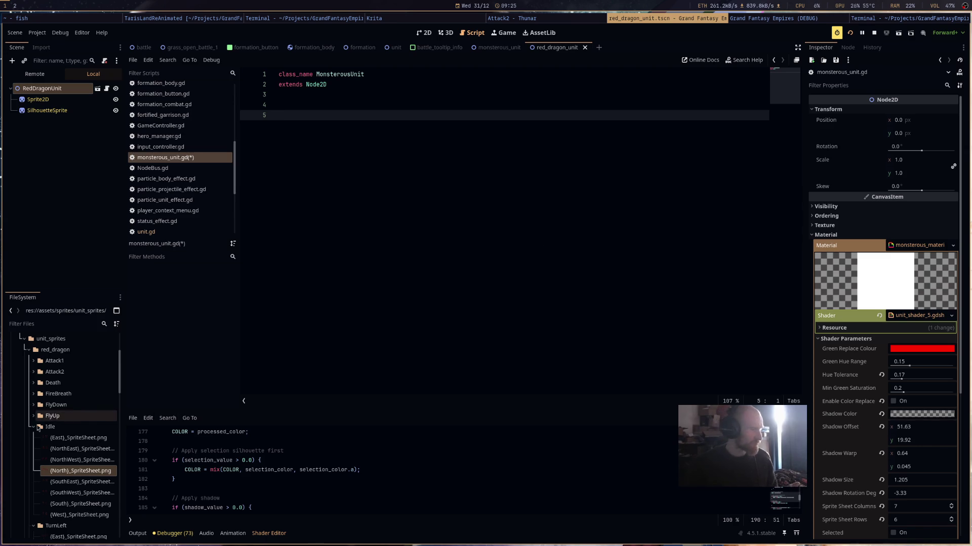
click(41, 416)
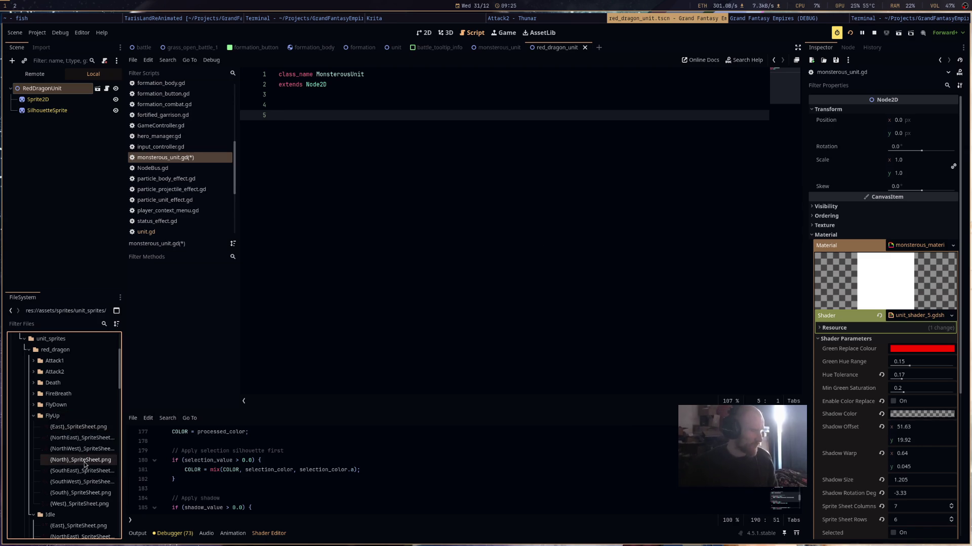
scroll(85, 463, down, 2)
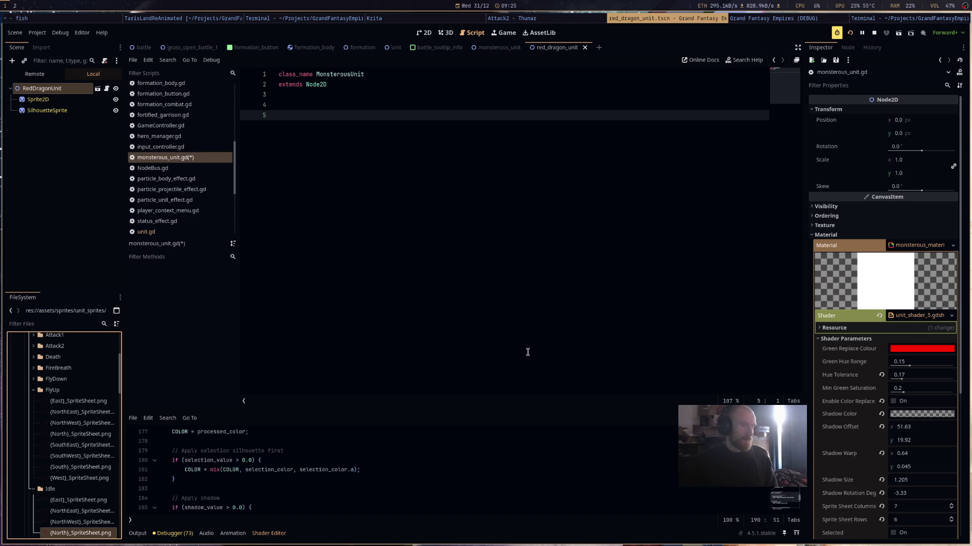
Step: Place the insertion point on the empty line 5 of monsterous_unit.gd
click(464, 106)
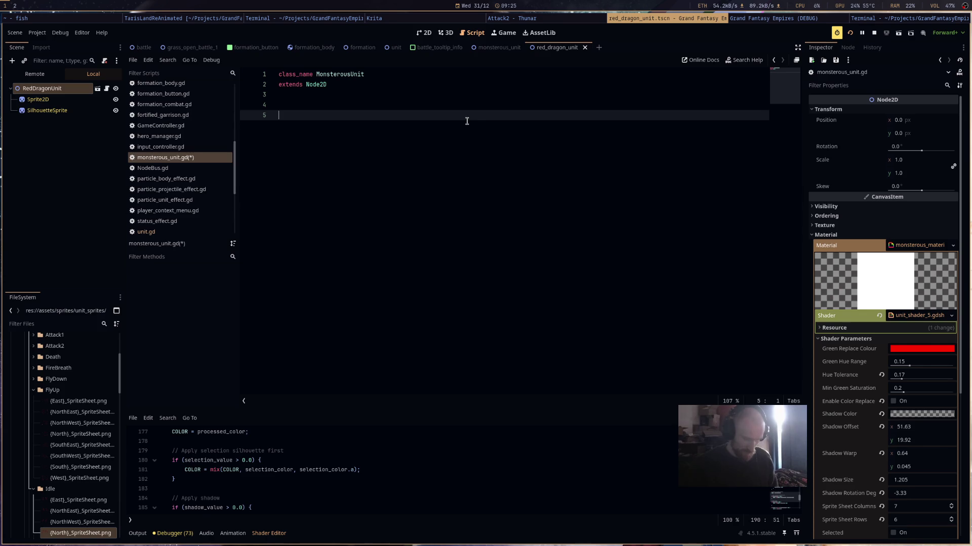
text(@)
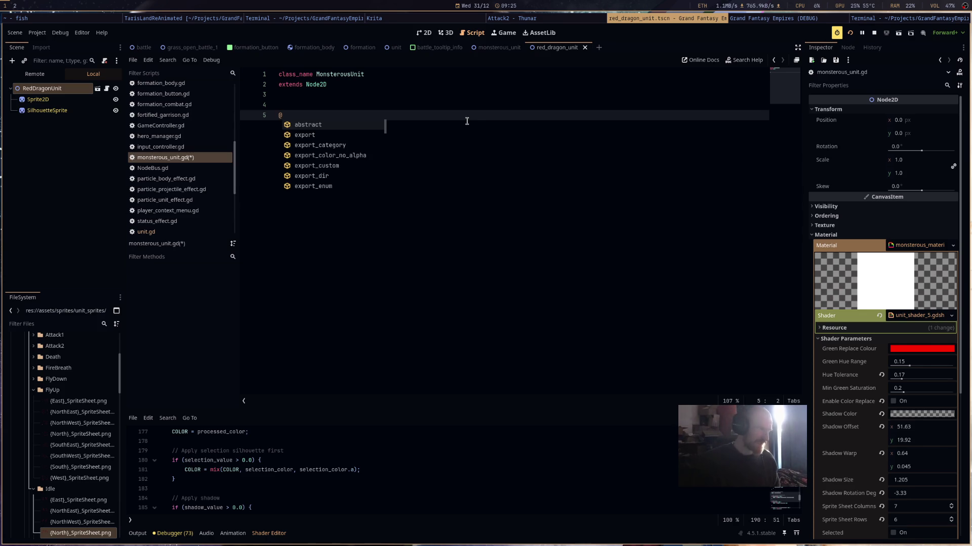
text(export)
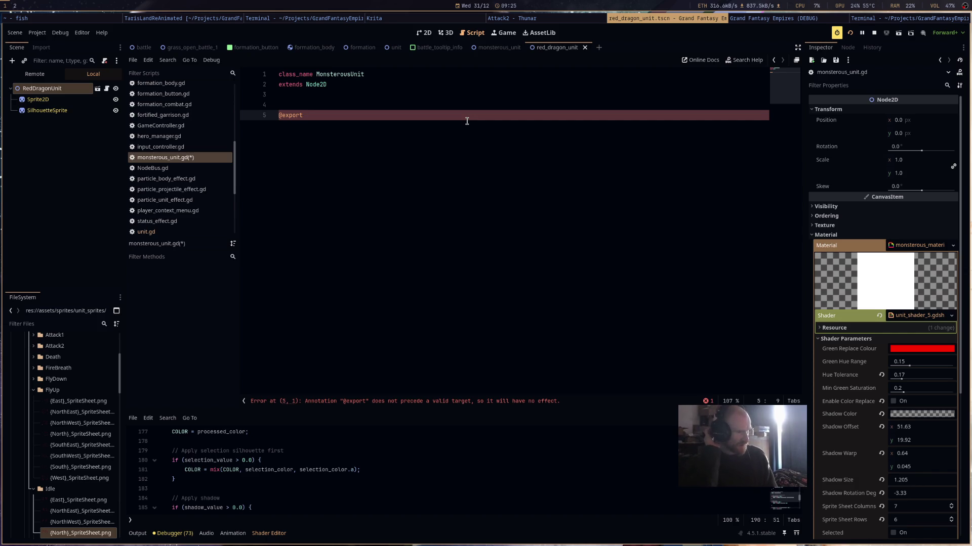
text(var )
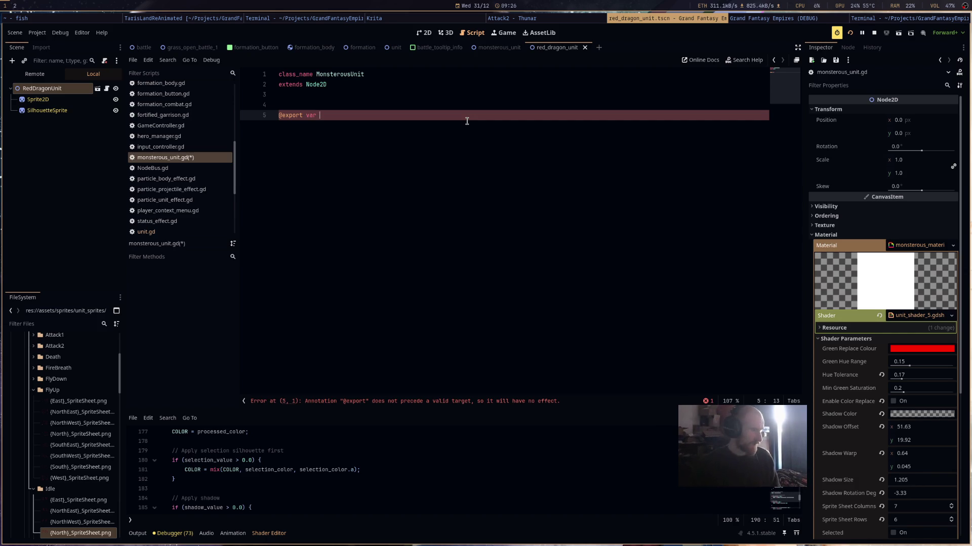
text(idle_sprite_sheets: Arrayt)
Step: Complete line 5 as an exported Array[Texture2D] named idle_sprite_sheets and save monsterous_unit.gd
key(BackSpace)
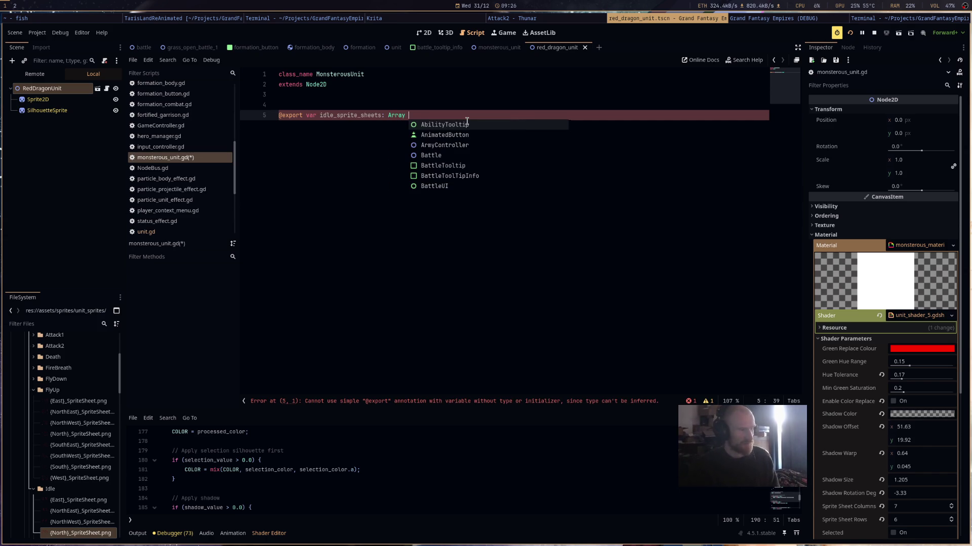
text([)
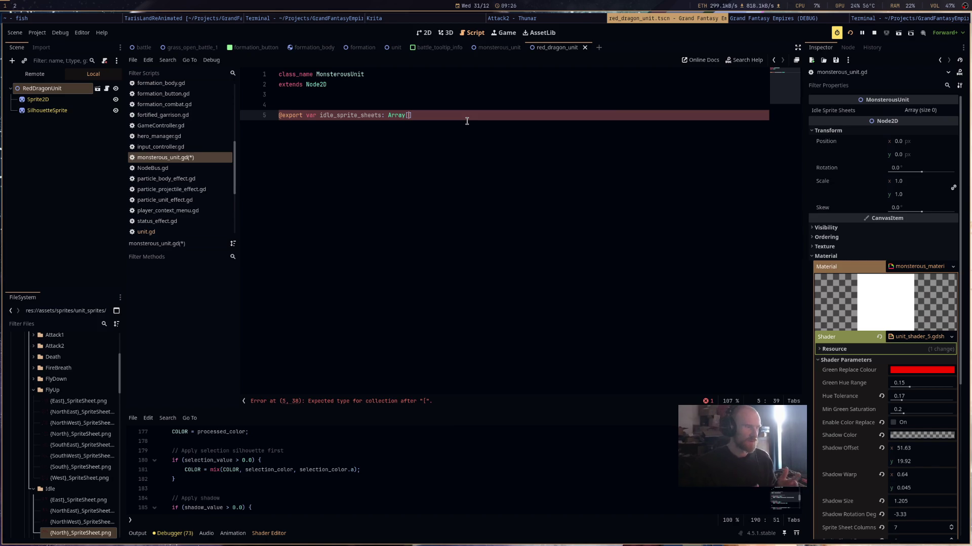
text(Texture)
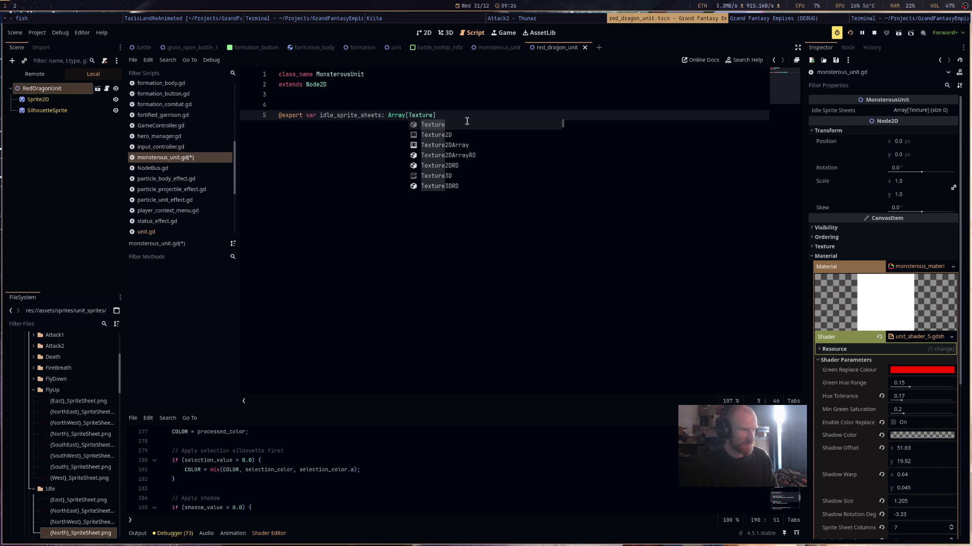
key(Down)
key(Return)
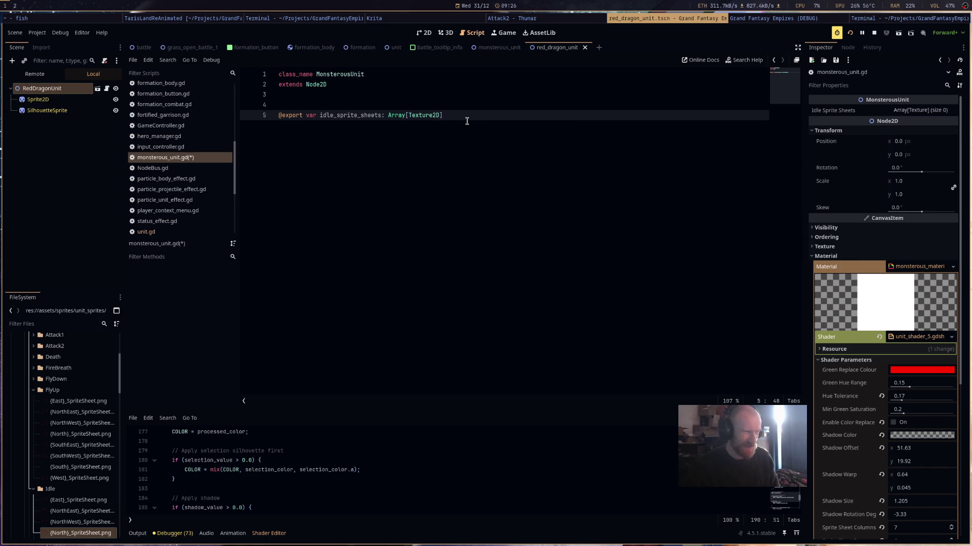
key(ctrl+s)
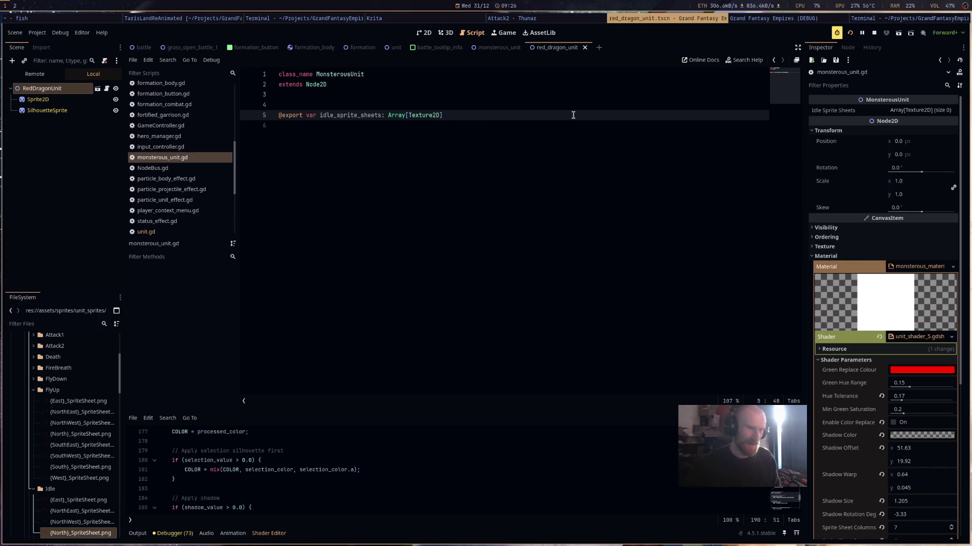
click(920, 110)
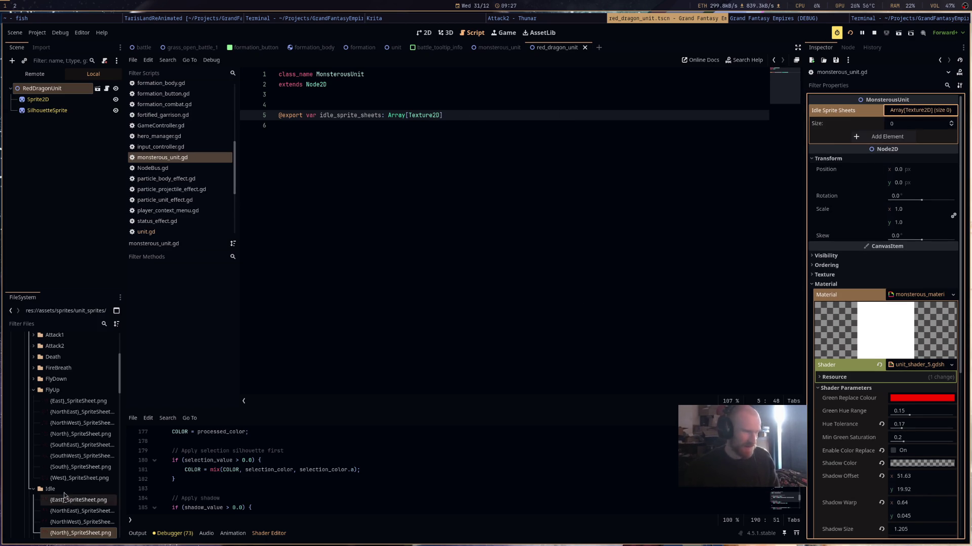
Step: Drop {East}_SpriteSheet.png into Idle Sprite Sheets on RedDragonUnit and preview the texture
drag(97, 508, 904, 141)
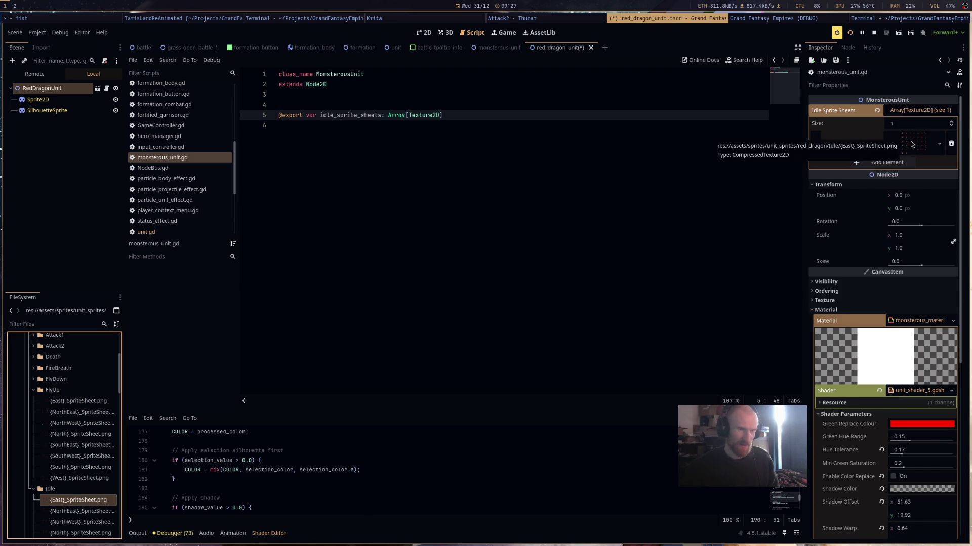
click(910, 142)
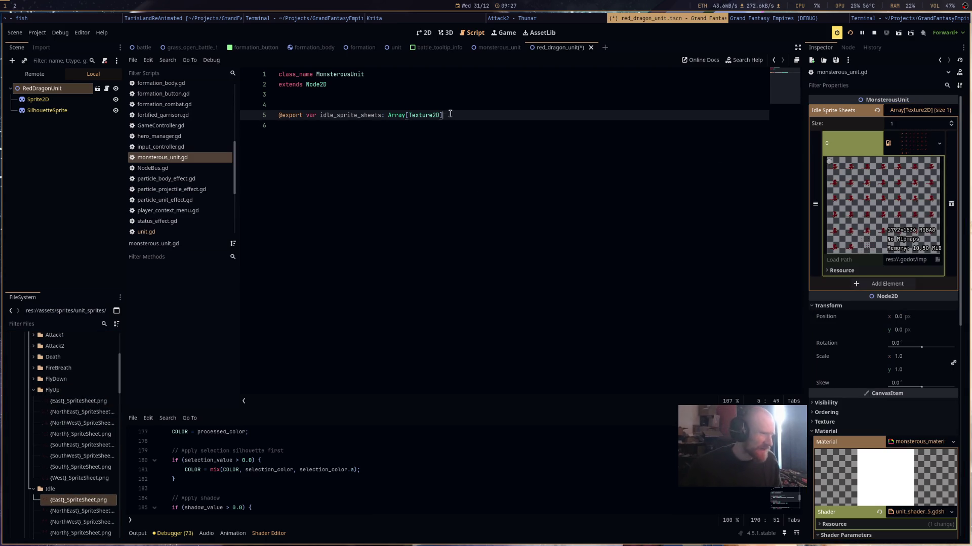
drag(444, 116, 388, 115)
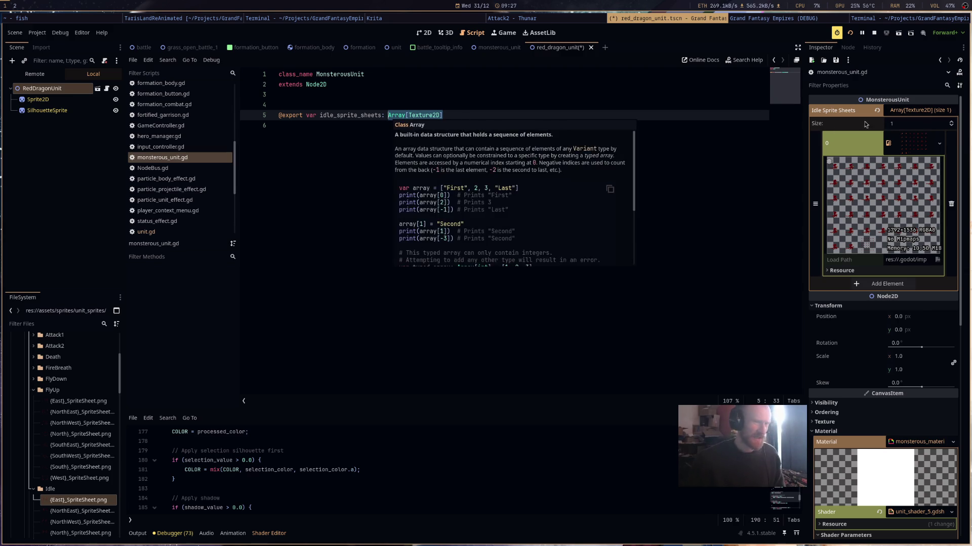
Step: Empty the Idle Sprite Sheets array again and select Array[Texture2D] on line 5
click(876, 110)
click(501, 138)
drag(448, 116, 388, 117)
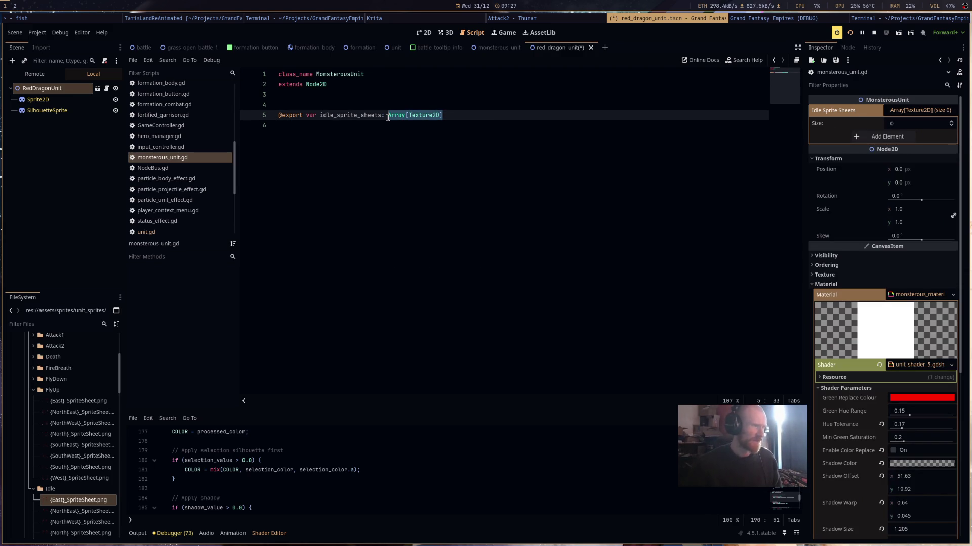
text(Dis)
Step: Redeclare idle_sprite_sheets as Dictionary = { "east": } and save the script
key(BackSpace)
text(c)
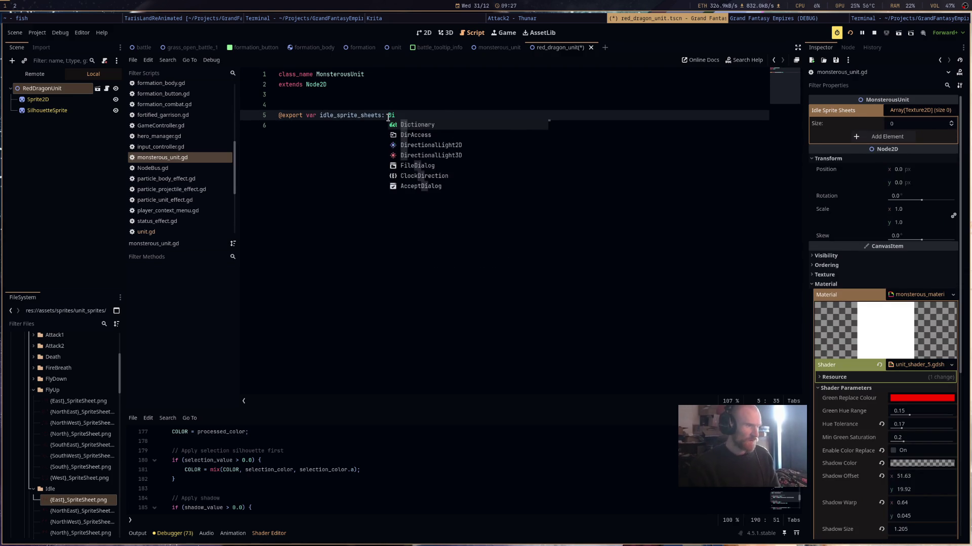
key(Return)
text(= {)
text({)
key(Return)
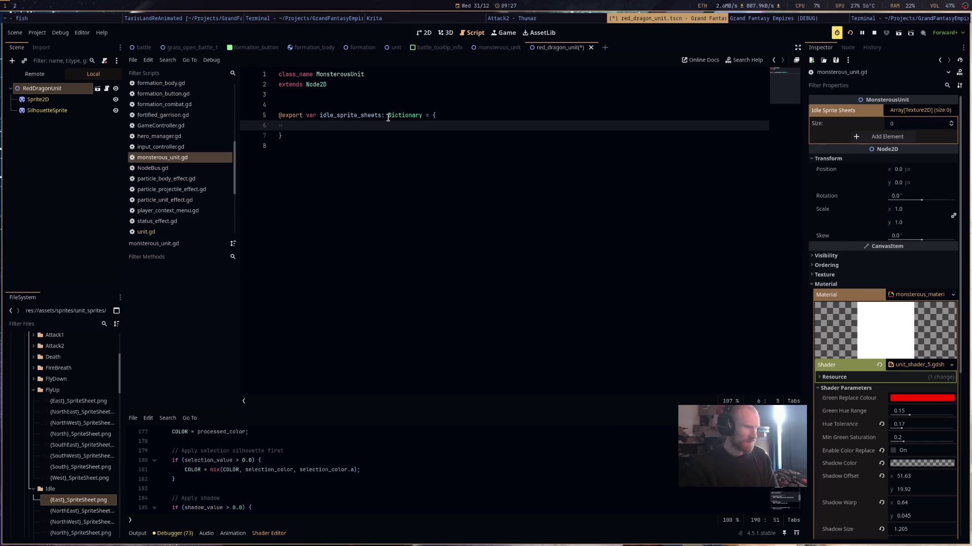
text(")
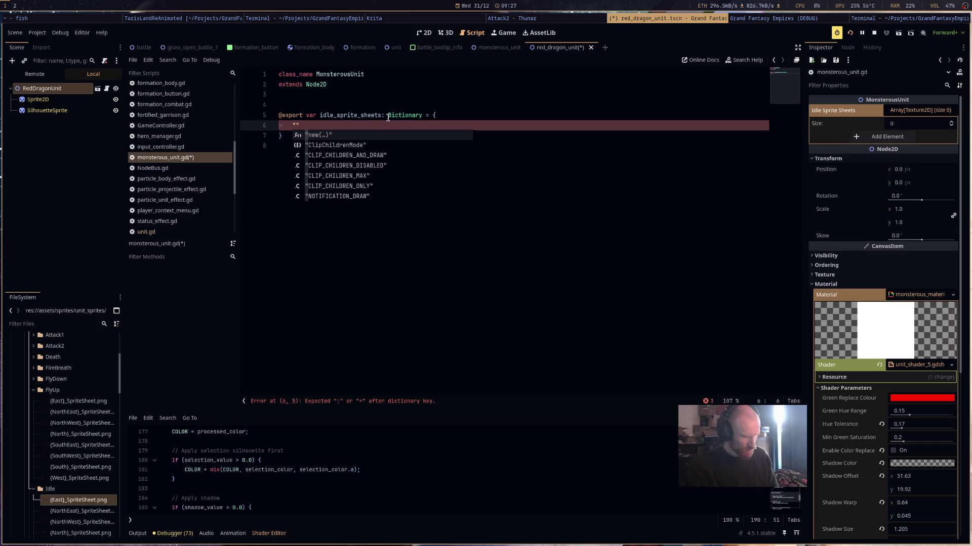
text(east":)
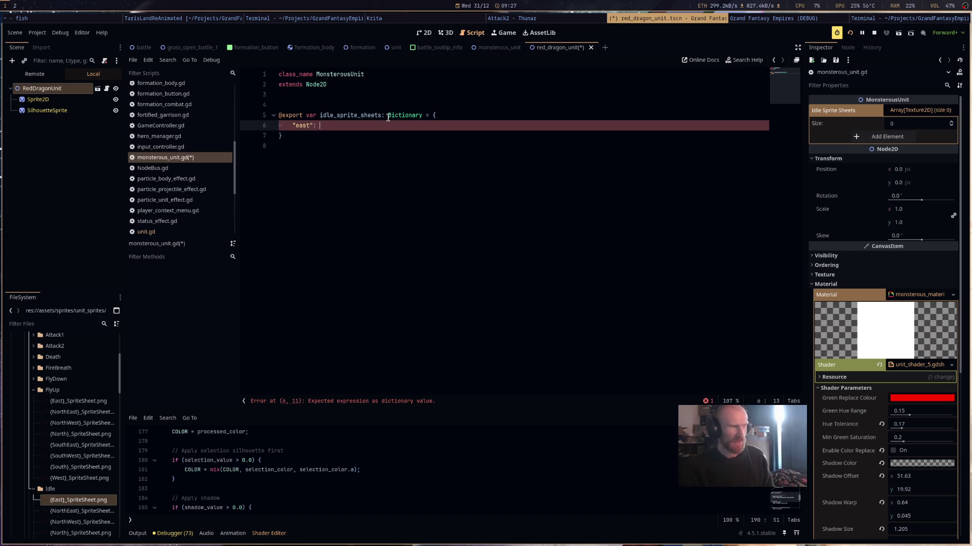
text( .)
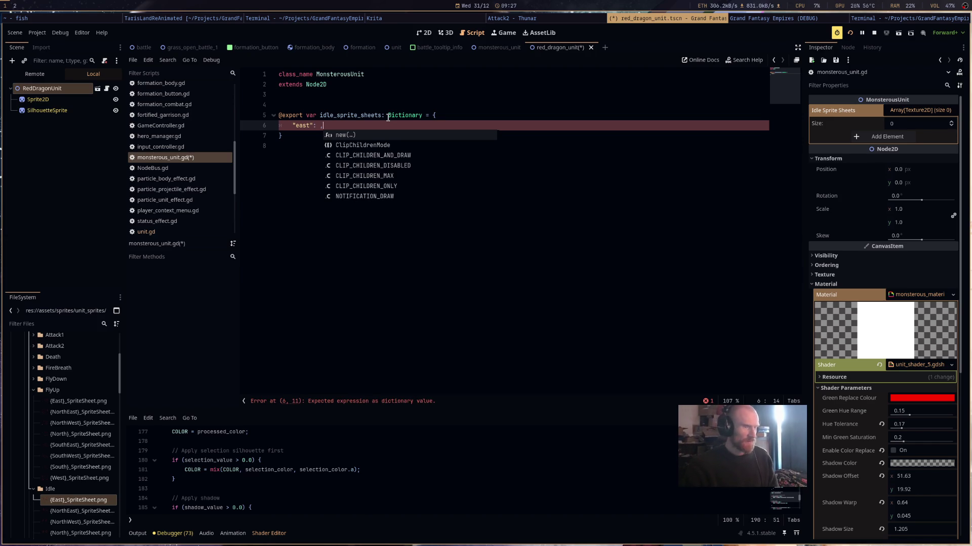
key(ctrl+s)
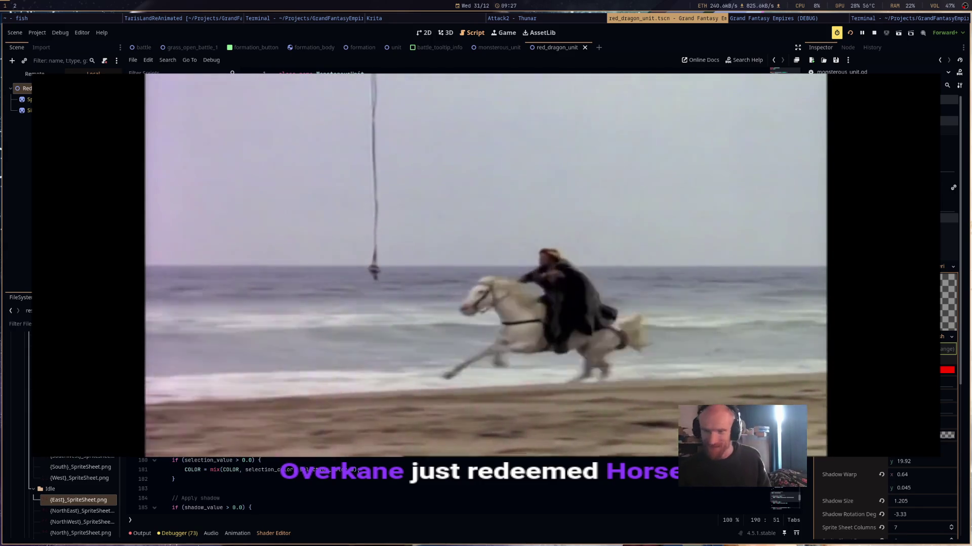
scroll(881, 494, up, 2)
scroll(881, 493, down, 2)
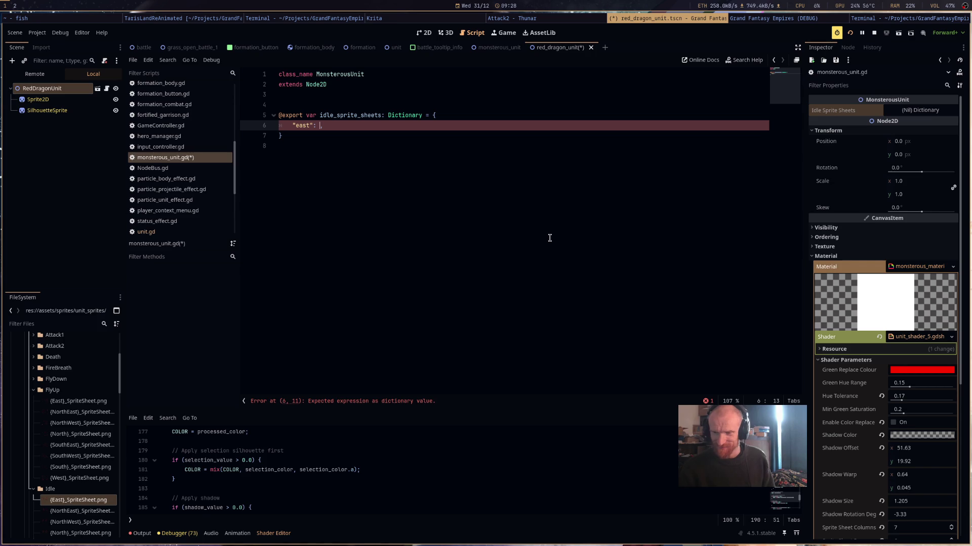
Step: Replace the Dictionary declaration with Array[Texture2D] via Texture2D autocomplete
drag(323, 126, 292, 125)
drag(437, 115, 388, 115)
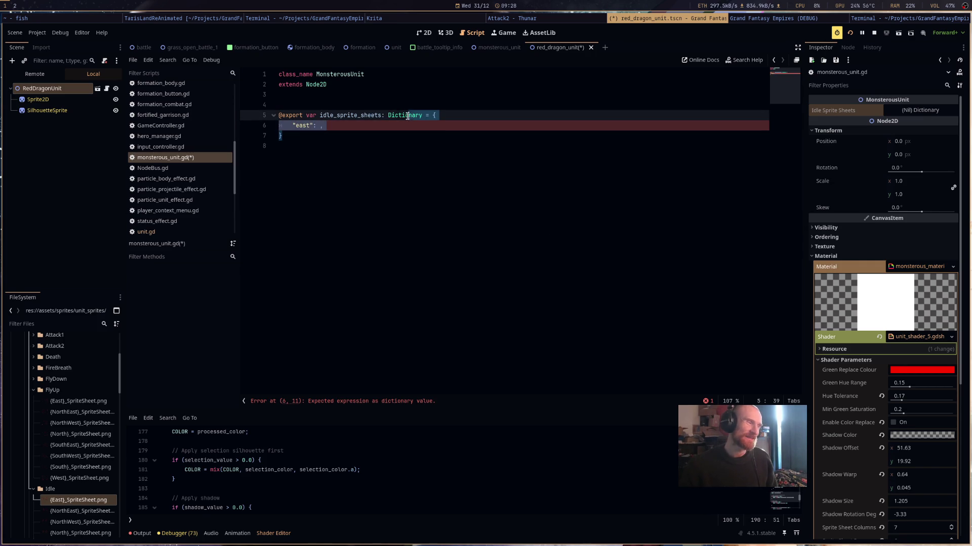
text(Array[Tex)
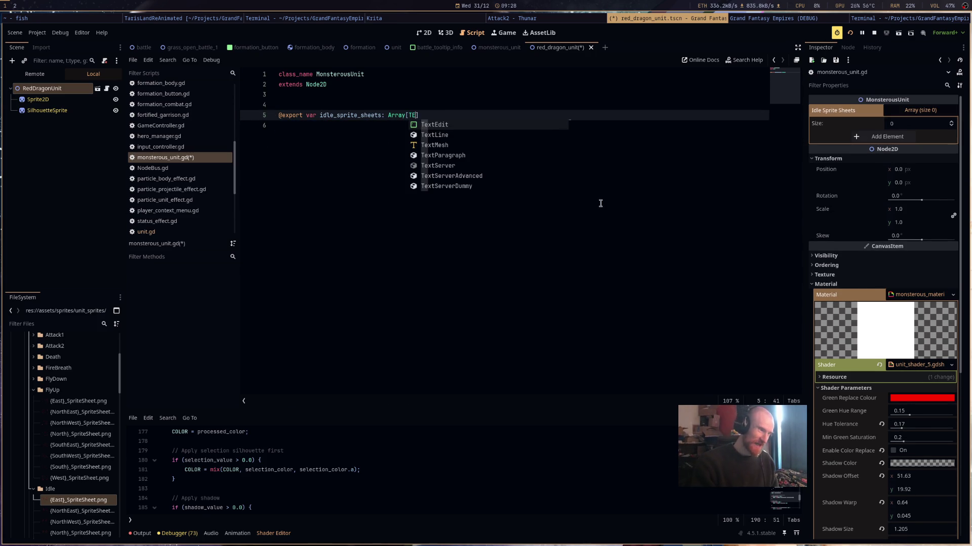
text(ture)
key(Down)
key(Return)
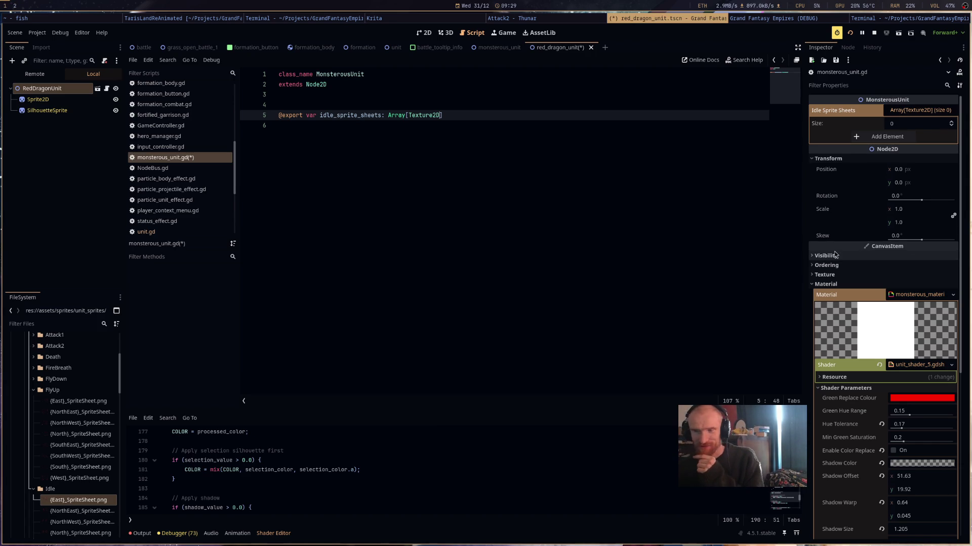
click(422, 322)
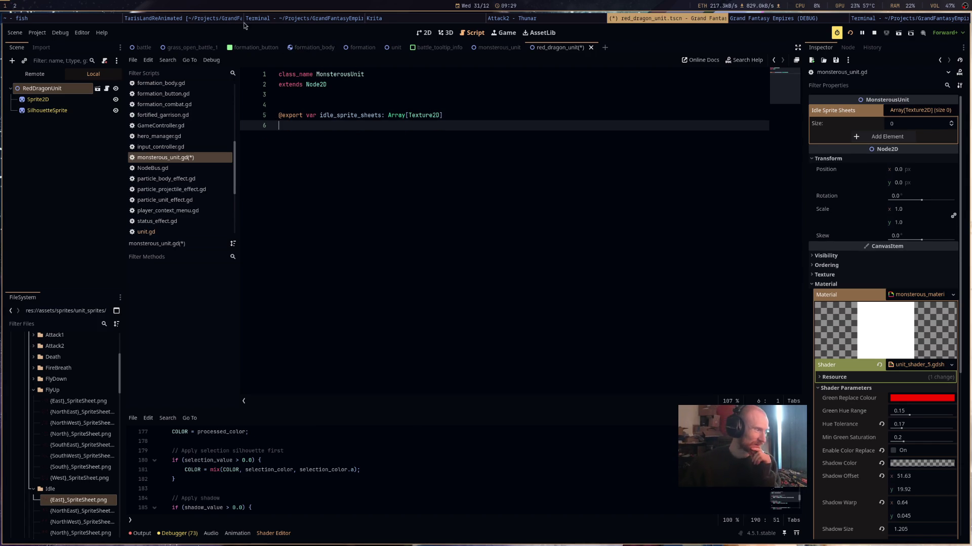
Step: Bring the red dragon rig in Blender to the front
click(276, 20)
click(194, 19)
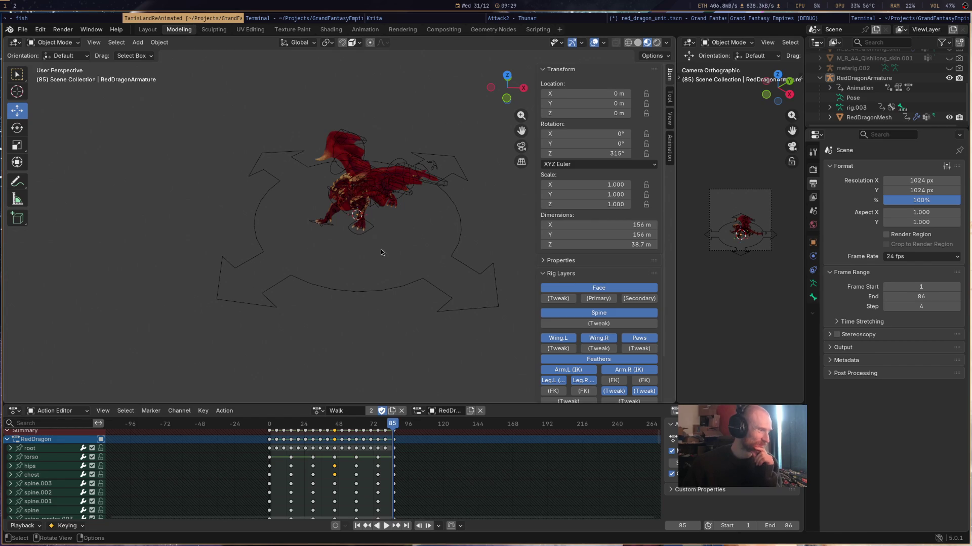
Step: Orbit to a side view and play the dragon's Walk animation, stopping at frame 57
mouse_move(389, 272)
mouse_down()
mouse_move(419, 286)
mouse_move(334, 244)
mouse_move(421, 258)
mouse_up()
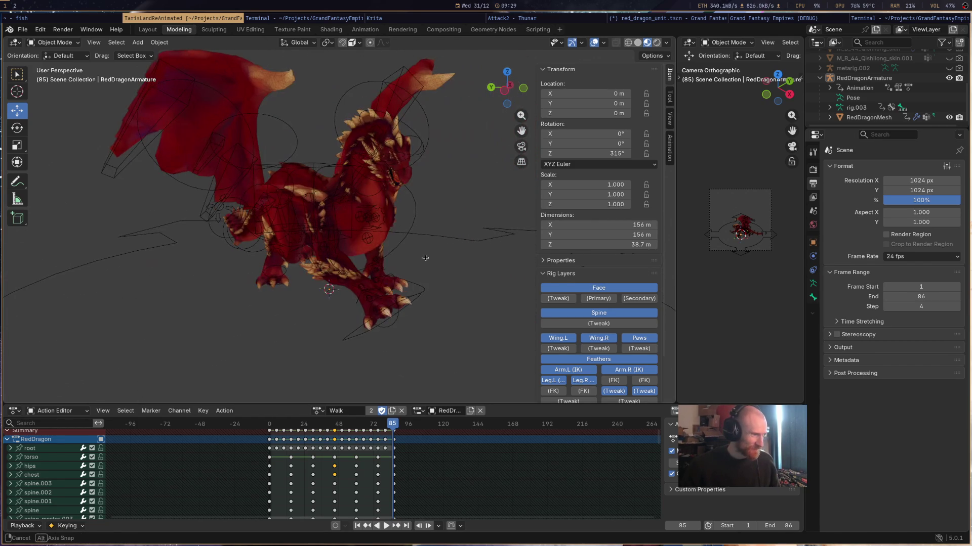
click(384, 526)
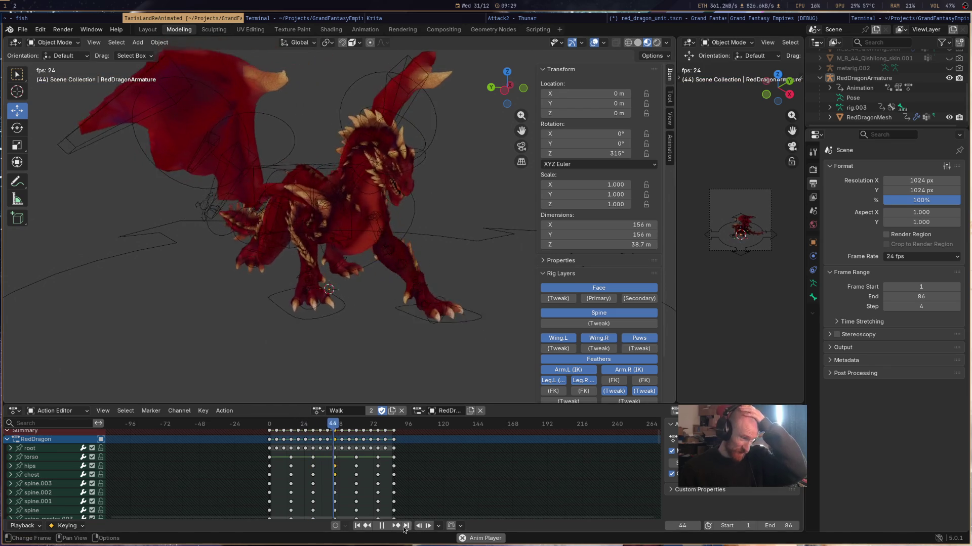
key(space)
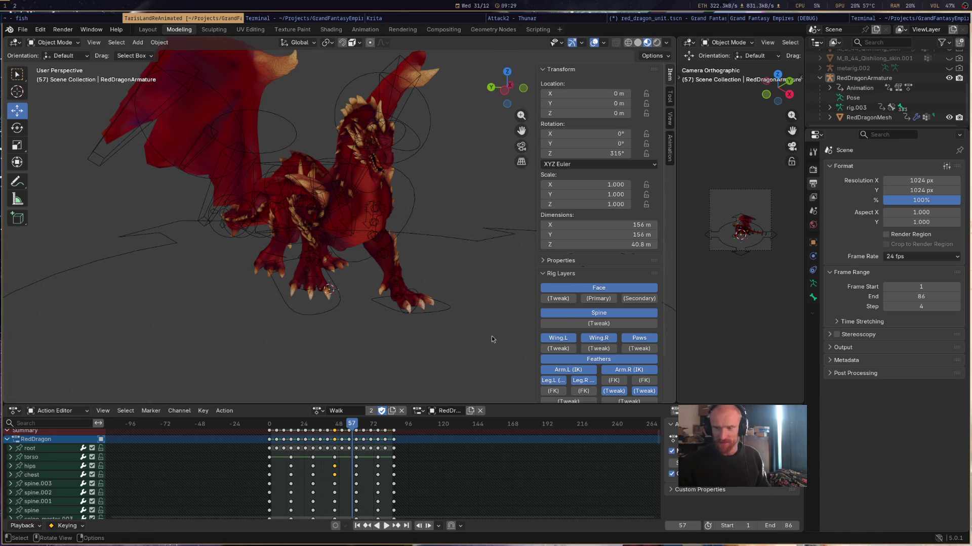
Step: Return to Godot and save monsterous_unit.gd with the Texture2D array declaration
click(642, 18)
key(ctrl+s)
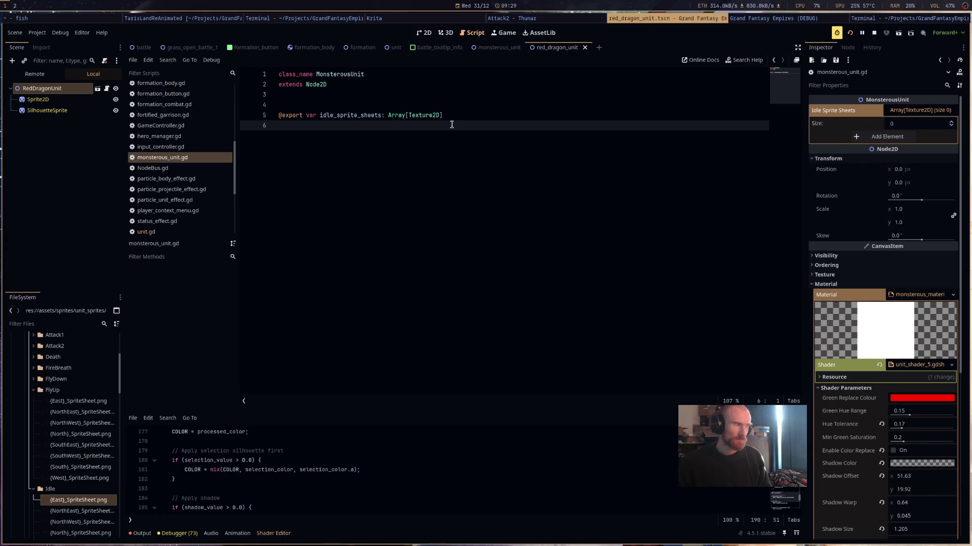
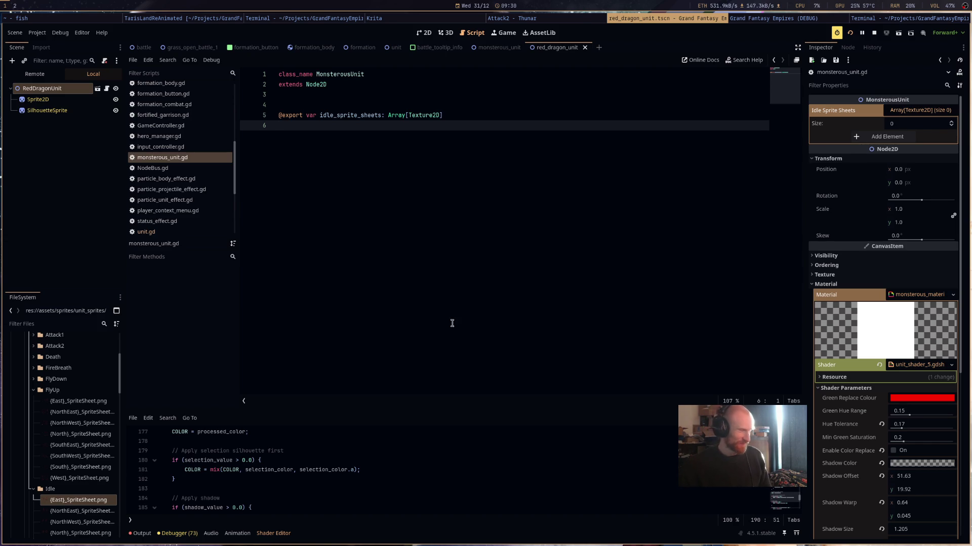
scroll(76, 456, down, 3)
Step: Add the North, NorthEast, East and SouthEast idle sheets to the dragon's idle sprite sheets
click(78, 483)
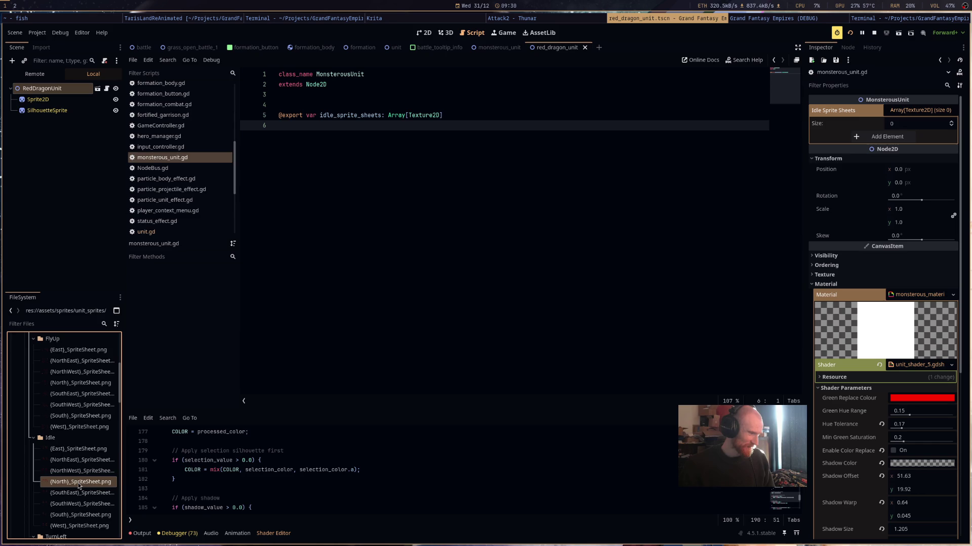
click(881, 137)
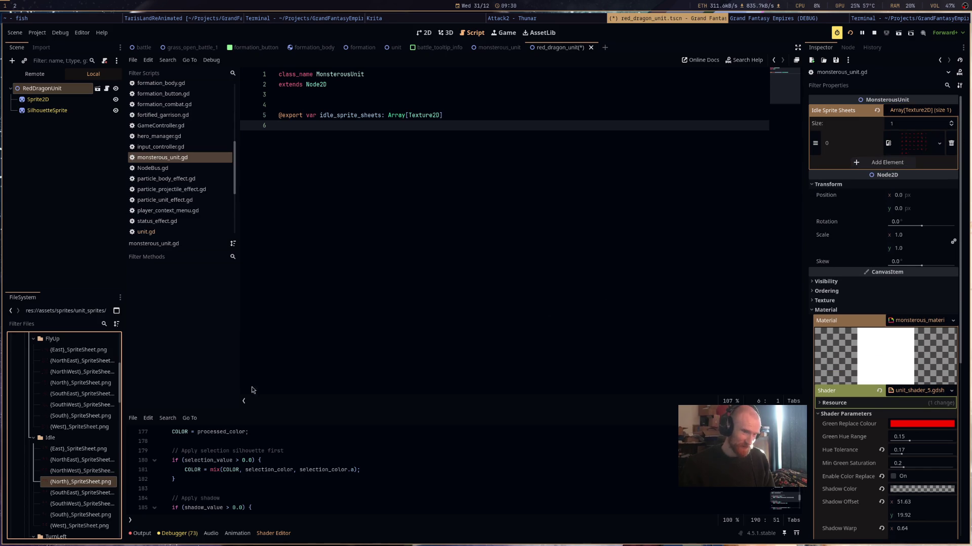
drag(97, 461, 907, 156)
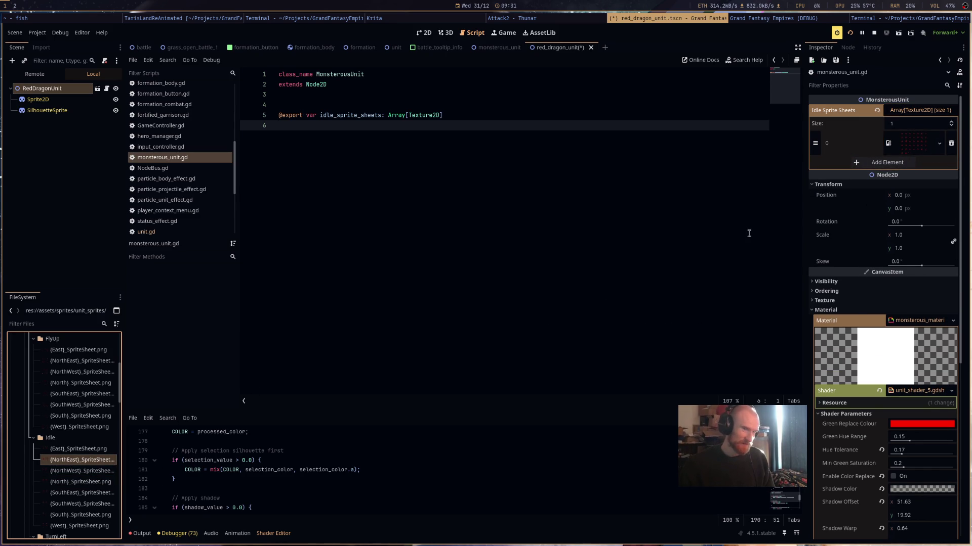
drag(82, 460, 870, 164)
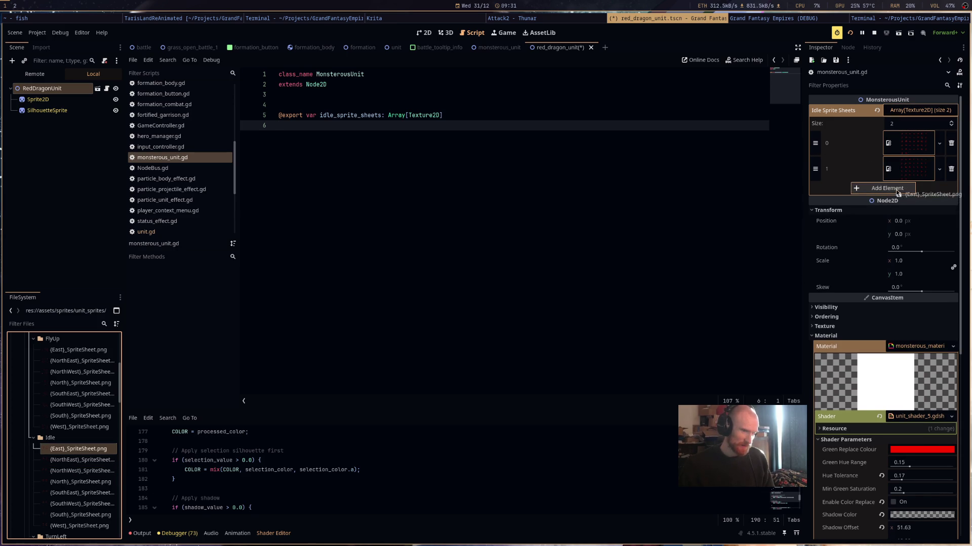
drag(79, 448, 896, 189)
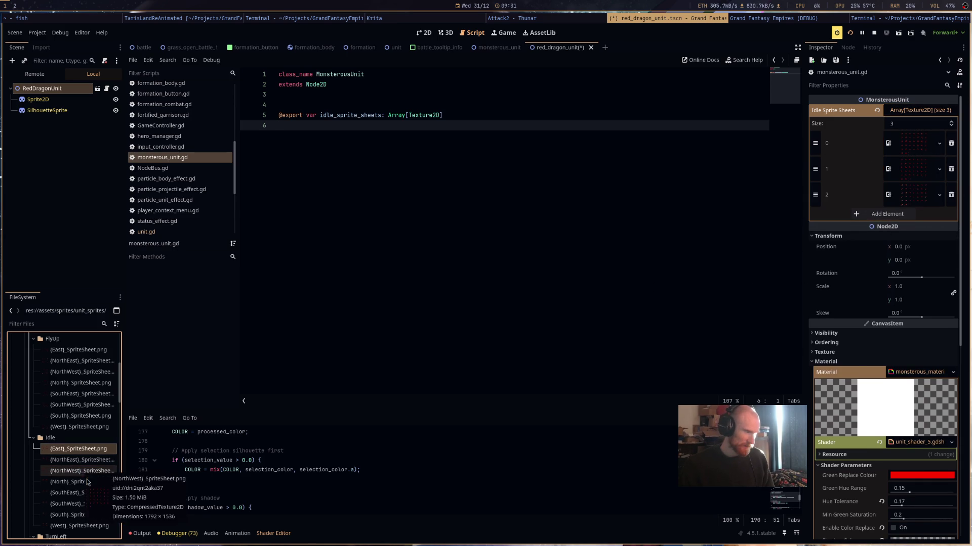
drag(79, 493, 887, 214)
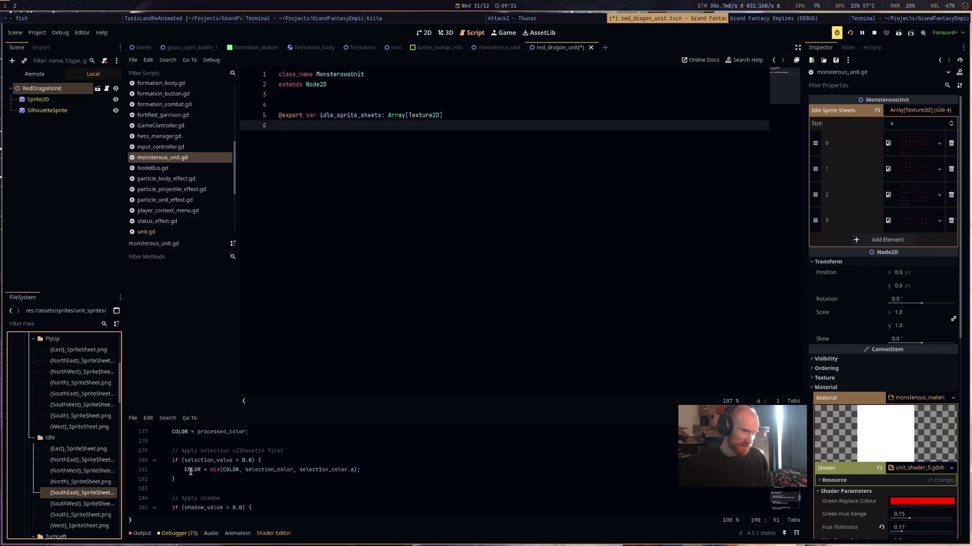
Step: Add the South, West and NorthWest idle sheets, then save the red dragon scene
mouse_move(62, 515)
mouse_down()
mouse_move(901, 243)
mouse_move(882, 265)
mouse_up()
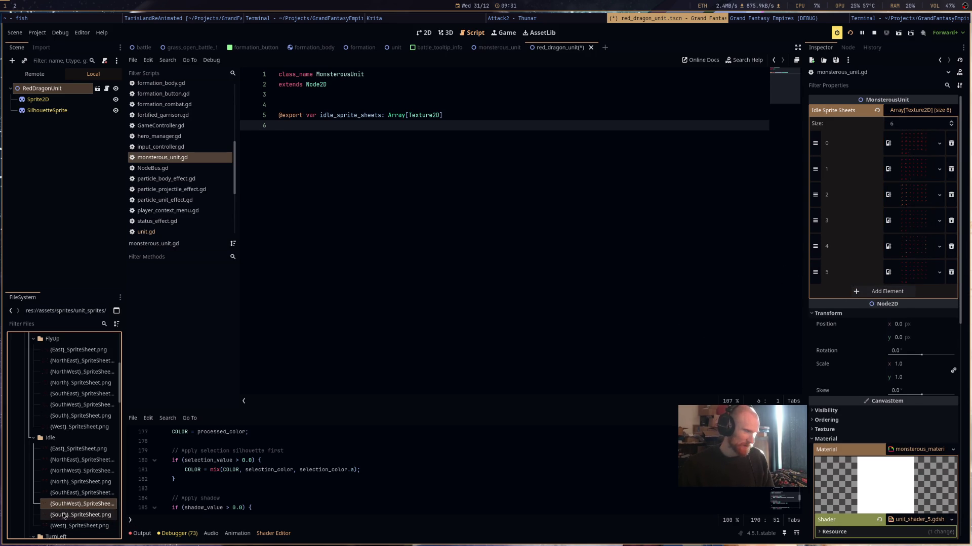
drag(76, 525, 877, 291)
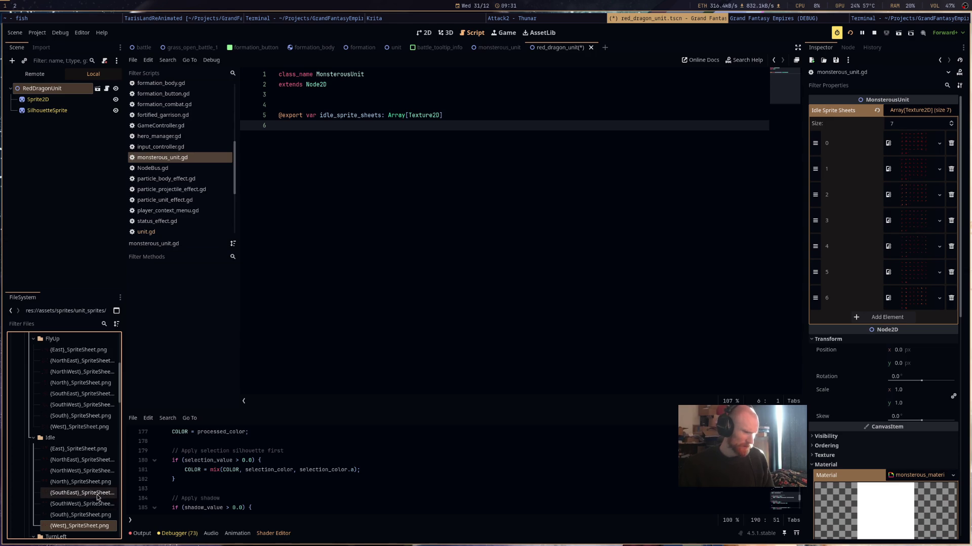
drag(84, 471, 888, 319)
key(ctrl+s)
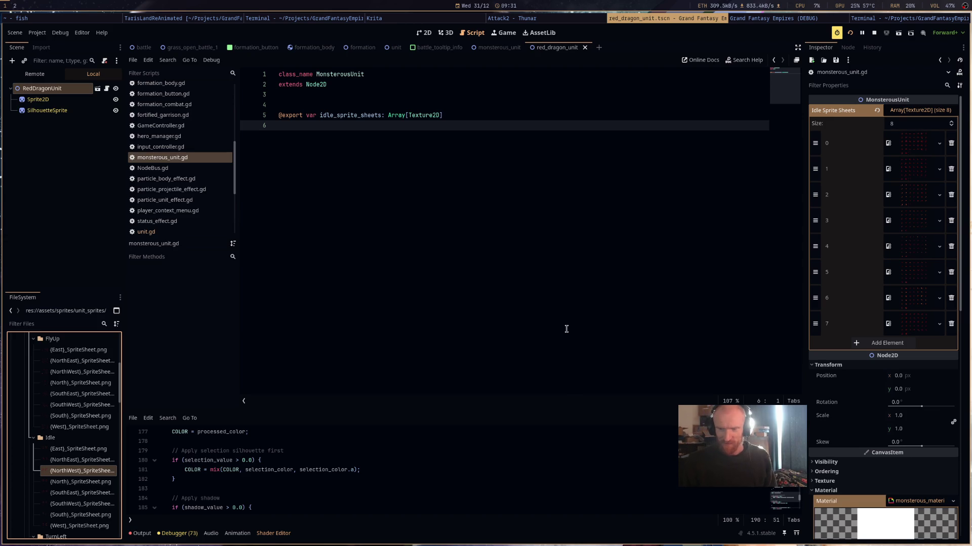
Step: In the 2D view, preview the textures stored in idle sheet elements 1 and 2
click(424, 33)
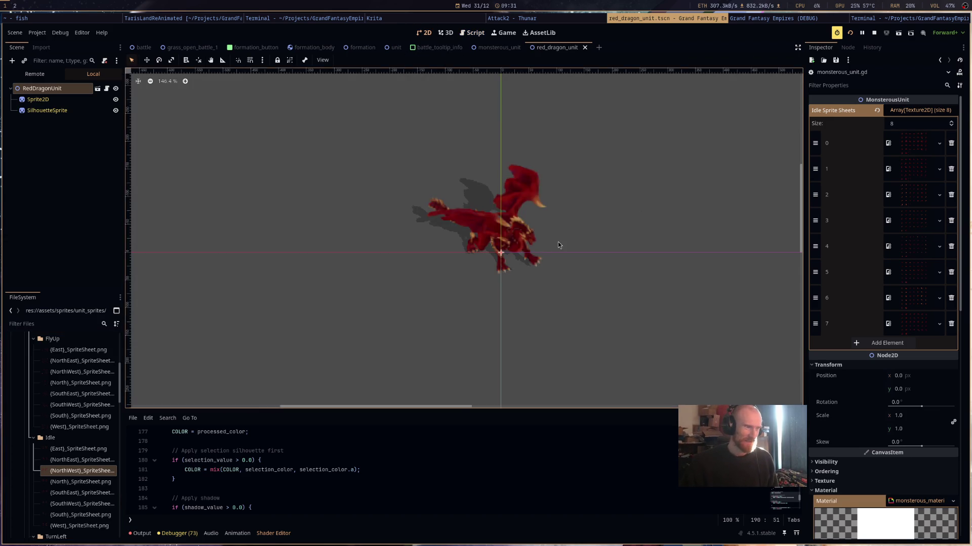
scroll(558, 254, up, 2)
mouse_move(309, 328)
mouse_down()
mouse_move(626, 91)
mouse_move(309, 315)
mouse_move(619, 90)
mouse_move(275, 361)
mouse_up()
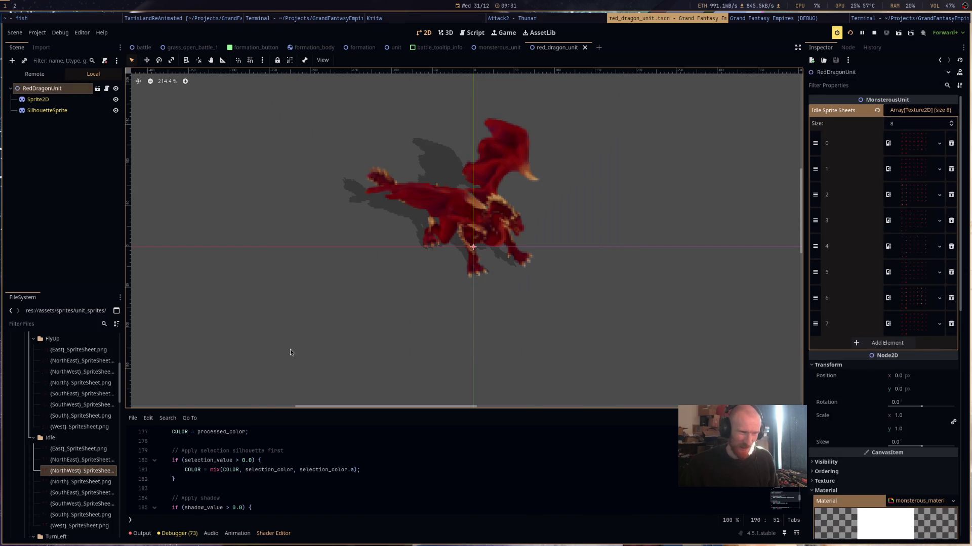
click(903, 170)
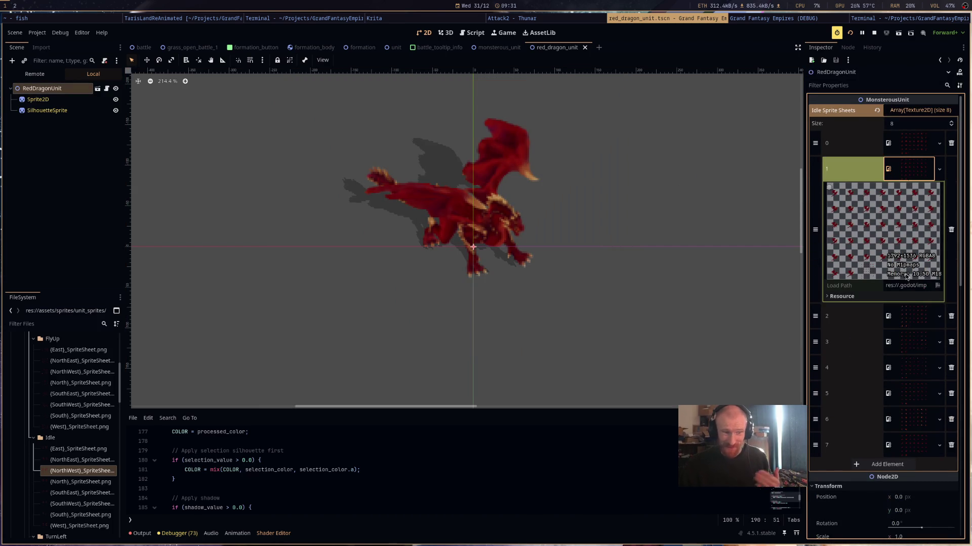
click(909, 172)
click(906, 196)
click(905, 197)
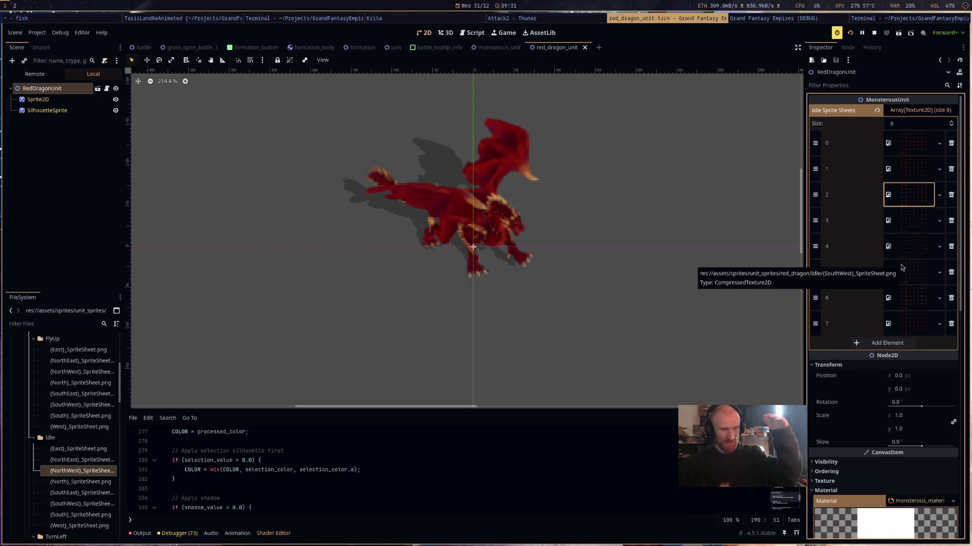
Step: Select and deselect the RedDragonUnit node on the canvas, then save the scene
click(606, 335)
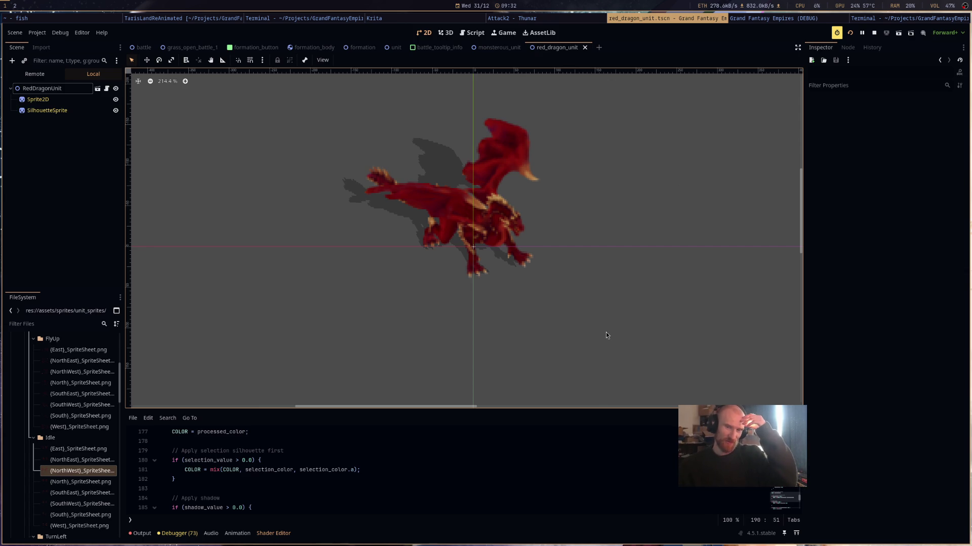
mouse_move(313, 343)
mouse_down()
mouse_move(628, 99)
mouse_move(205, 371)
mouse_move(679, 98)
mouse_up()
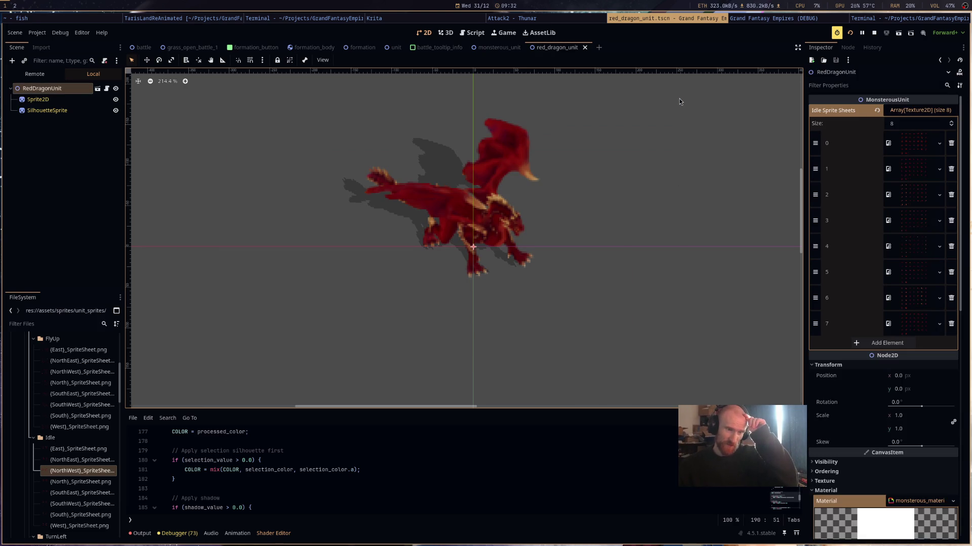
click(679, 98)
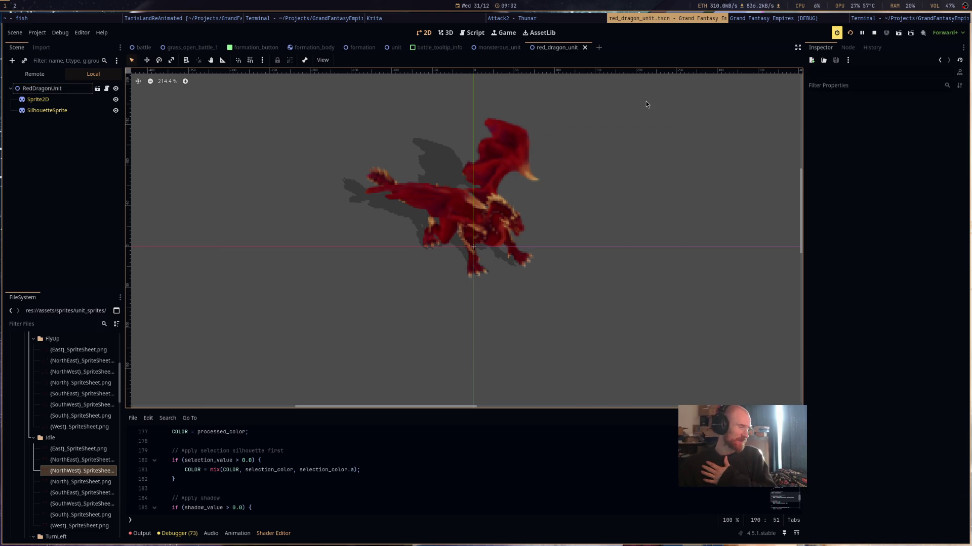
mouse_move(639, 81)
mouse_down()
mouse_move(254, 358)
mouse_move(694, 78)
mouse_move(492, 204)
mouse_up()
click(308, 369)
key(ctrl+s)
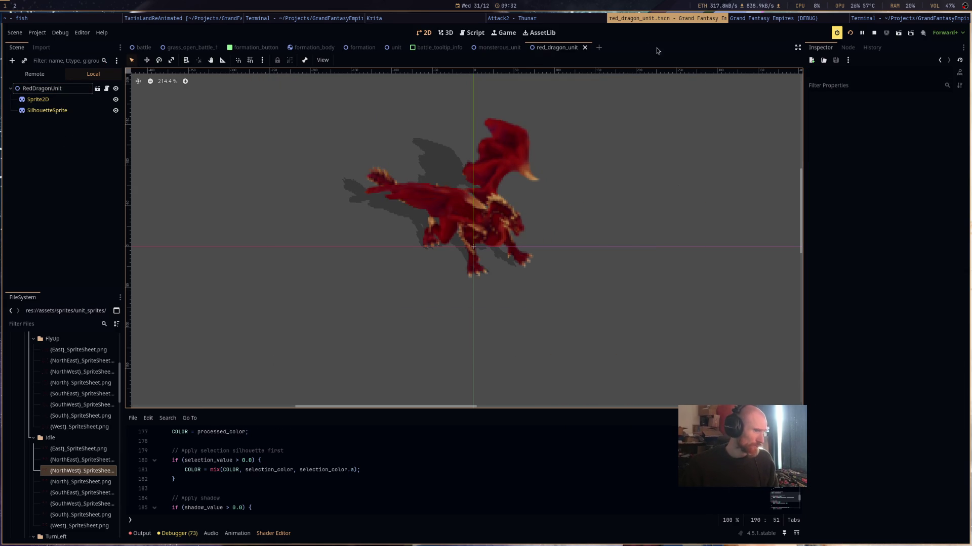
Step: Switch to the battle scene and run the project to test the dragon
click(141, 48)
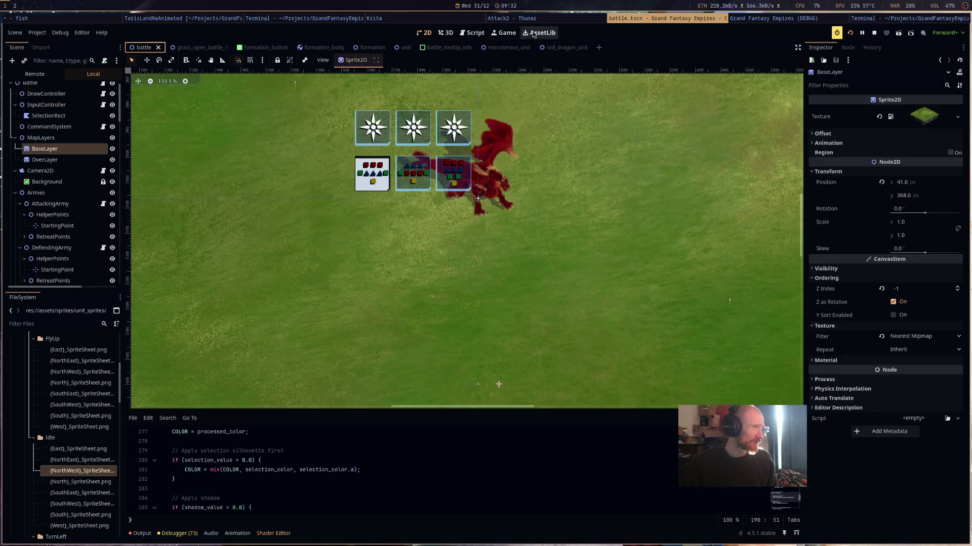
scroll(504, 208, up, 3)
scroll(516, 212, down, 4)
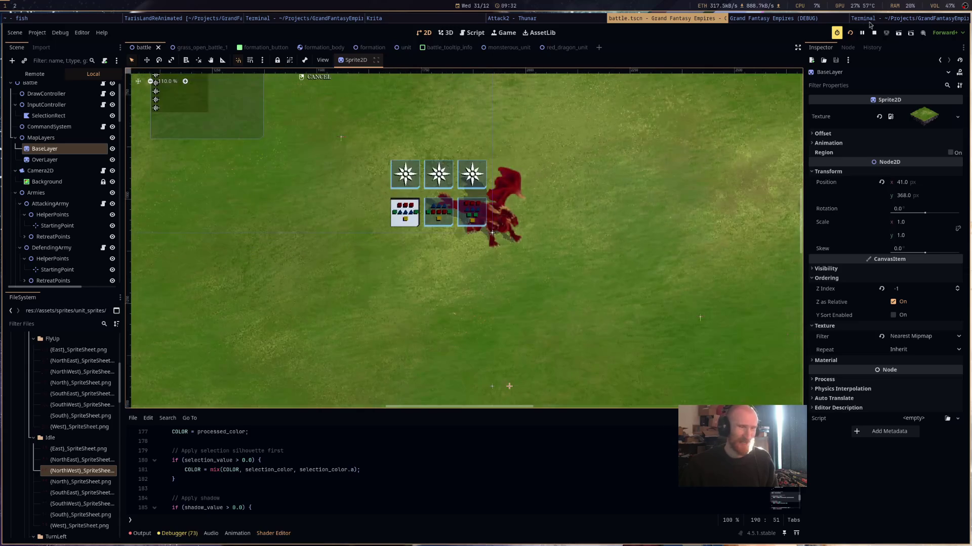
click(849, 35)
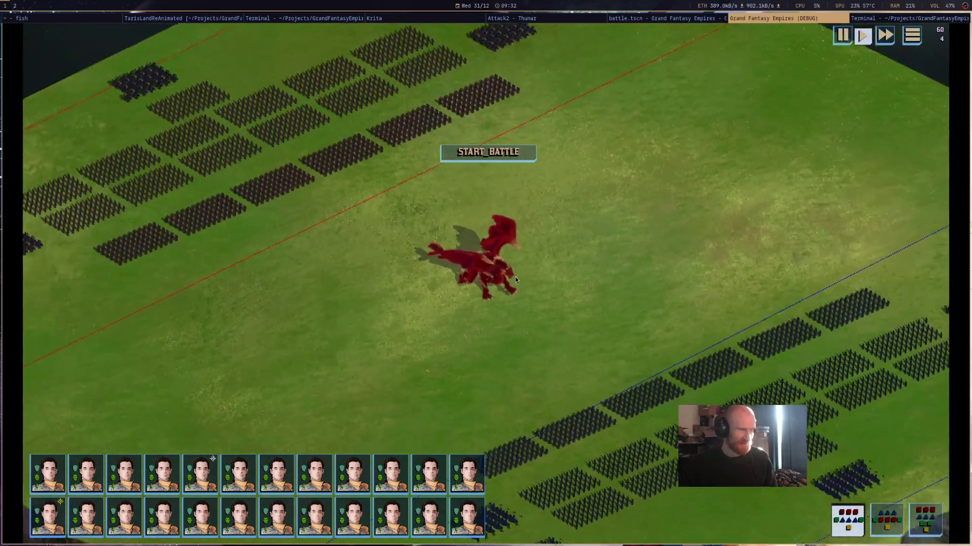
Step: Inspect the red dragon on the battlefield, then close the running game window
drag(386, 337, 702, 169)
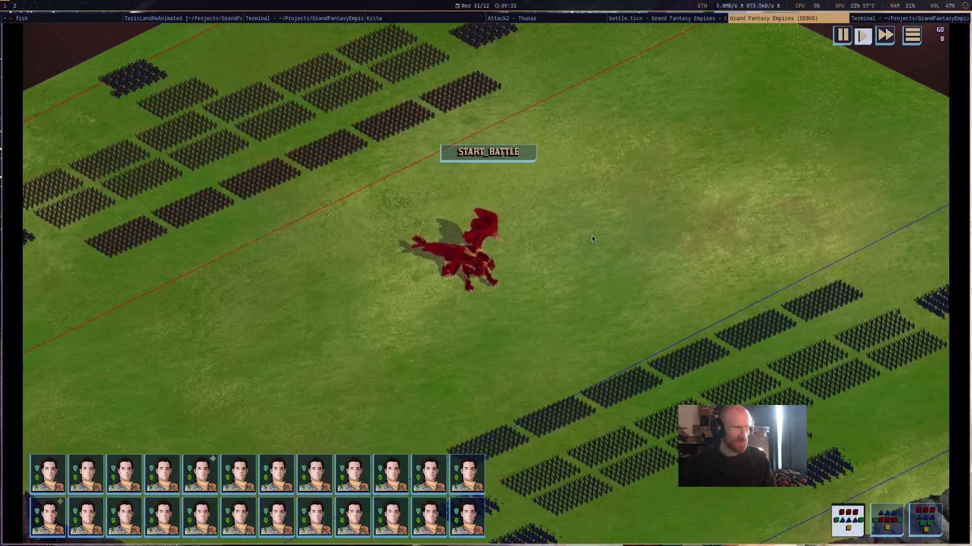
scroll(506, 283, up, 3)
scroll(506, 283, down, 3)
scroll(507, 284, up, 3)
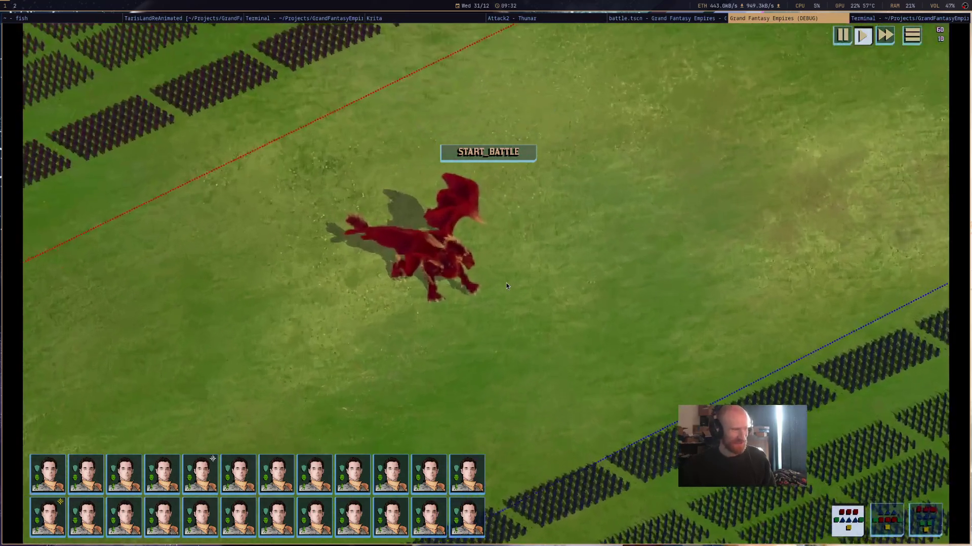
scroll(507, 283, down, 2)
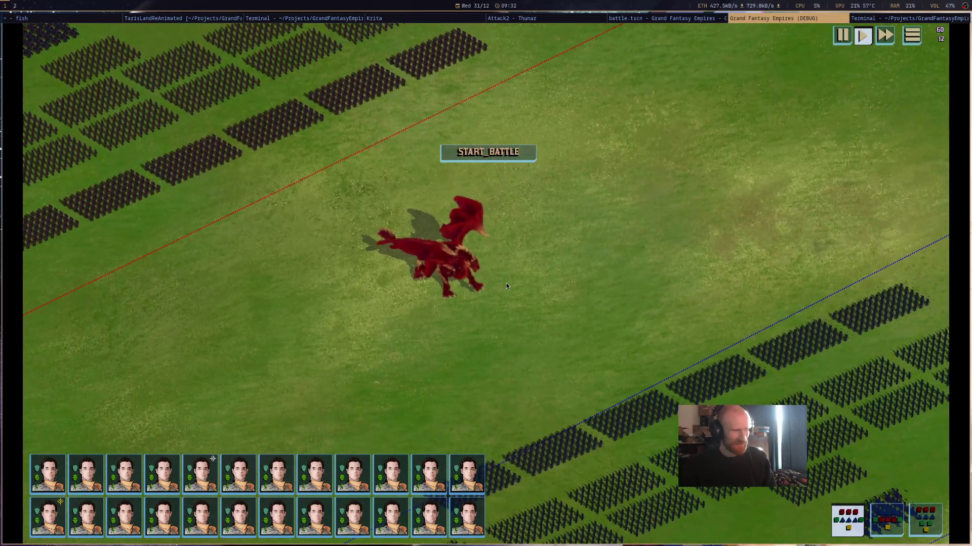
scroll(506, 286, down, 1)
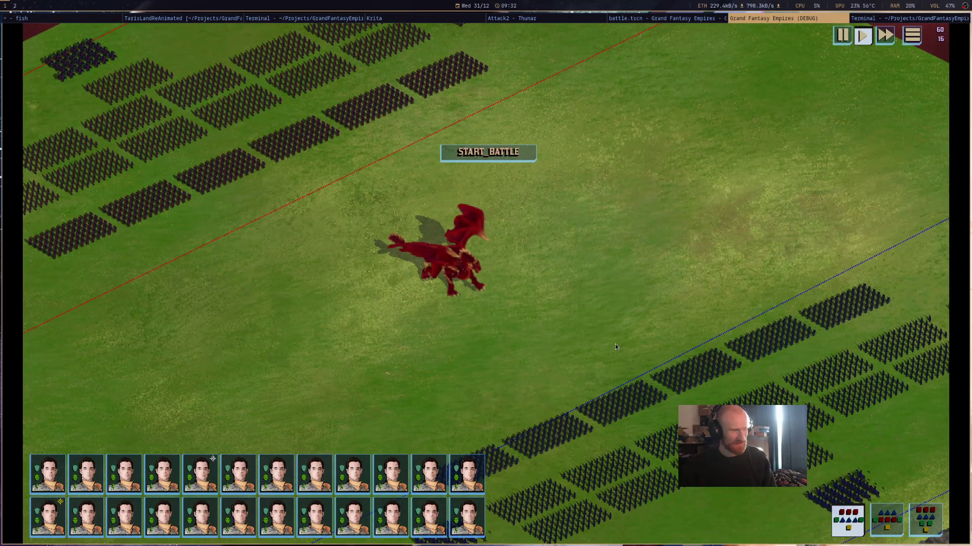
scroll(608, 338, up, 2)
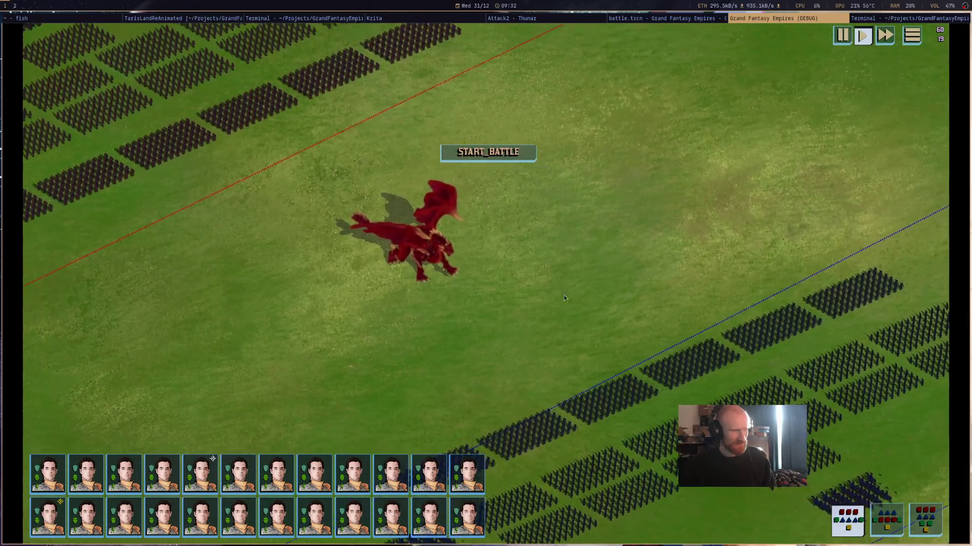
drag(495, 279, 606, 308)
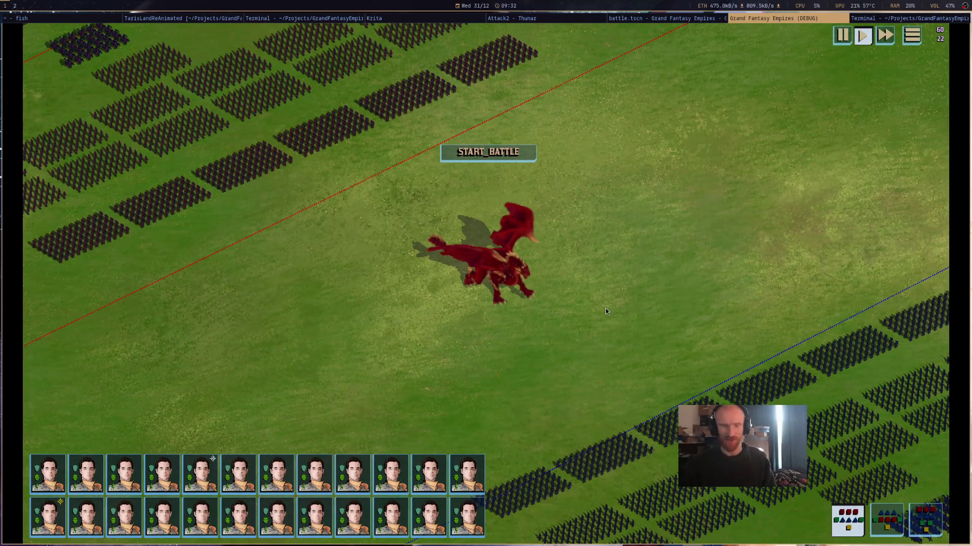
scroll(579, 276, up, 2)
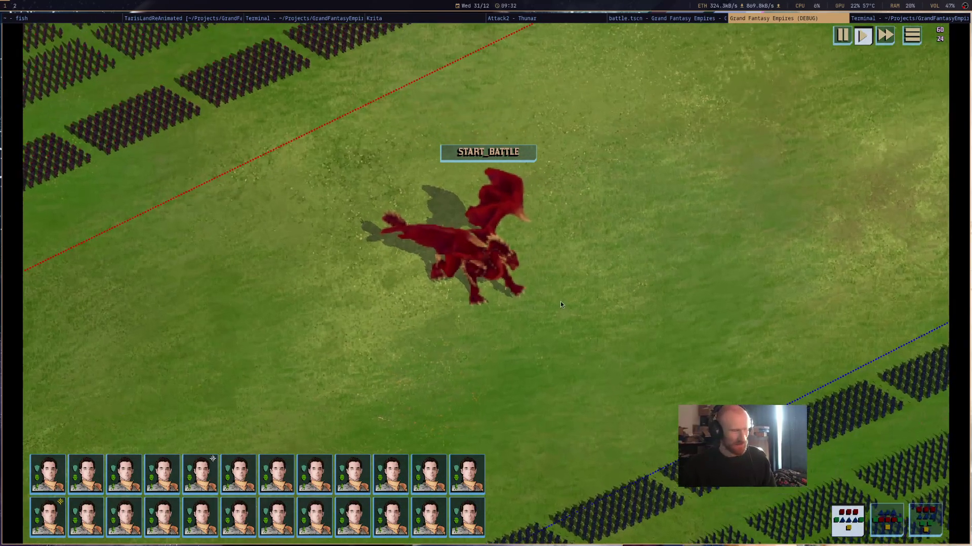
scroll(555, 295, down, 2)
mouse_move(560, 296)
mouse_down()
mouse_move(509, 257)
mouse_move(602, 285)
mouse_up()
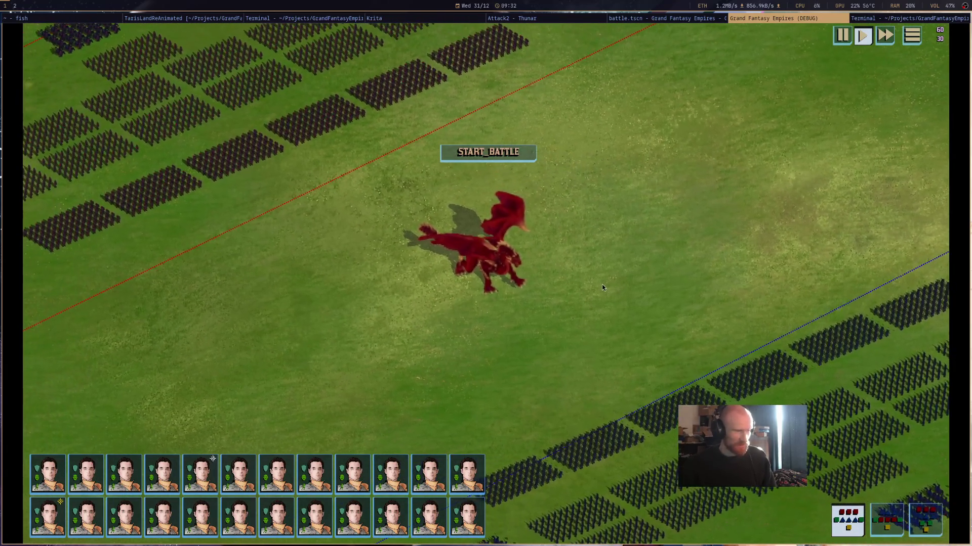
scroll(572, 281, down, 1)
scroll(571, 280, up, 2)
scroll(571, 279, down, 1)
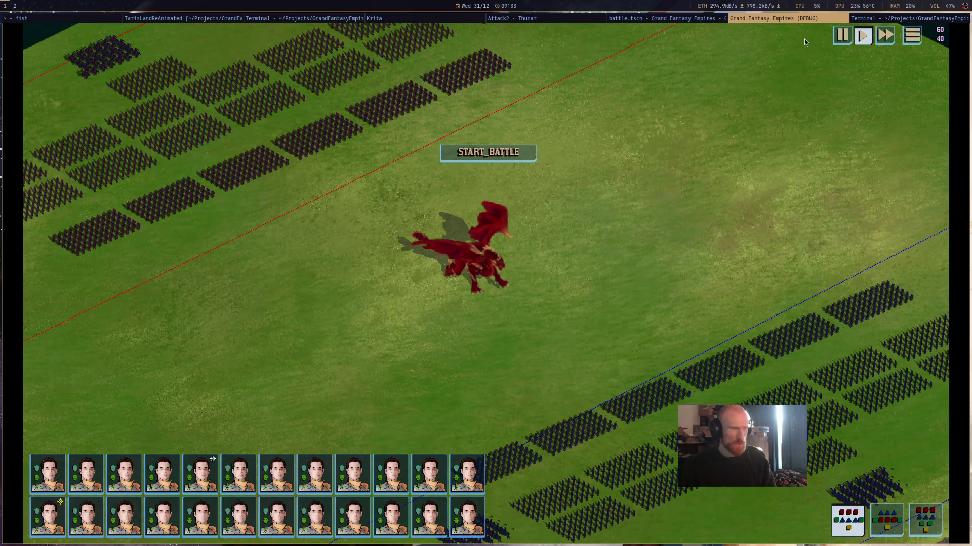
middle_click(810, 22)
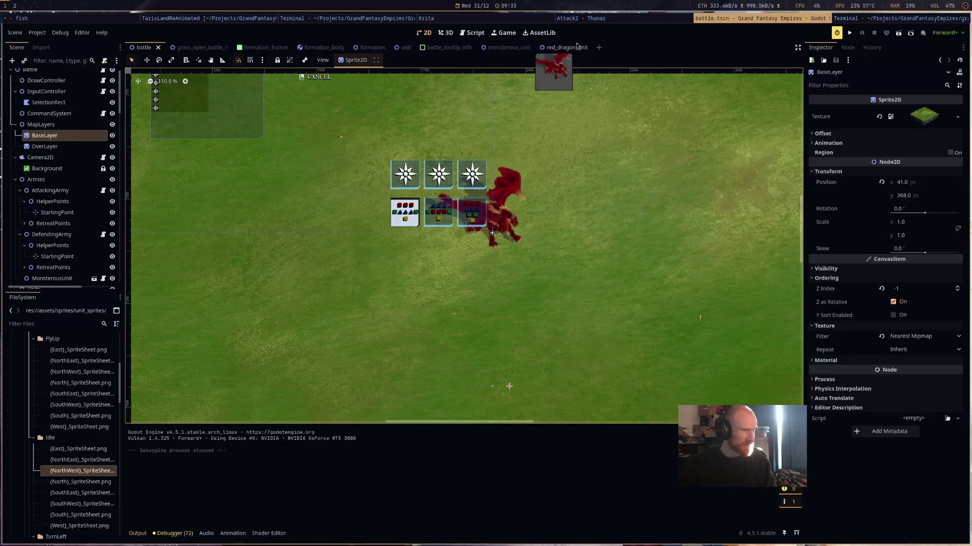
Step: Back in the editor, open monsterous_unit and set Sprite2D's texture filter to Linear
click(608, 17)
click(757, 18)
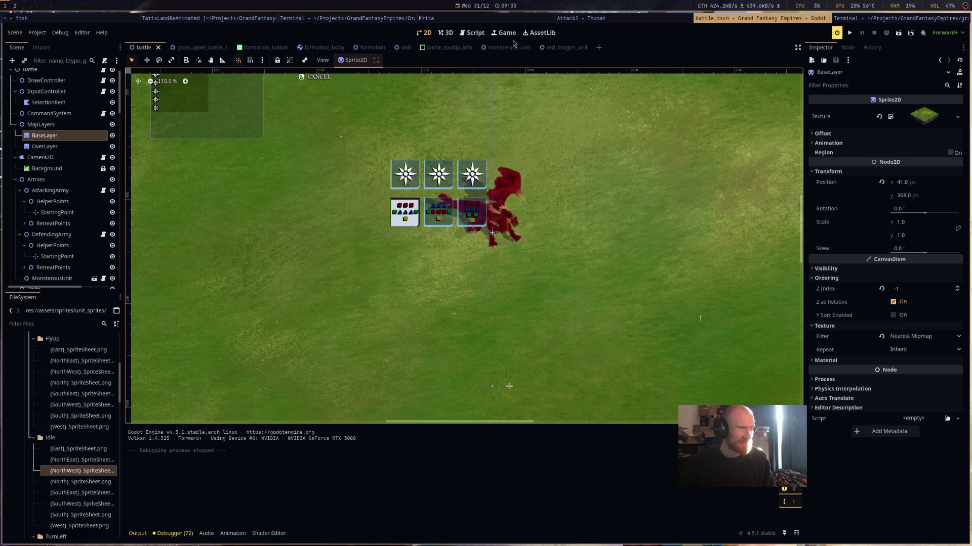
click(492, 49)
click(46, 76)
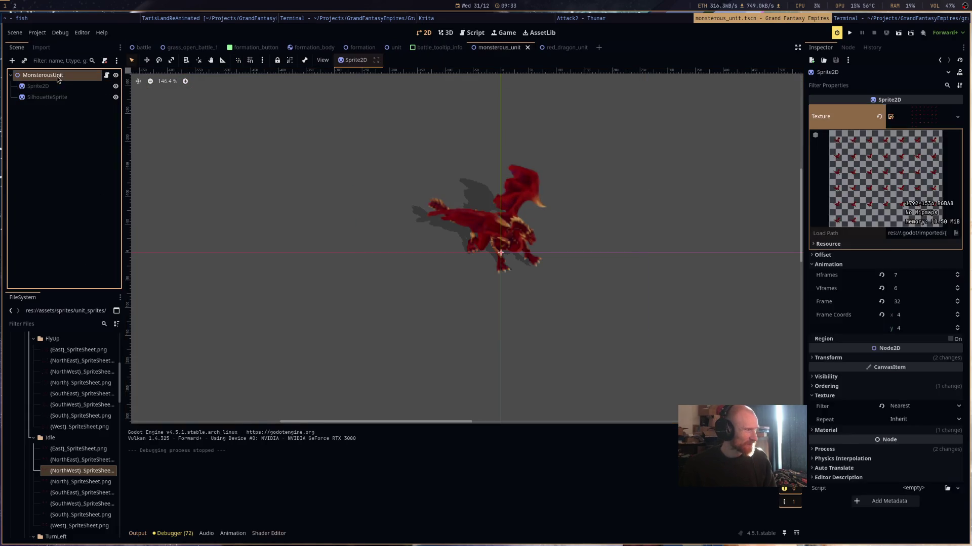
click(36, 86)
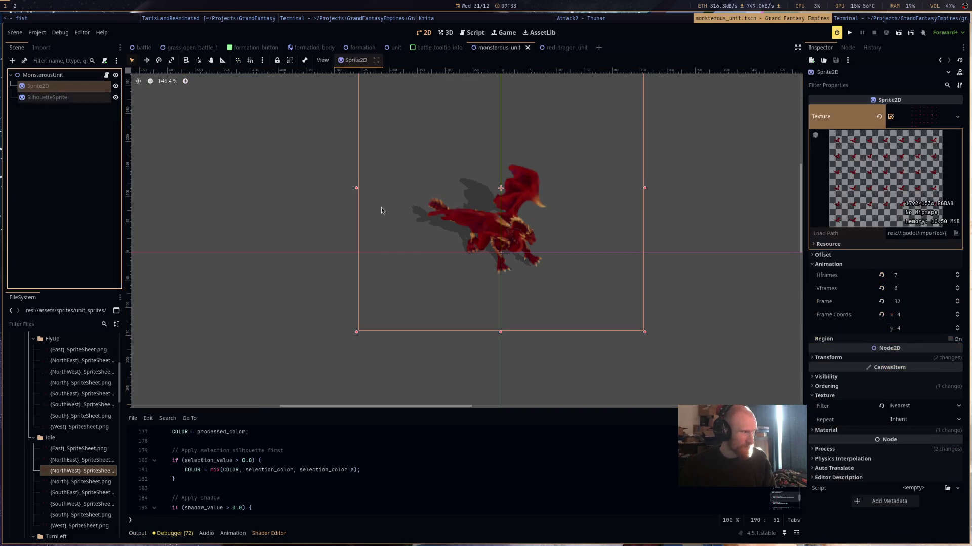
click(900, 406)
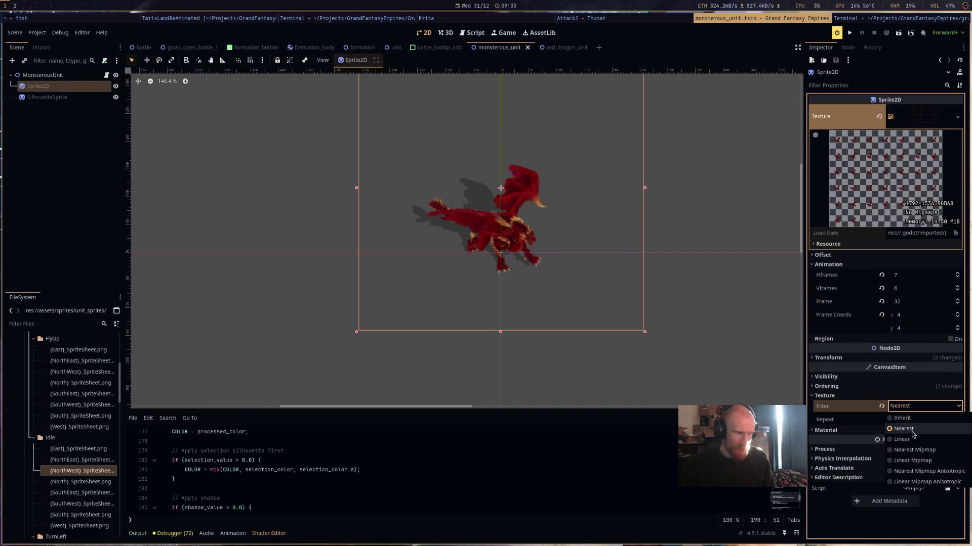
click(902, 439)
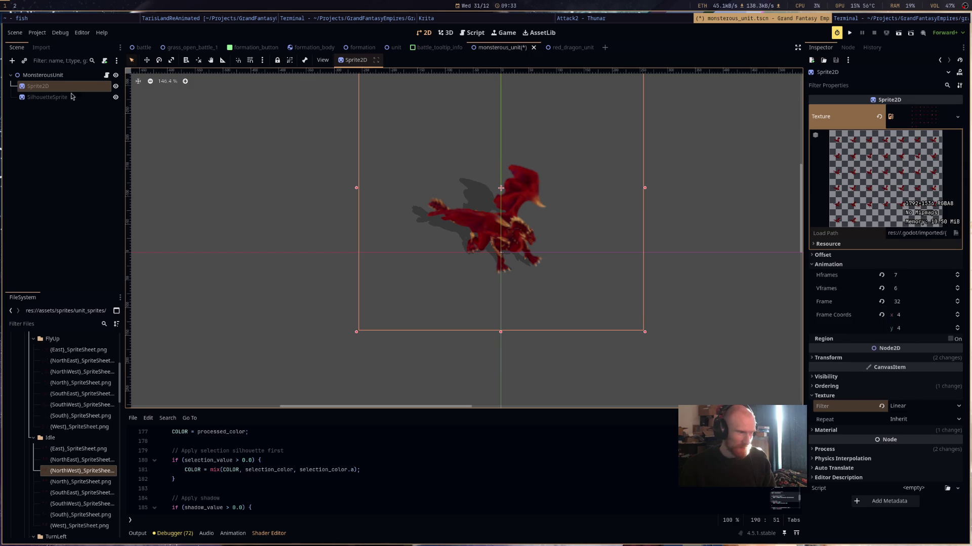
Step: Try Linear and Nearest texture filters on SilhouetteSprite, leaving it on Linear
key(Down)
click(906, 286)
click(907, 319)
scroll(532, 266, up, 2)
scroll(490, 245, up, 2)
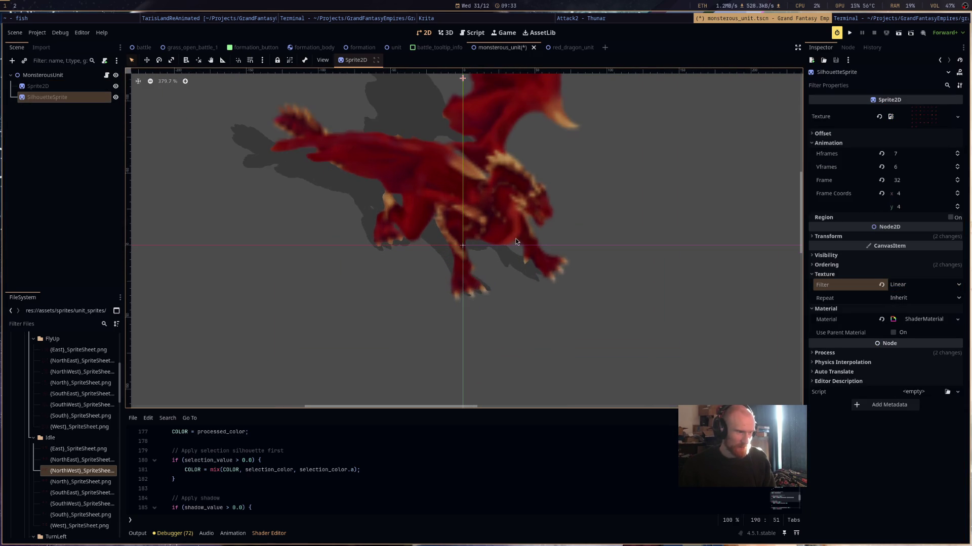
click(920, 286)
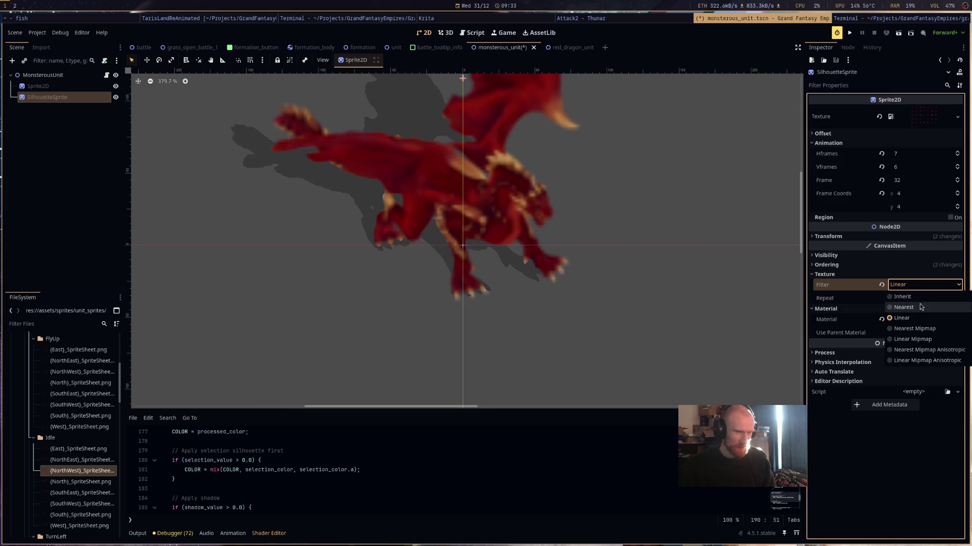
click(920, 307)
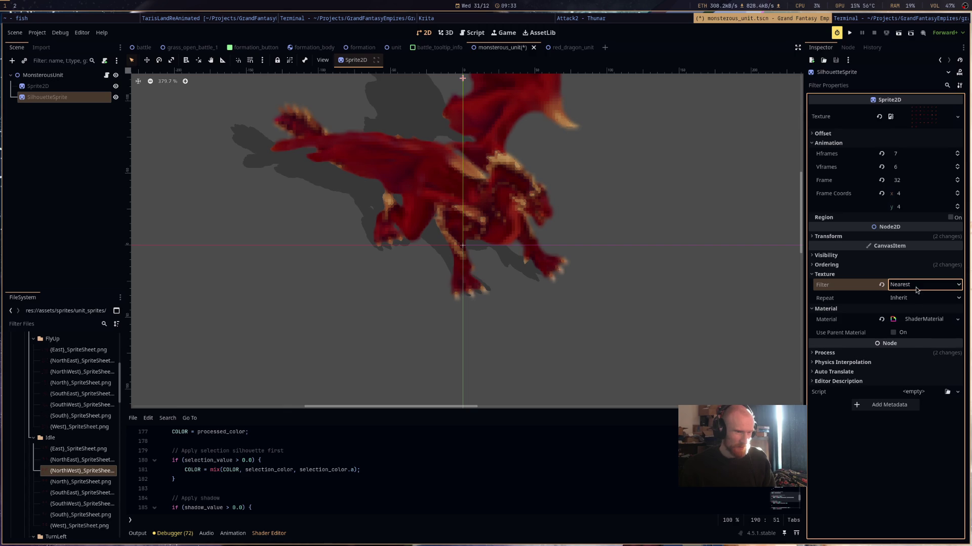
click(915, 287)
click(919, 318)
click(601, 307)
scroll(597, 313, down, 4)
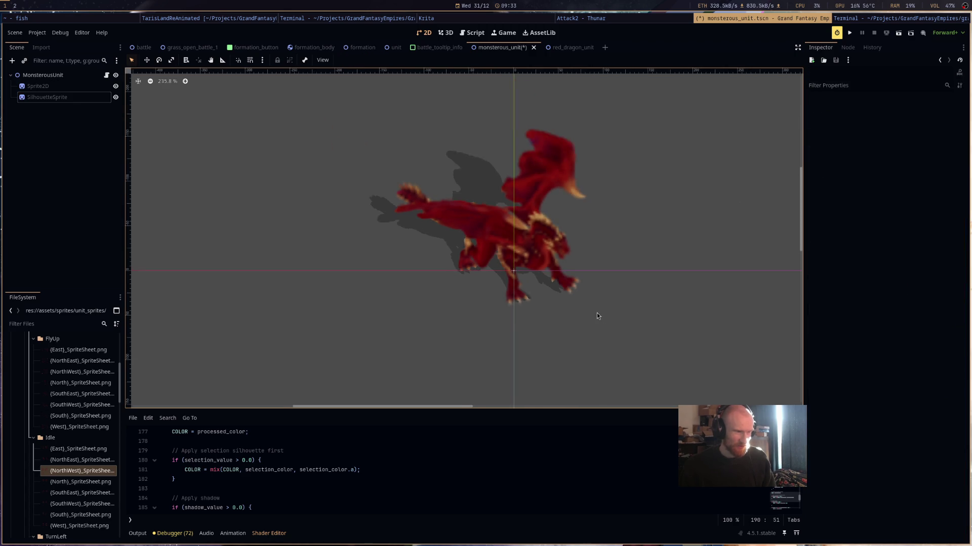
scroll(503, 252, up, 3)
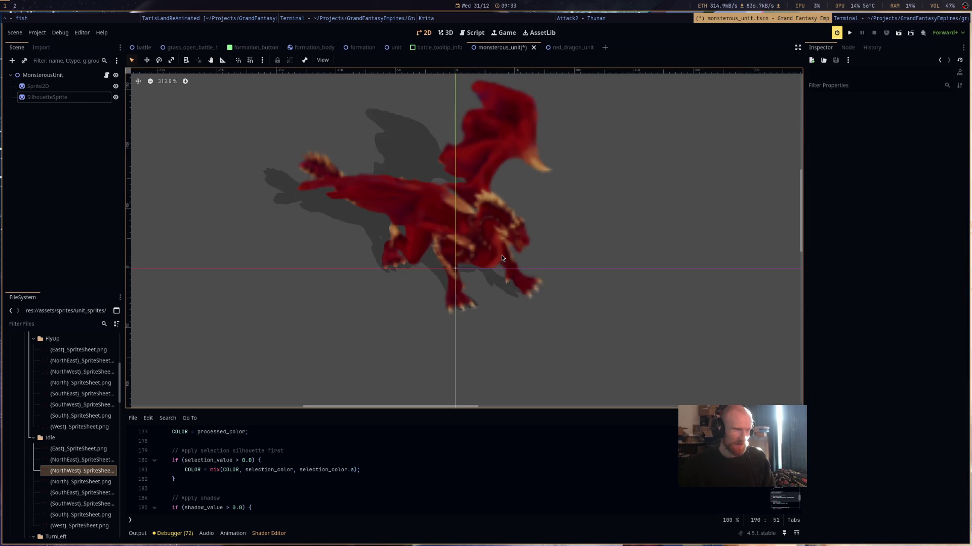
scroll(504, 253, up, 3)
Step: With both sprites selected, try Nearest, mipmap and anisotropic filter options
click(501, 259)
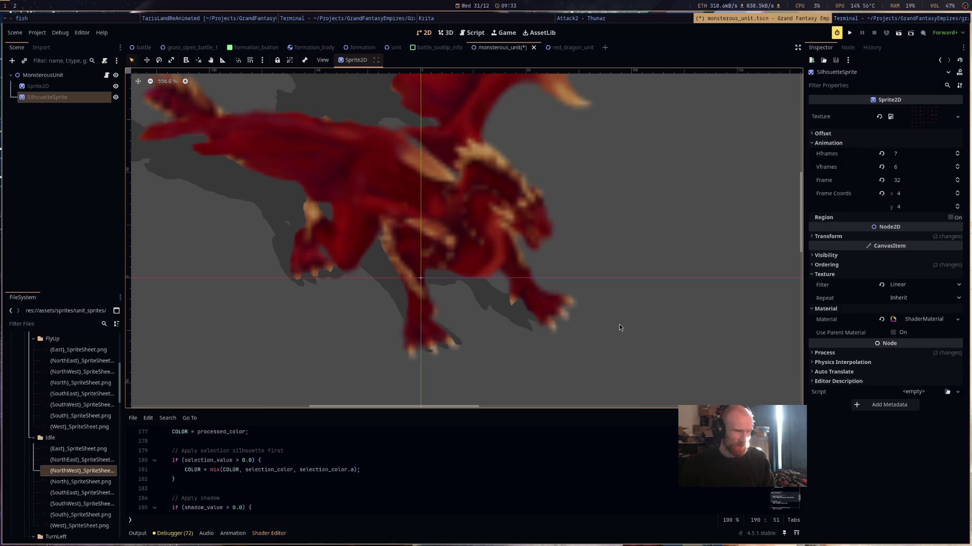
shift+click(39, 85)
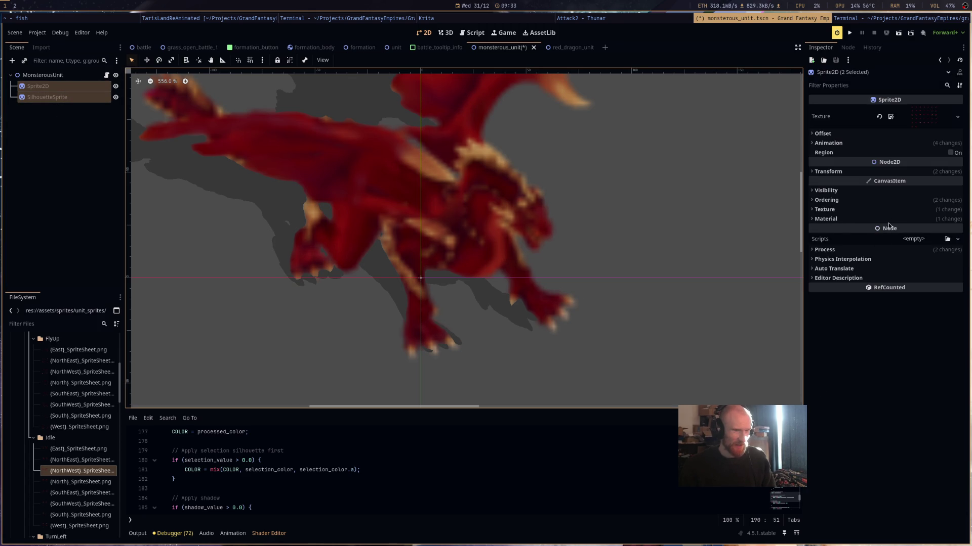
click(885, 209)
click(922, 219)
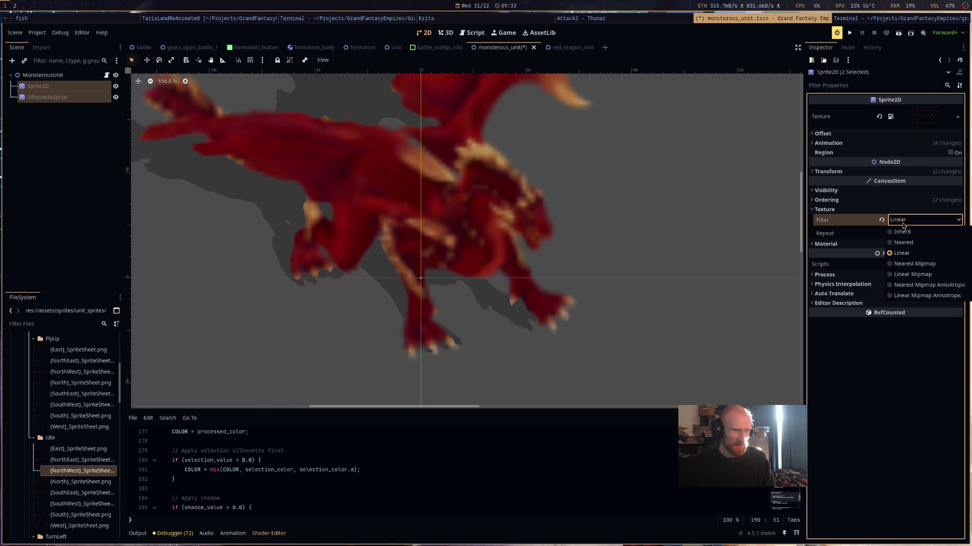
click(903, 242)
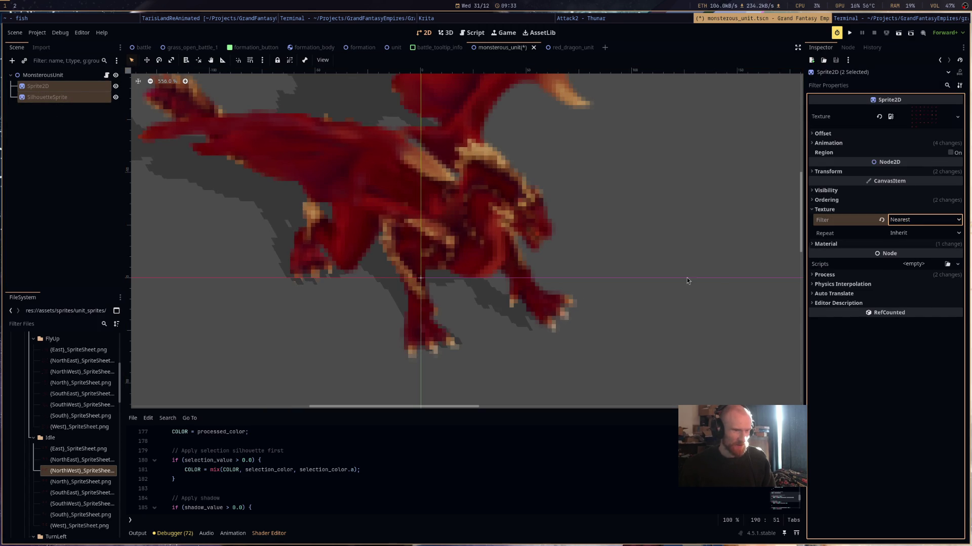
scroll(595, 304, down, 3)
scroll(594, 302, down, 2)
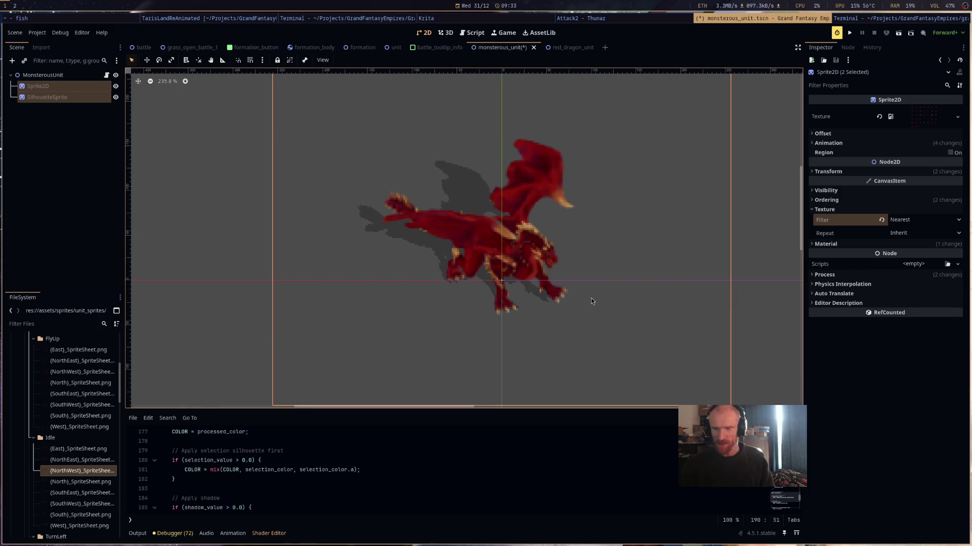
click(919, 218)
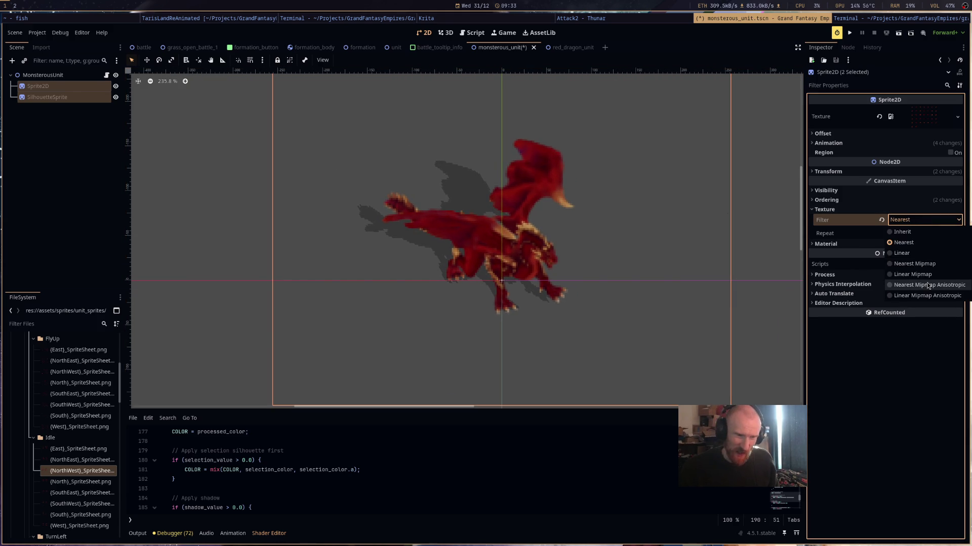
click(888, 279)
click(923, 219)
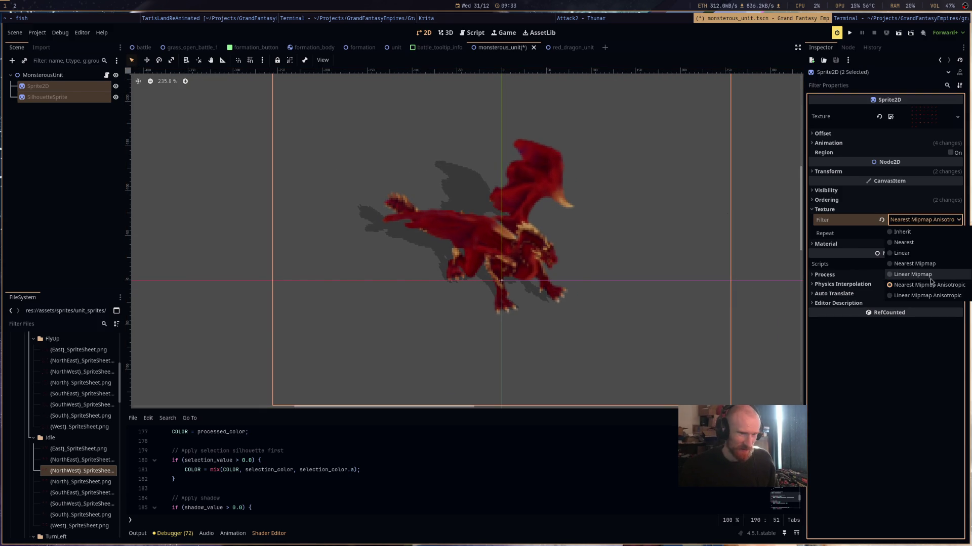
click(932, 293)
click(923, 220)
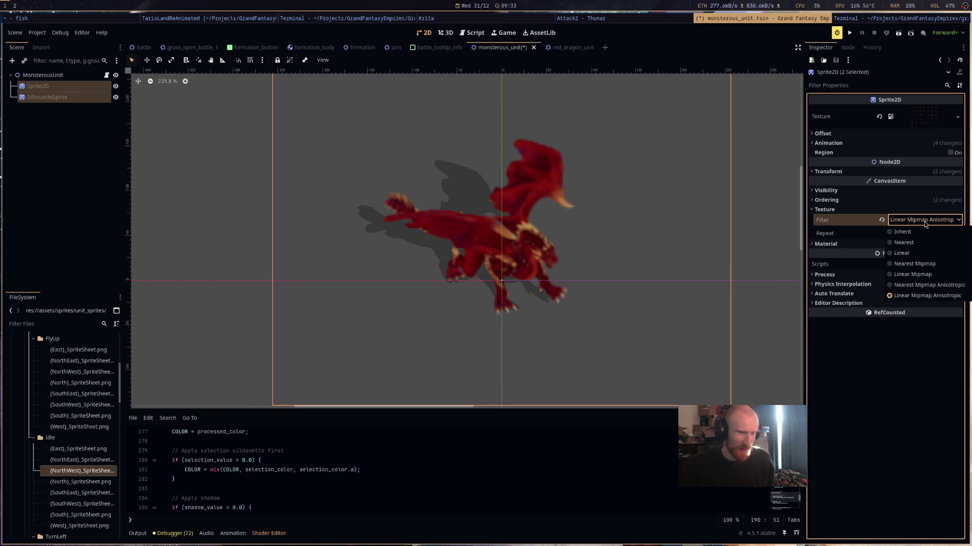
click(927, 261)
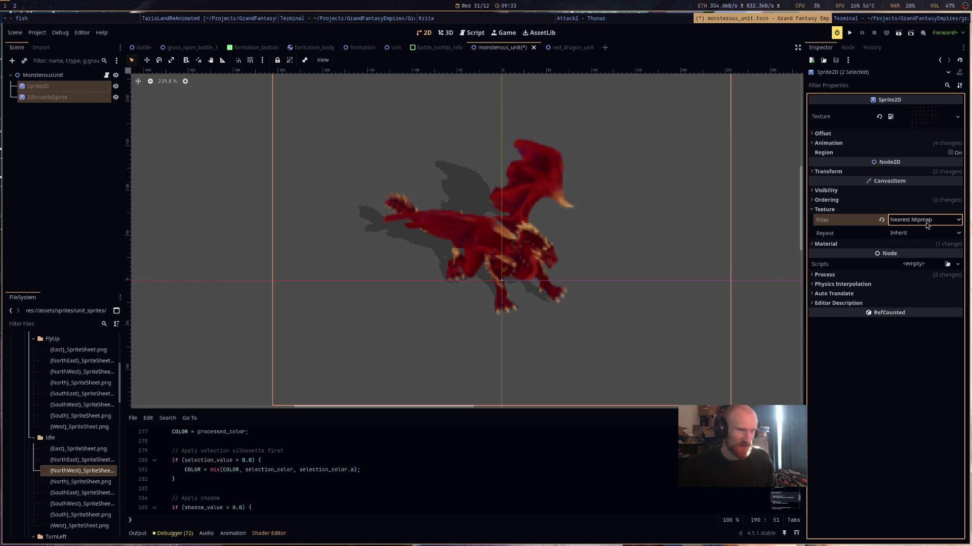
Step: Settle both sprites on Nearest texture filtering and switch to the red dragon scene
click(925, 221)
click(921, 243)
click(921, 220)
click(923, 265)
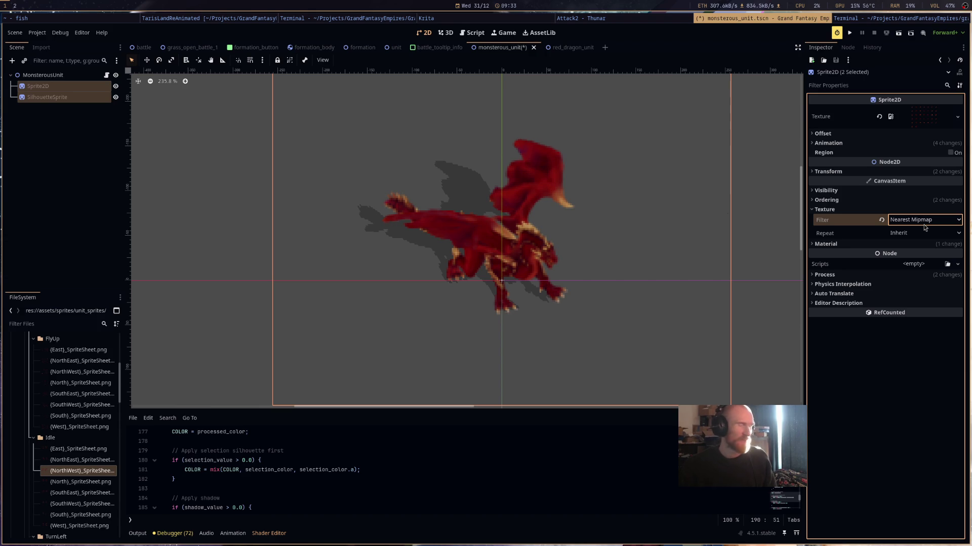
click(923, 224)
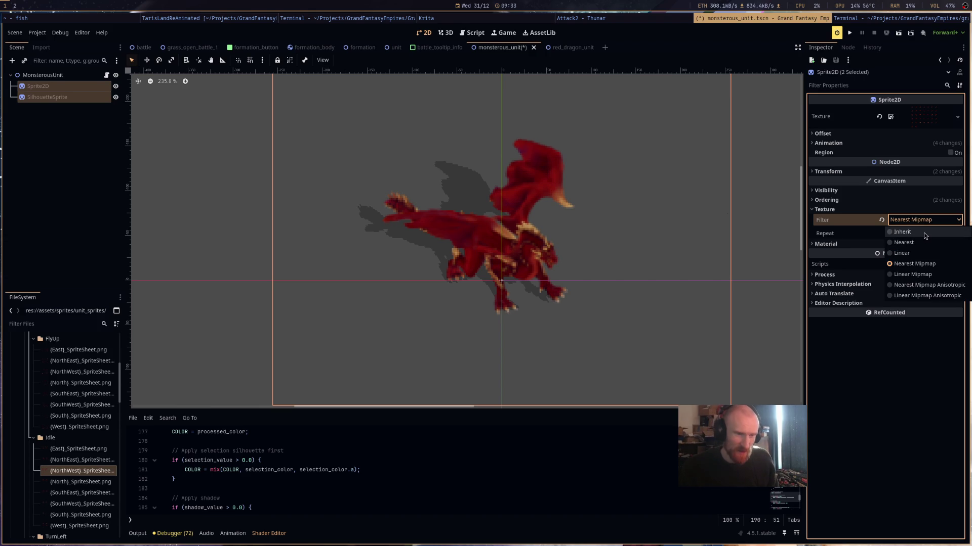
click(923, 243)
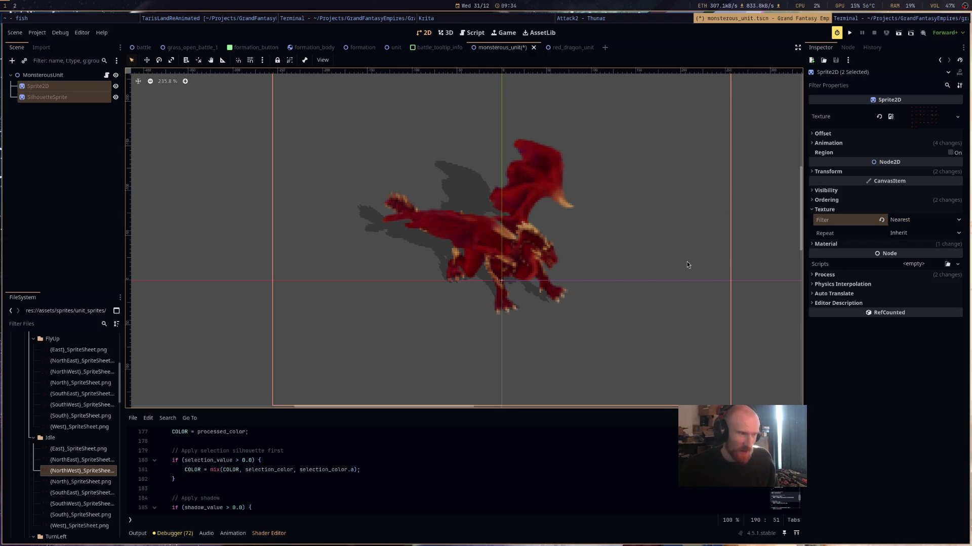
click(712, 258)
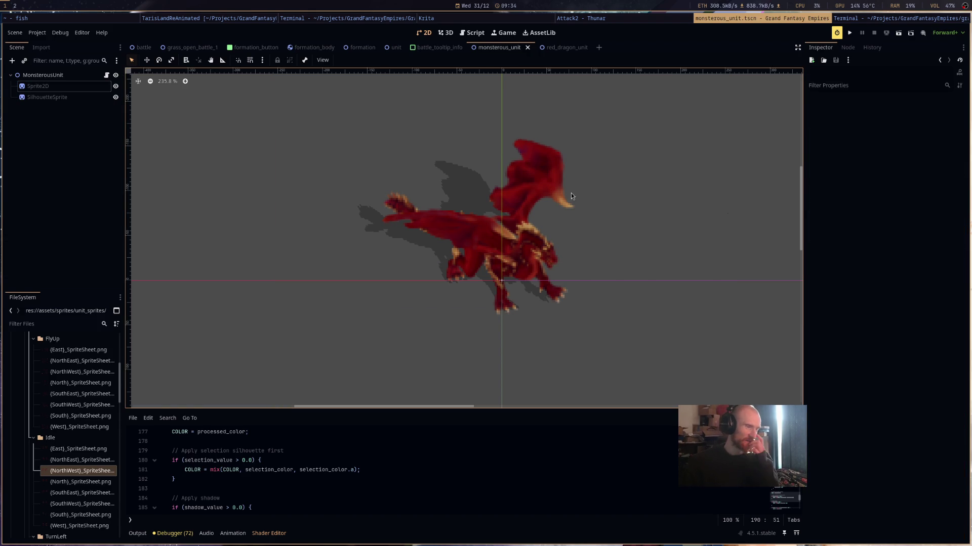
click(558, 48)
Step: From the red_dragon_unit scene, open the monsterous_unit.gd script on RedDragonUnit
click(513, 48)
click(557, 48)
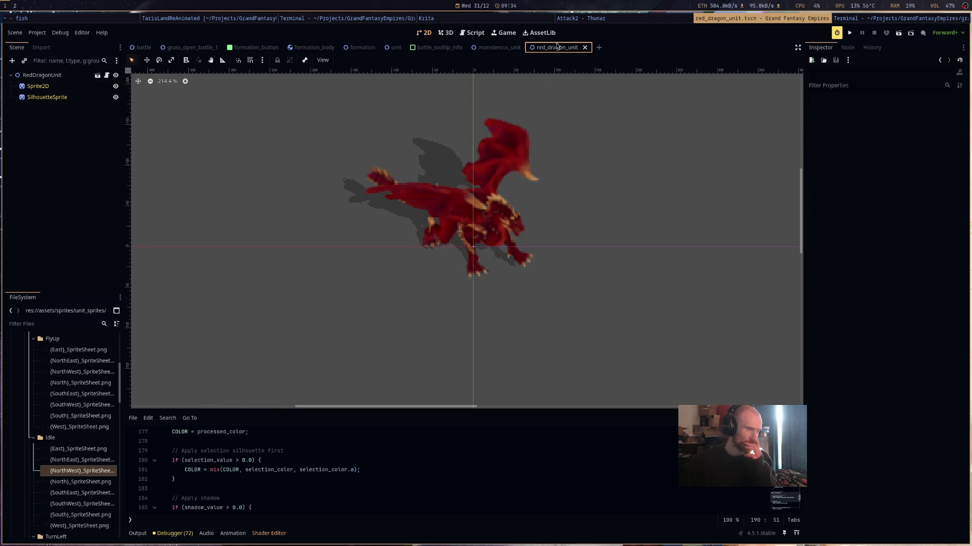
click(107, 80)
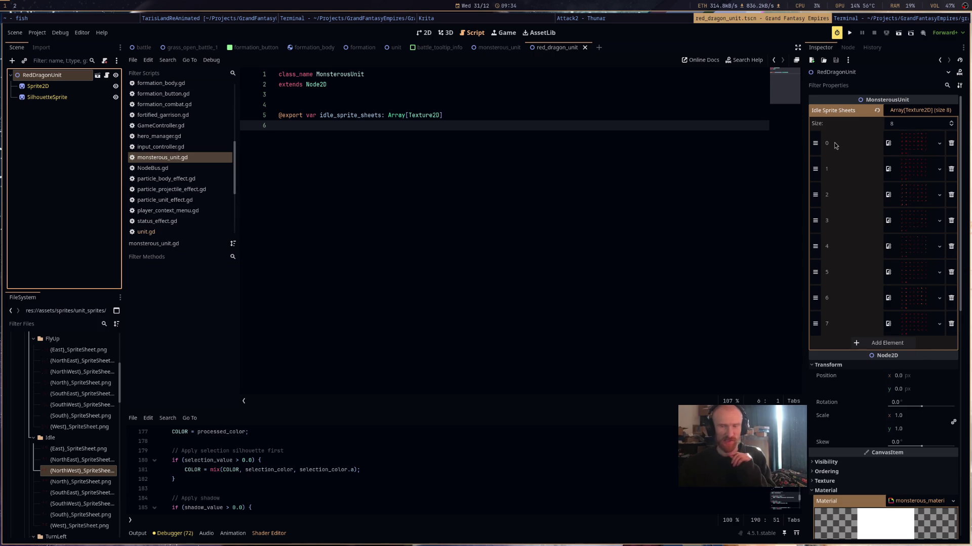
Step: Add comment lines mapping direction indices 0–7 to NORTH through NORTH_WEST above the exports
click(332, 103)
key(Return)
key(Return)
key(Up)
key(Up)
text(# I)
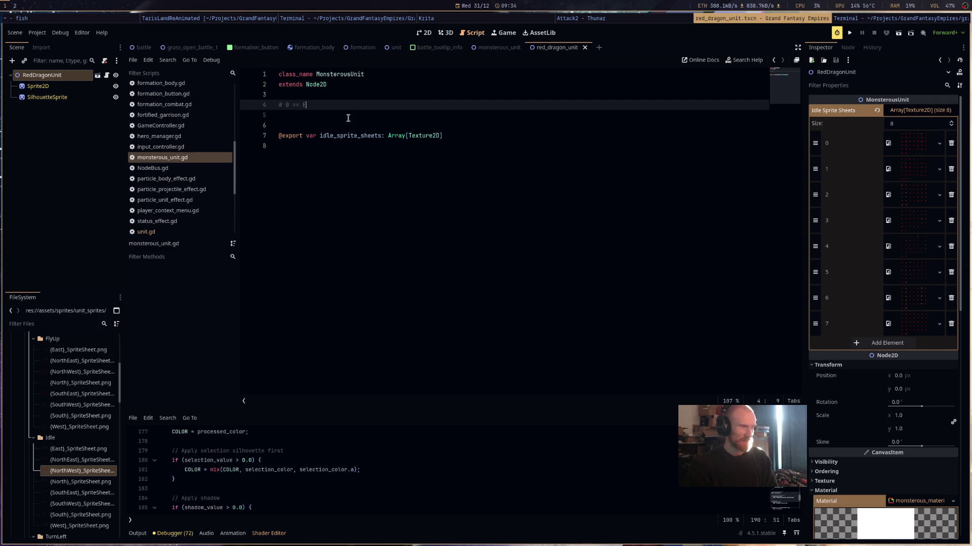
key(Down)
key(Up)
text(RTH)
key(Return)
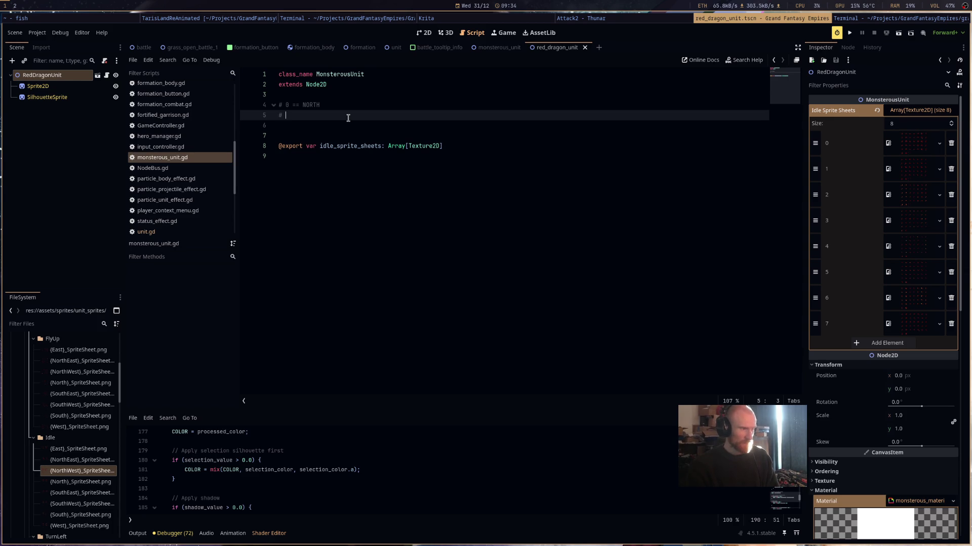
key(BackSpace)
key(BackSpace)
key(BackSpace)
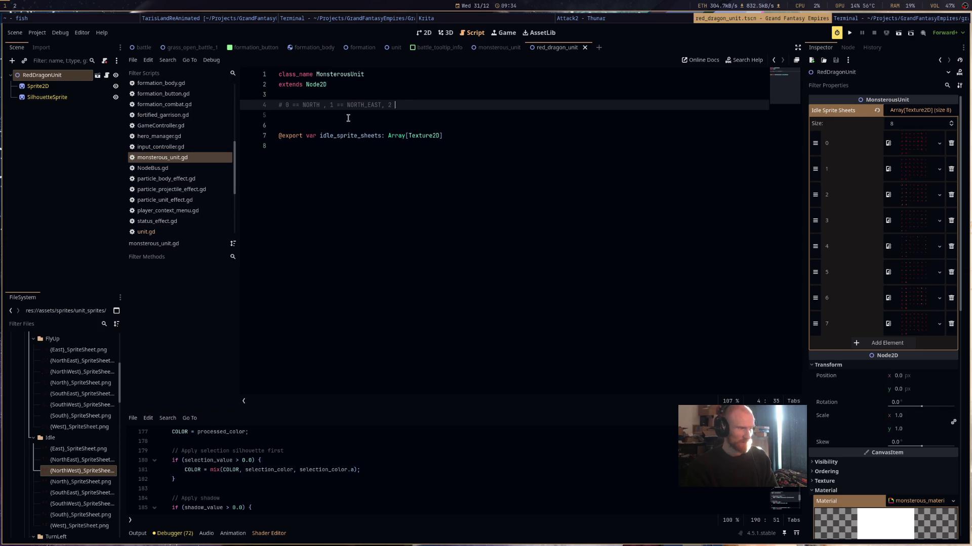
text(N)
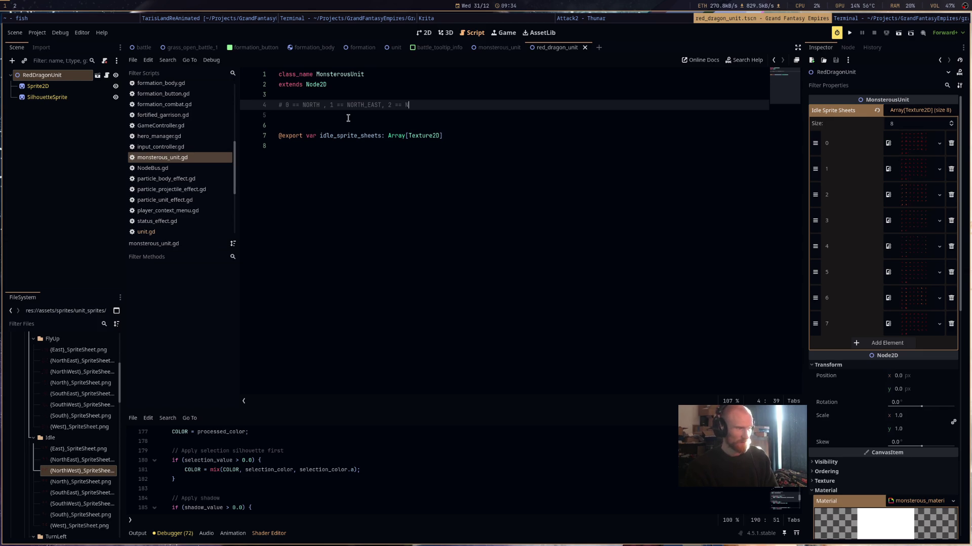
text(AST)
text(SO)
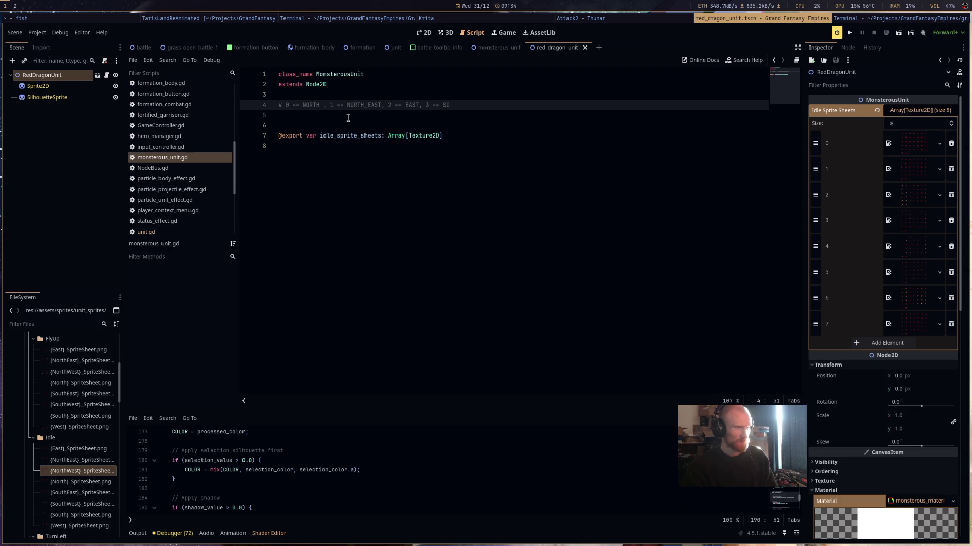
text(AST, 4 == SOUTH)
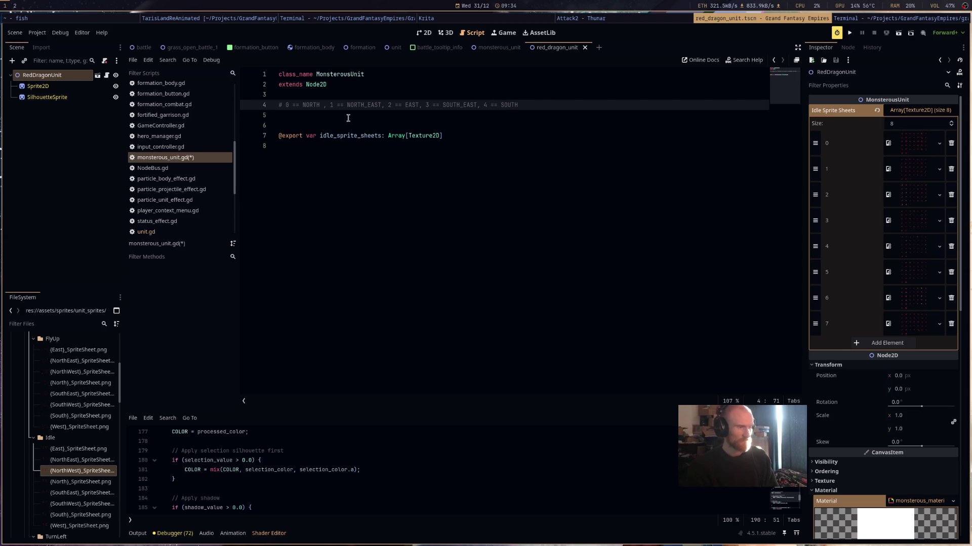
key(Return)
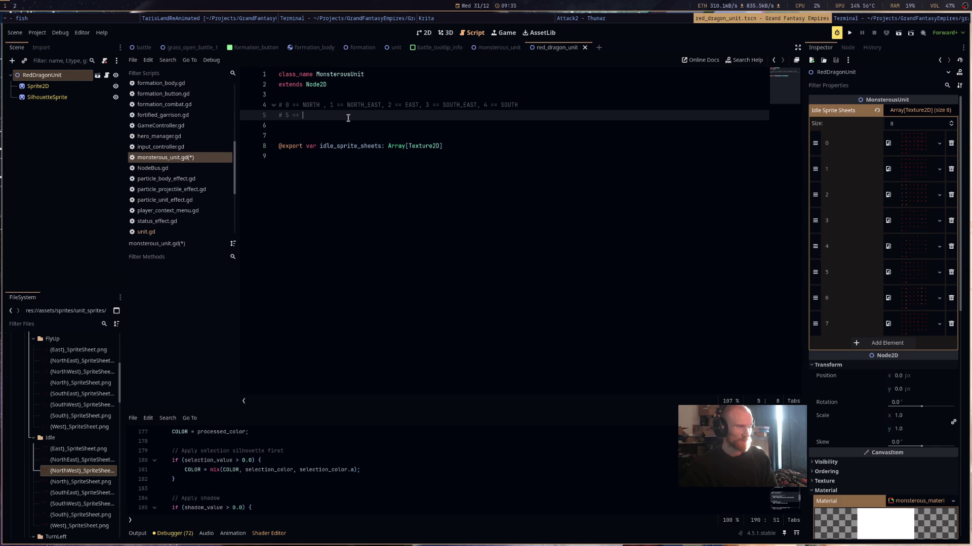
text(SOUTH)
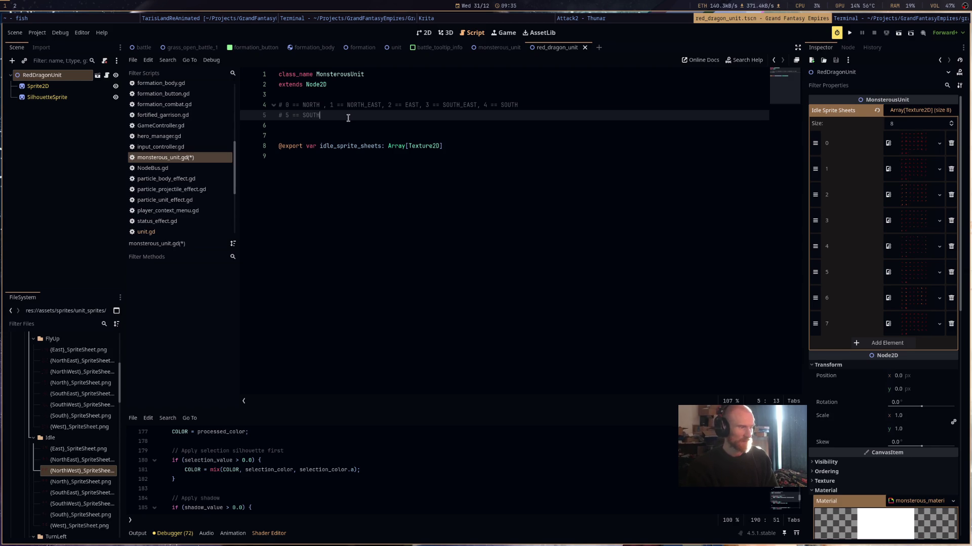
text(_WEST, )
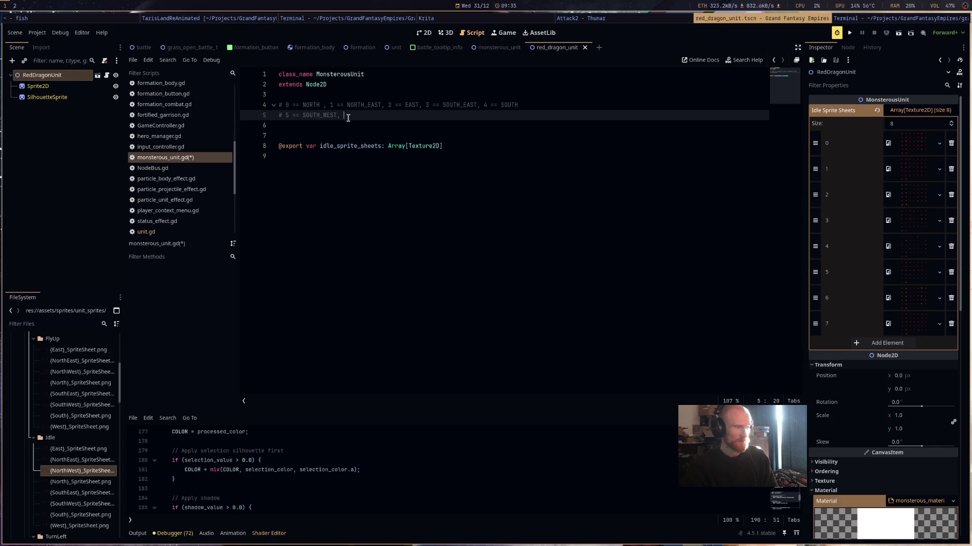
text(6 == WEST, 7 ==)
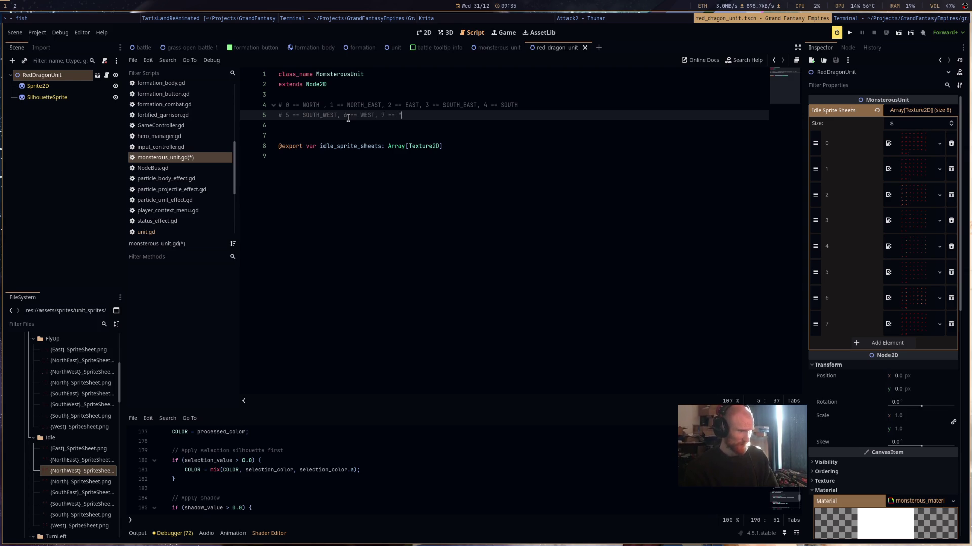
text(ORTH_W)
text(EST)
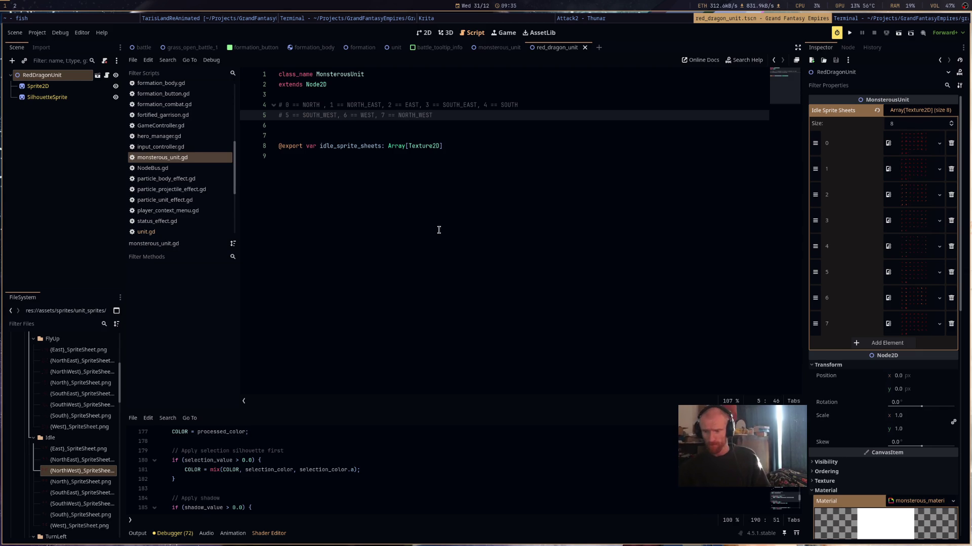
click(438, 229)
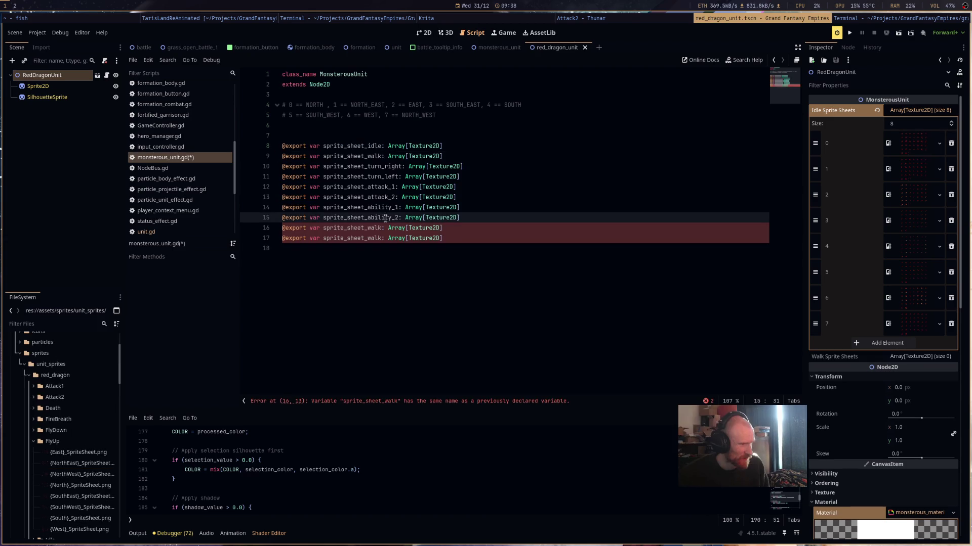
double_click(353, 228)
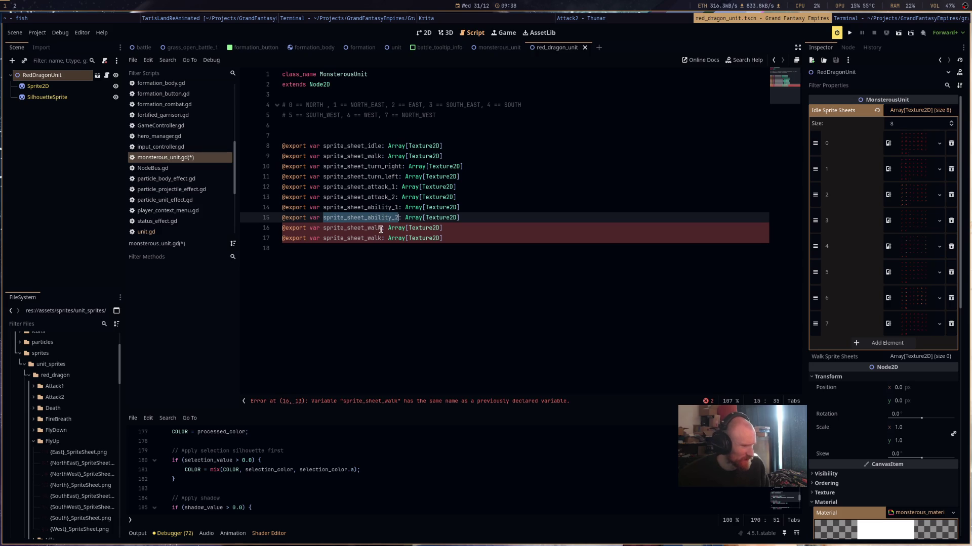
Step: Rename the duplicate walk lines to sprite_sheet_ability_3 and sprite_sheet_death
click(369, 231)
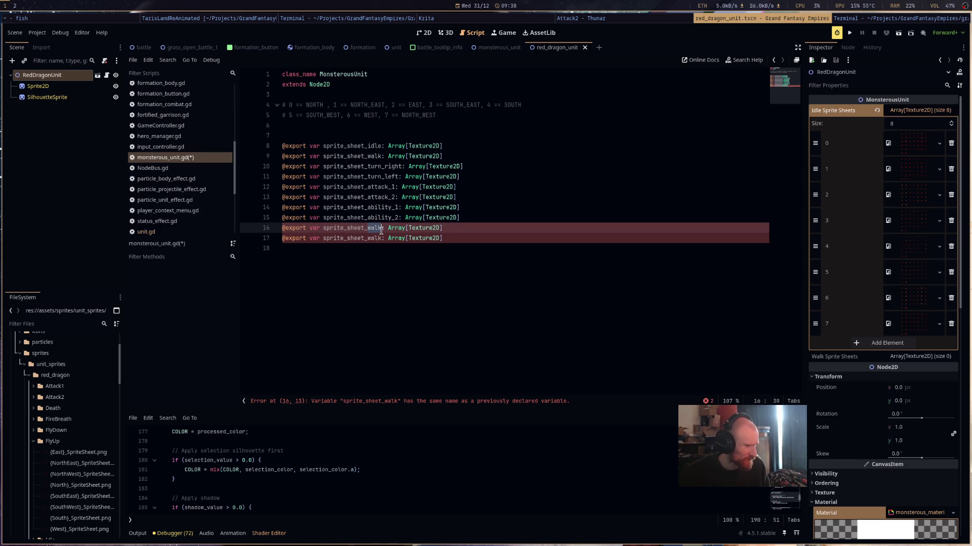
text(ability_3)
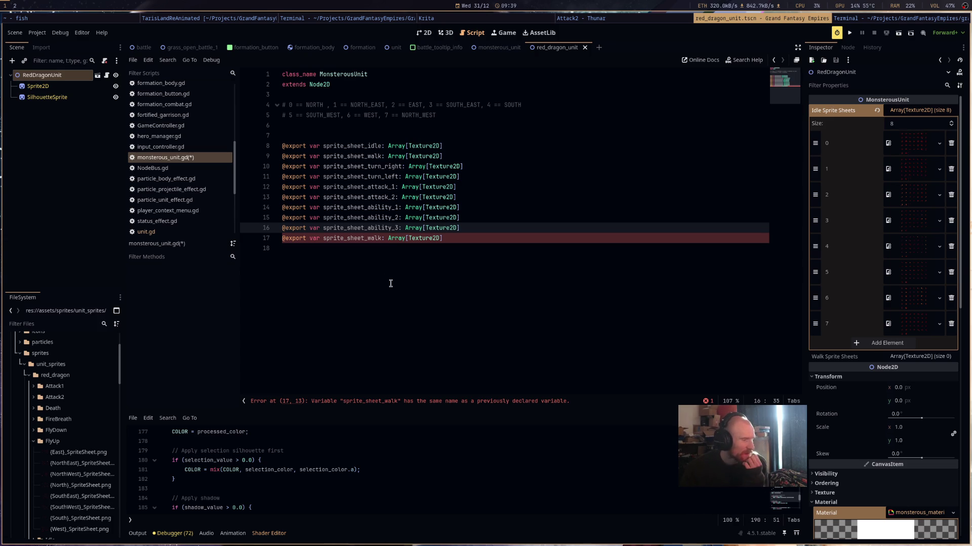
click(412, 247)
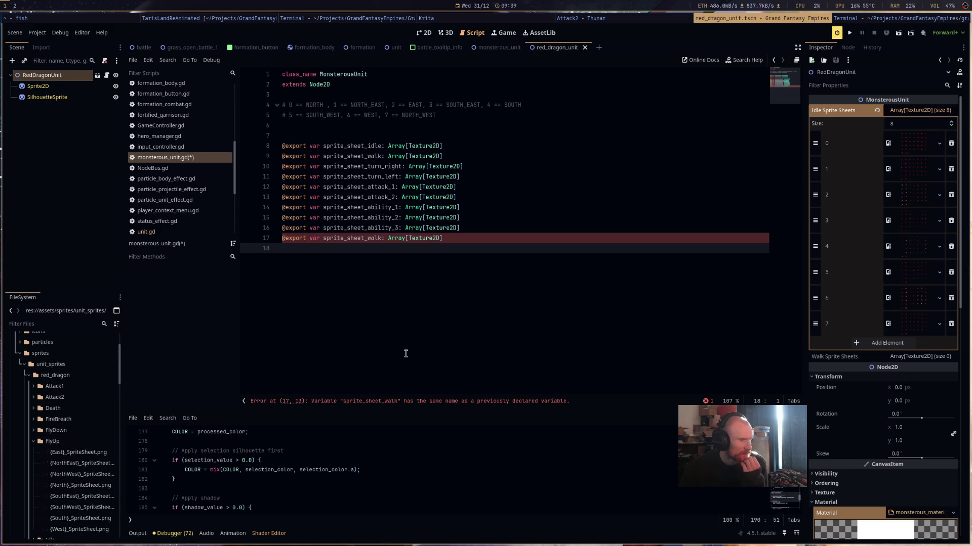
click(41, 442)
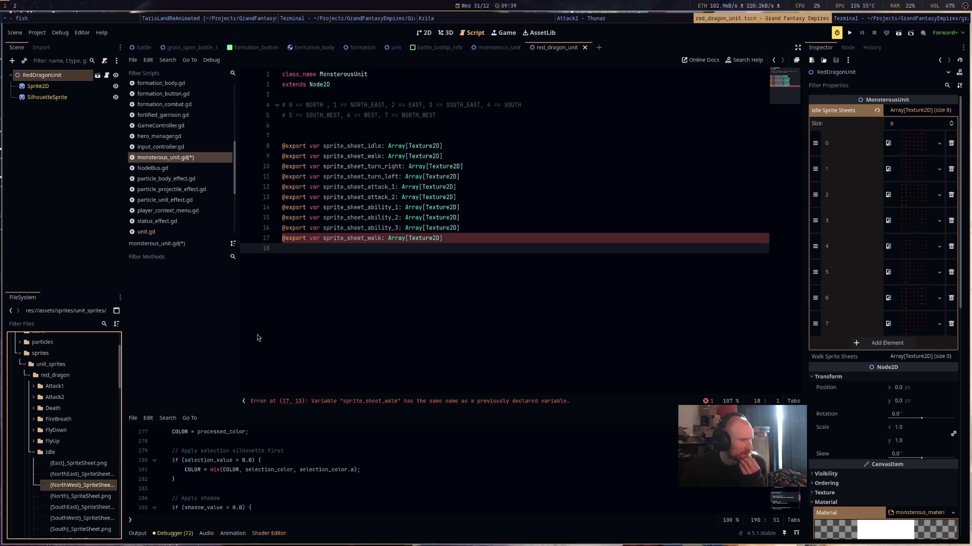
click(381, 240)
key(BackSpace)
key(BackSpace)
key(BackSpace)
text(death)
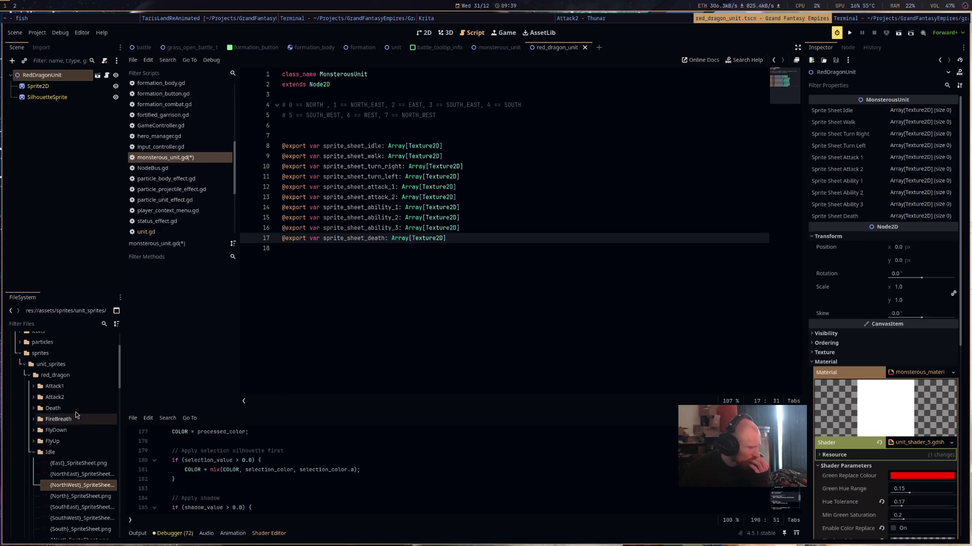
scroll(69, 440, down, 2)
scroll(54, 417, down, 2)
Step: Collapse the Idle and Turn folders in FileSystem and save the script
click(34, 386)
click(35, 397)
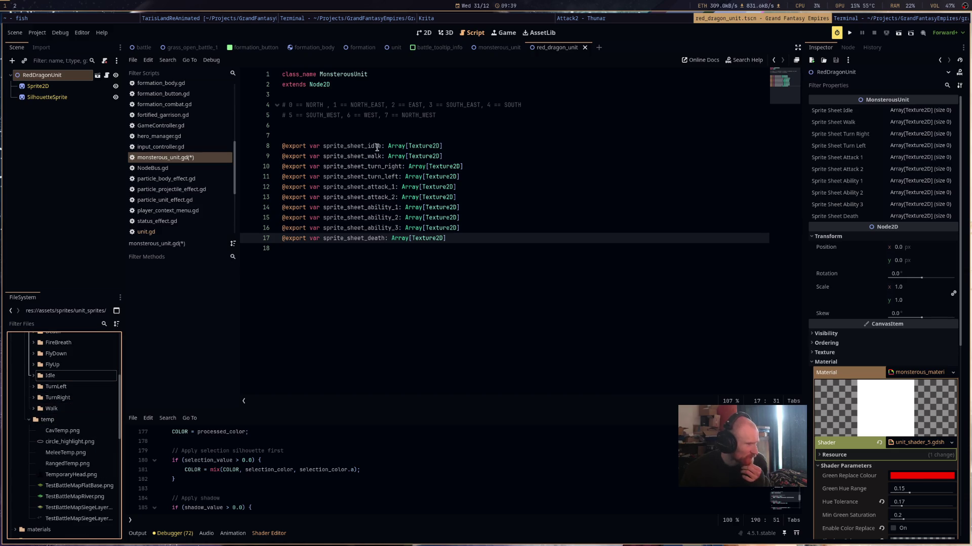
click(496, 307)
key(ctrl+s)
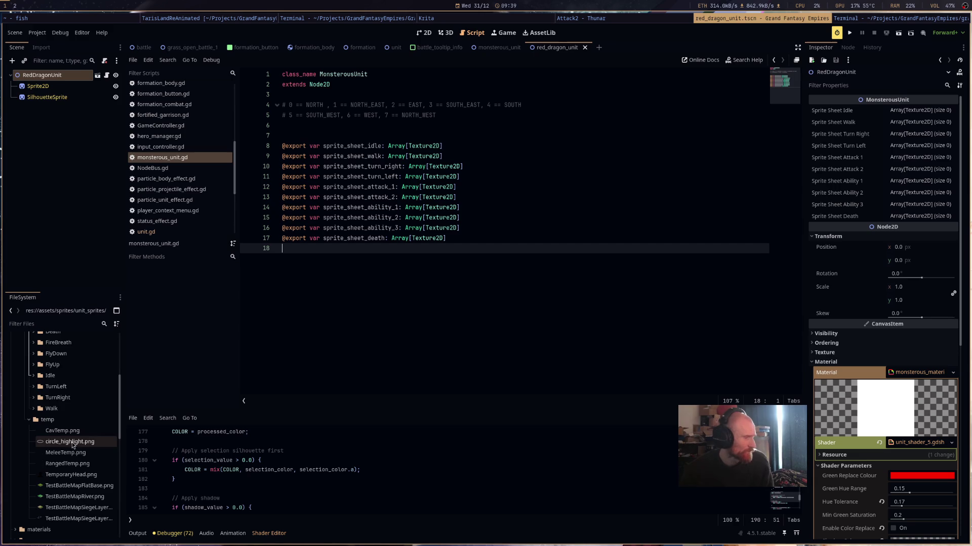
Step: Add the North, NorthEast and East idle sheets to the Sprite Sheet Idle array
click(34, 375)
drag(77, 386, 83, 407)
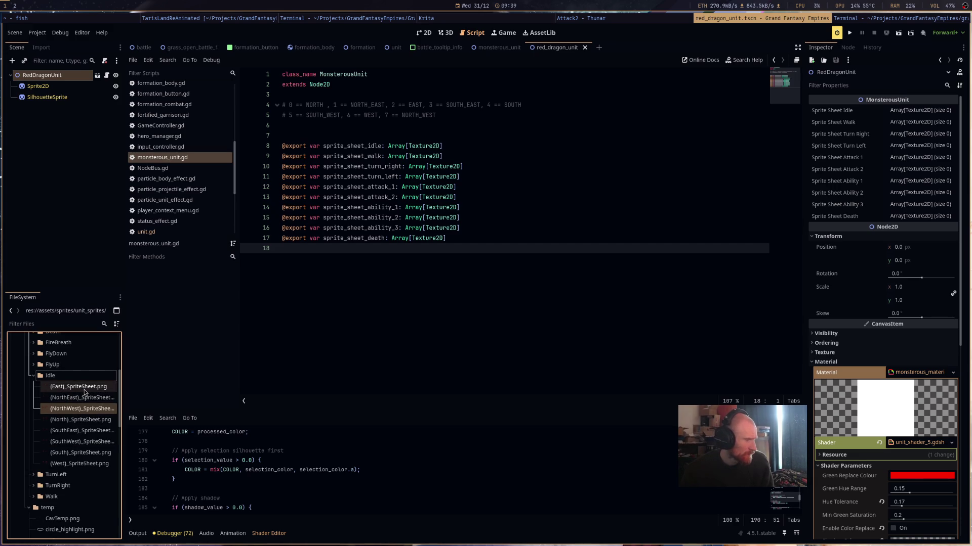
click(84, 422)
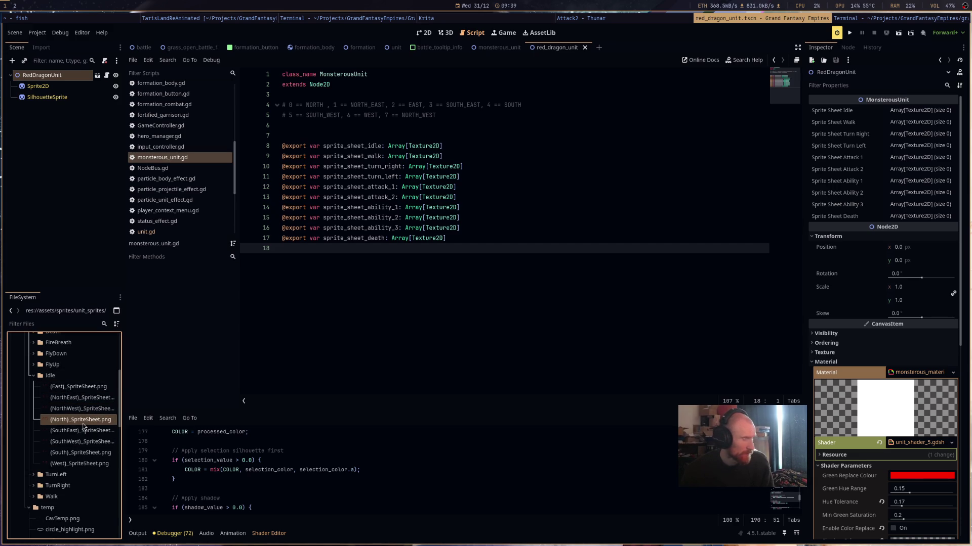
drag(76, 430, 907, 112)
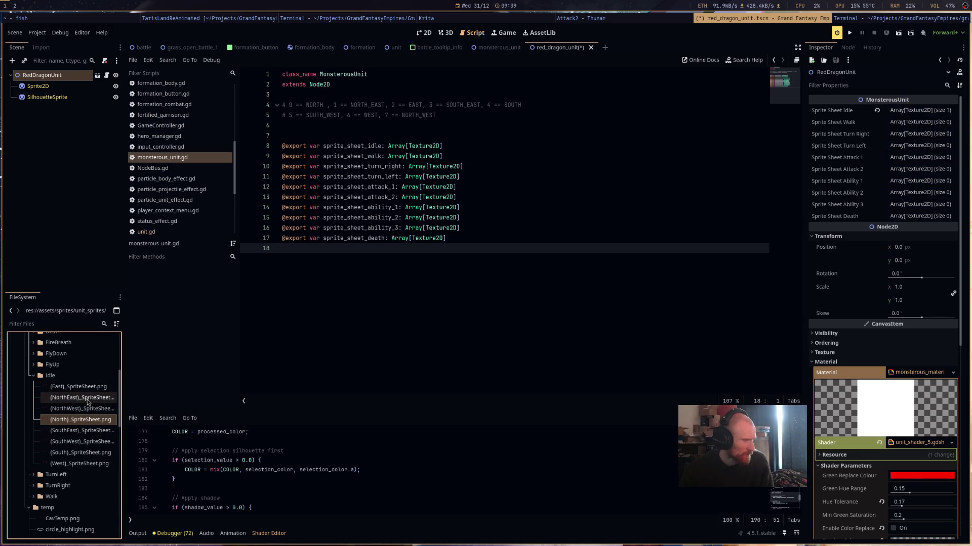
drag(88, 404, 912, 121)
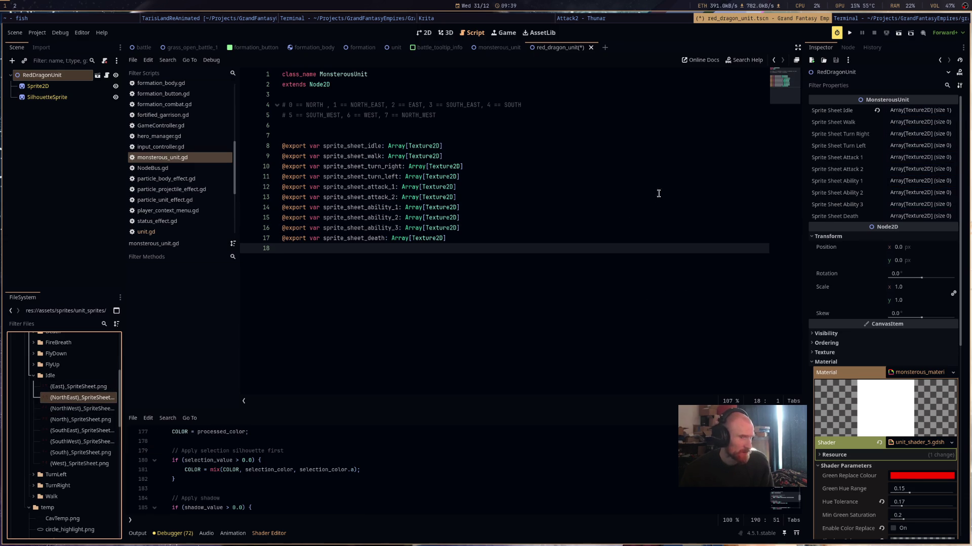
click(919, 110)
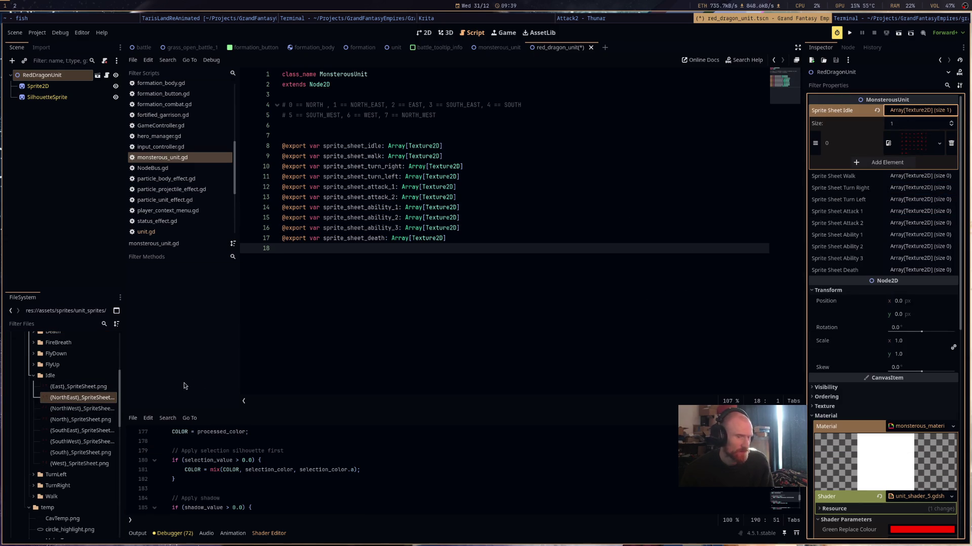
drag(86, 399, 910, 163)
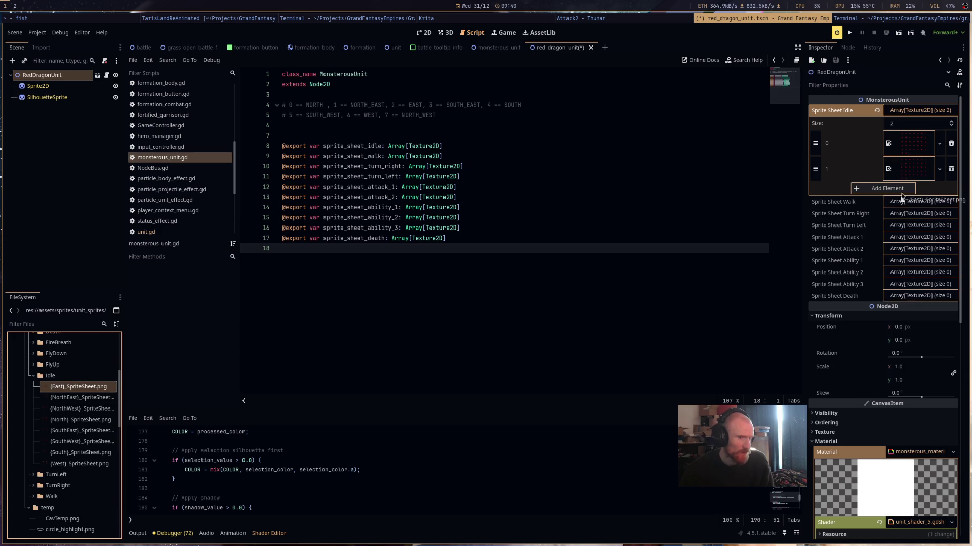
drag(76, 387, 904, 191)
Step: Add SouthEast, South, SouthWest, West and NorthWest idle sheets, reaching eight entries
drag(80, 430, 907, 214)
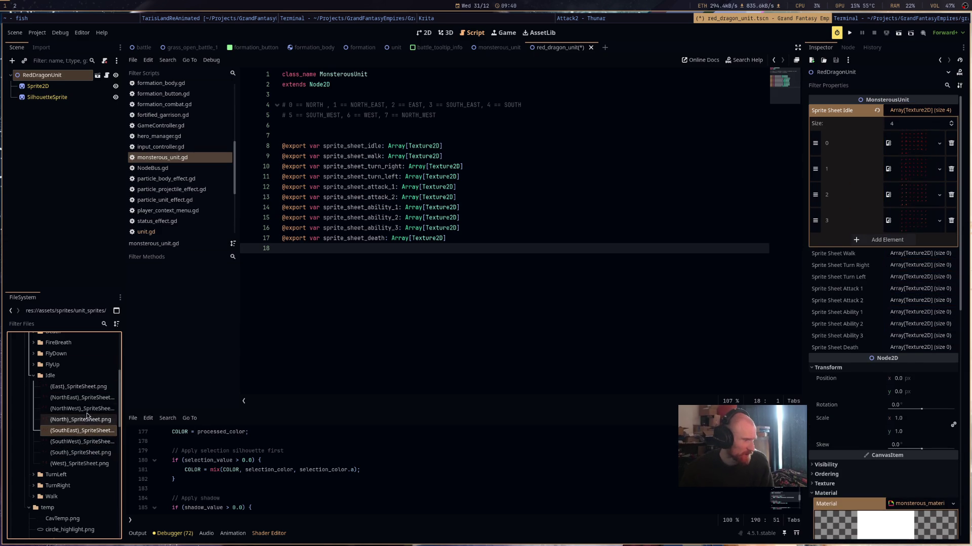
drag(80, 453, 889, 235)
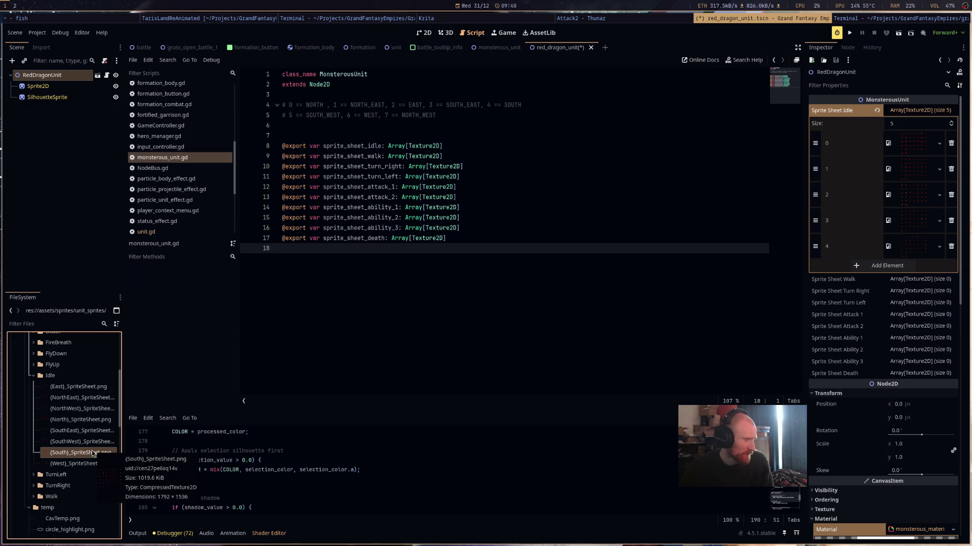
drag(79, 441, 910, 267)
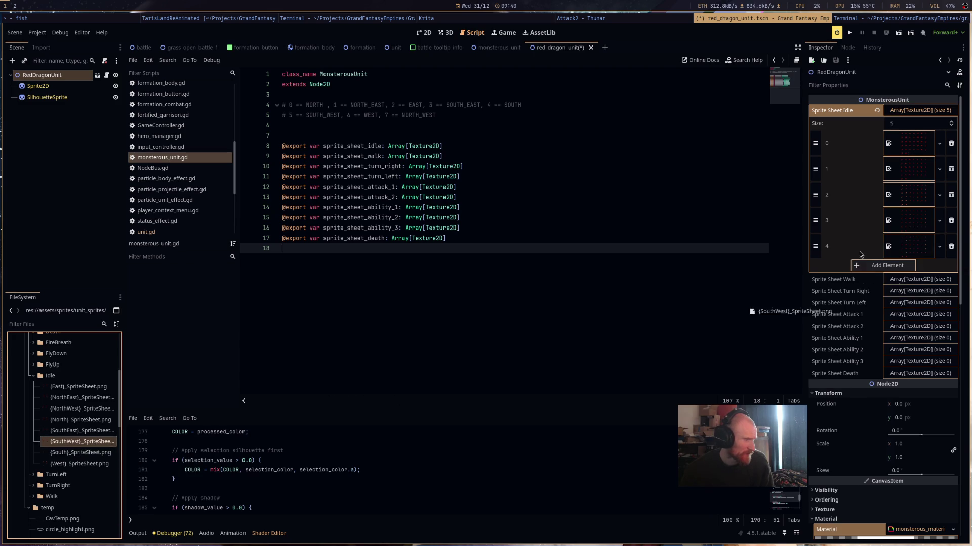
drag(79, 463, 882, 290)
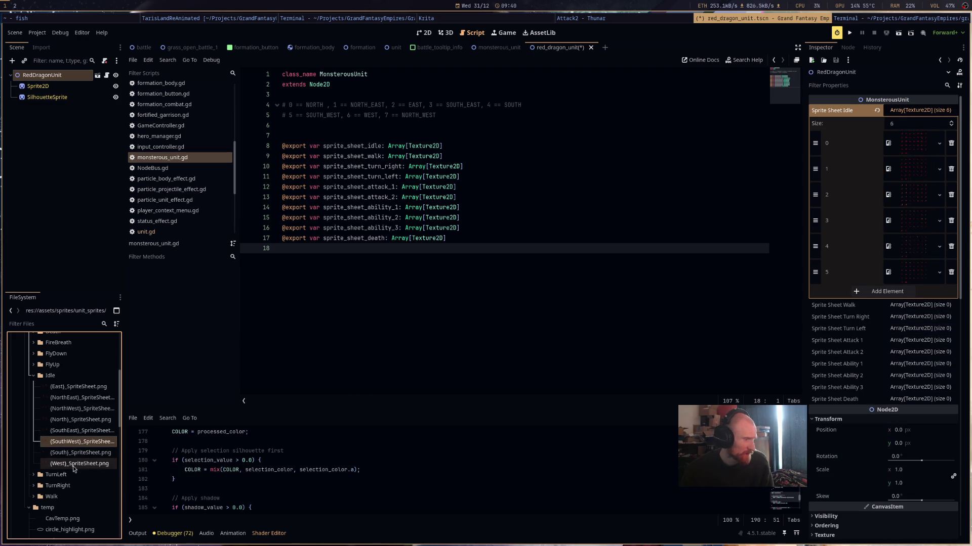
mouse_move(80, 409)
mouse_down()
mouse_move(885, 319)
mouse_move(904, 274)
mouse_up()
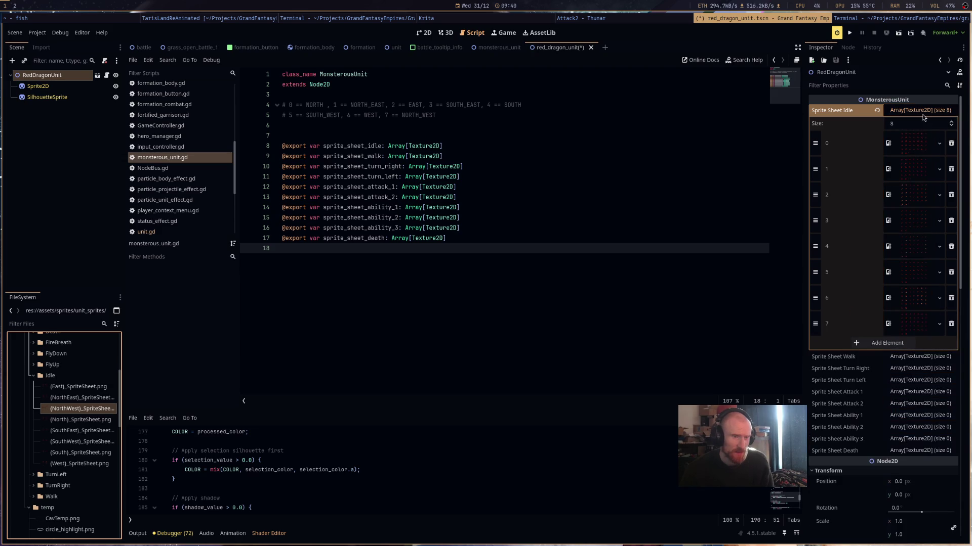
click(923, 112)
click(922, 120)
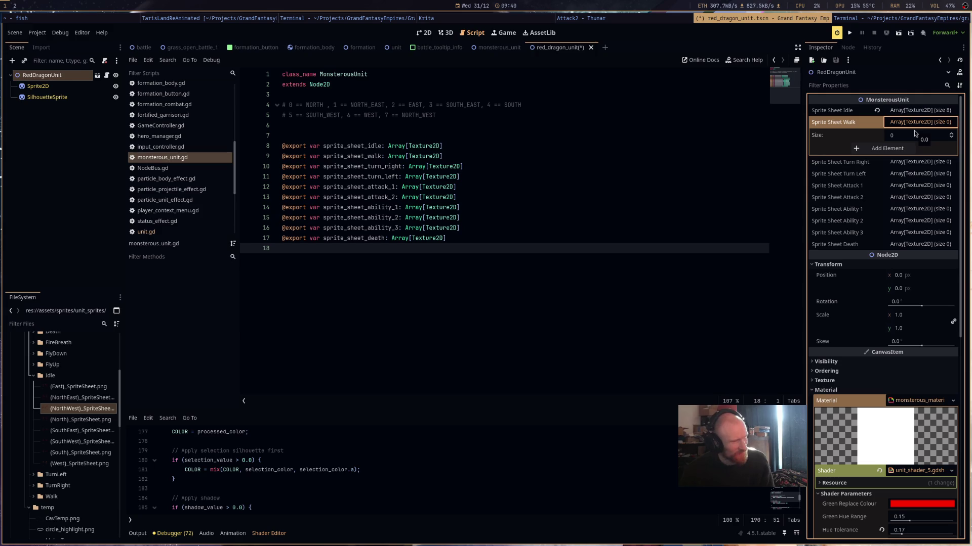
Step: From the Walk folder, add the North, NorthEast, East and SouthEast walk sheets to Sprite Sheet Walk
click(40, 375)
click(40, 408)
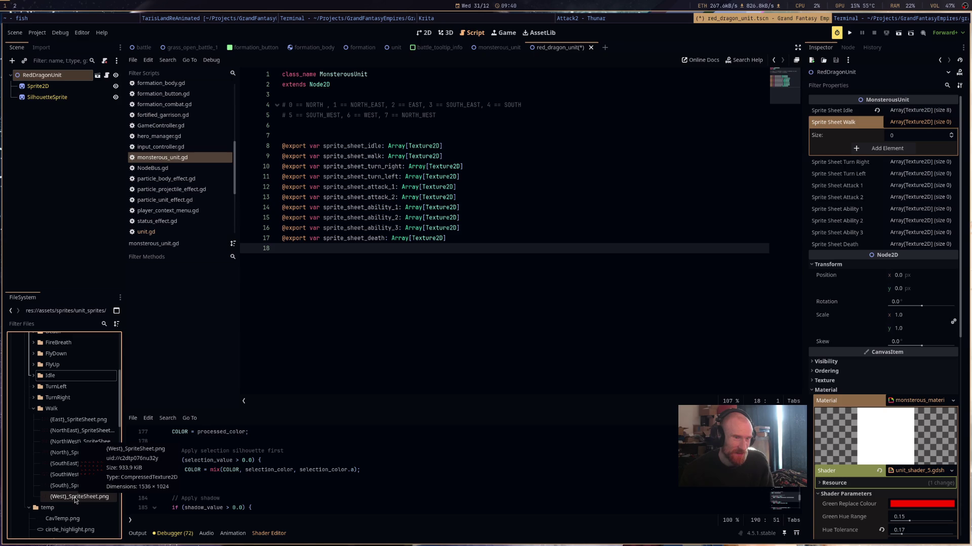
drag(80, 454, 888, 150)
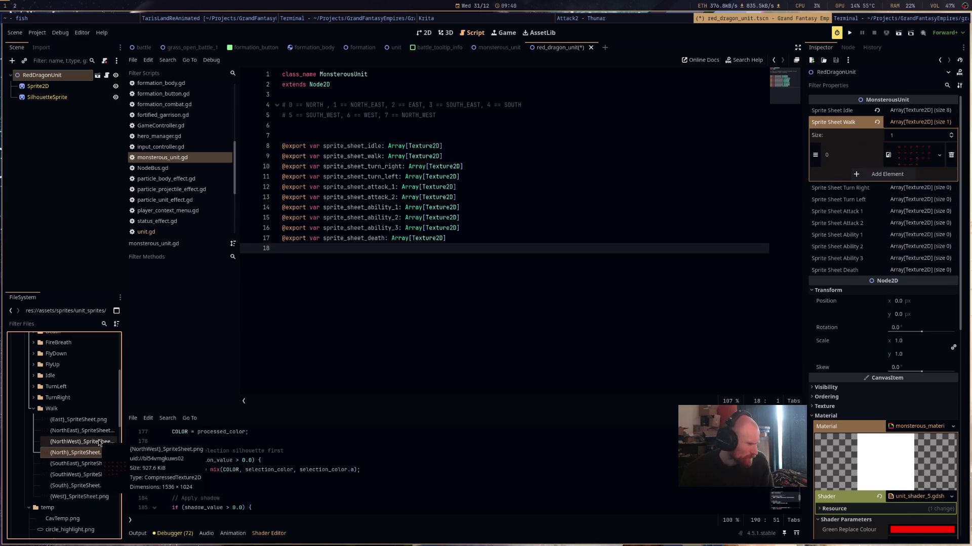
drag(80, 431, 893, 173)
drag(78, 420, 907, 210)
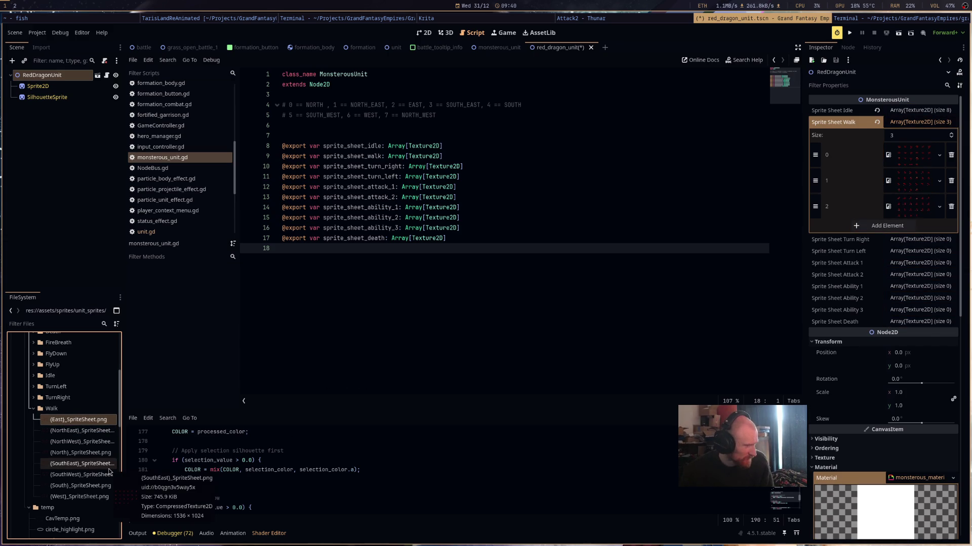
drag(109, 471, 907, 235)
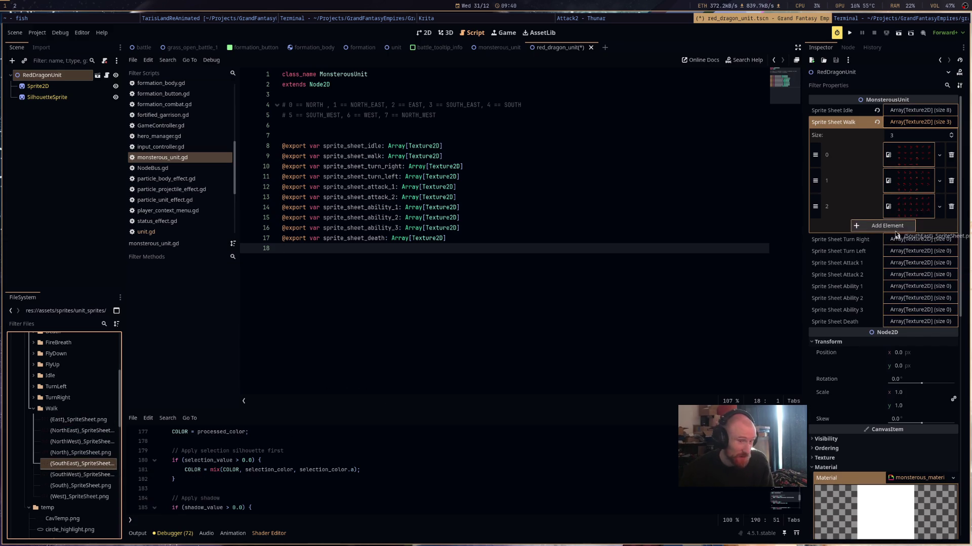
Step: Add the South, SouthWest, West and NorthWest walk sheets, filling the walk array to eight
drag(82, 486, 901, 252)
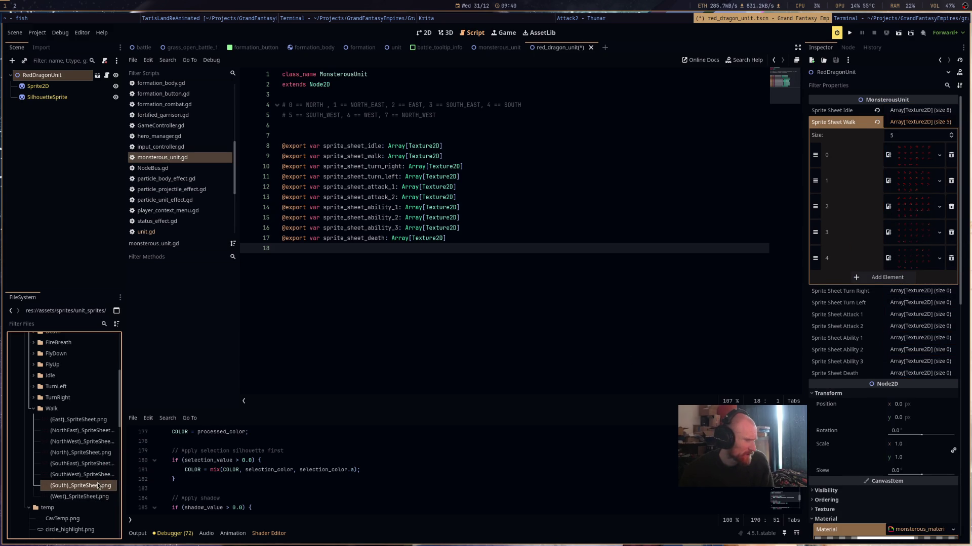
mouse_move(84, 475)
mouse_down()
mouse_move(960, 279)
mouse_move(903, 278)
mouse_up()
mouse_move(91, 495)
mouse_down()
mouse_move(848, 336)
mouse_move(866, 307)
mouse_up()
drag(81, 442, 899, 354)
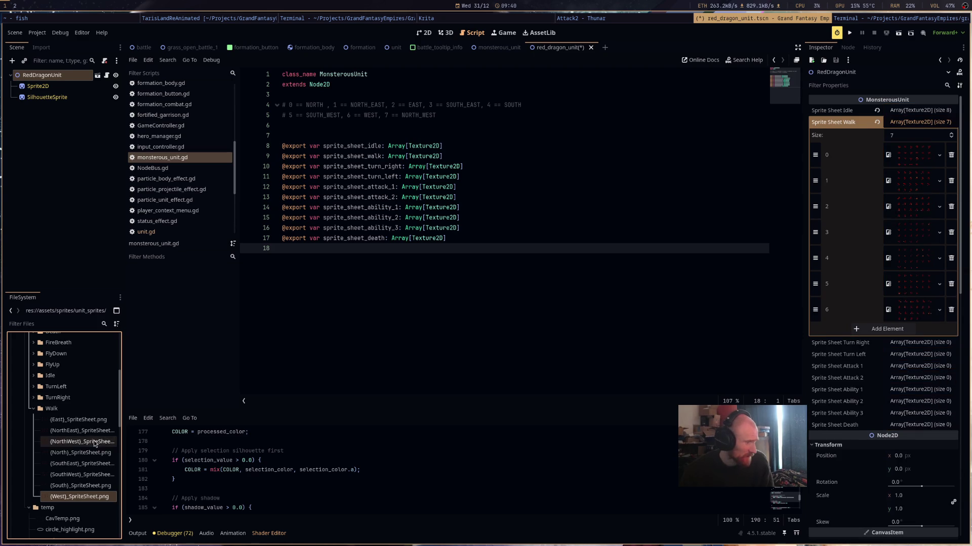
click(843, 368)
scroll(873, 377, down, 3)
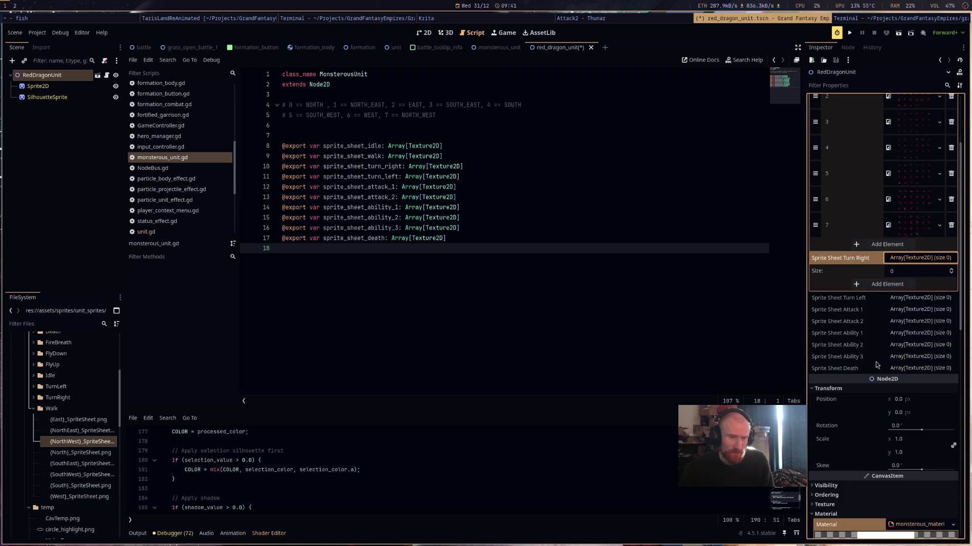
scroll(875, 365, up, 3)
click(935, 122)
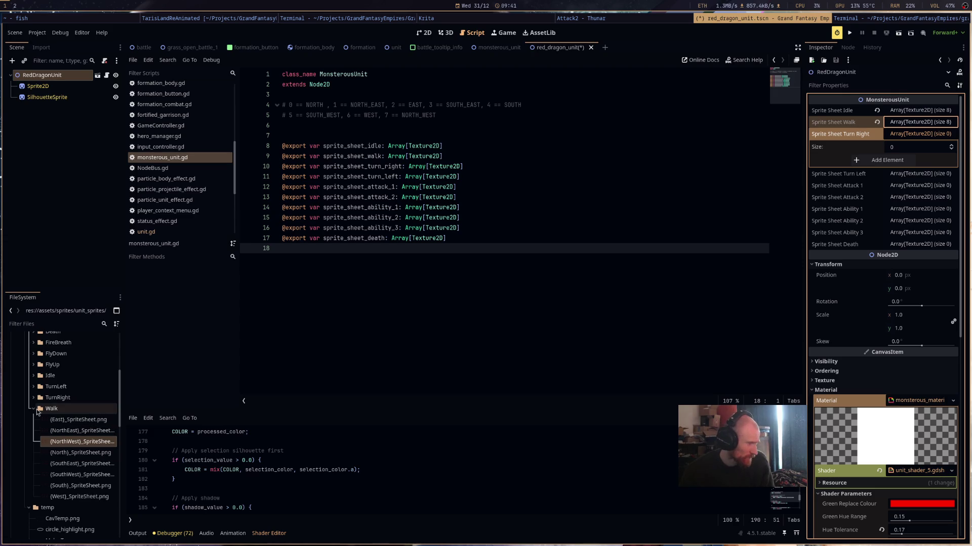
Step: Undo an accidental empty slot, then add North, NorthEast and East sheets to Sprite Sheet Turn Right
drag(35, 411, 84, 423)
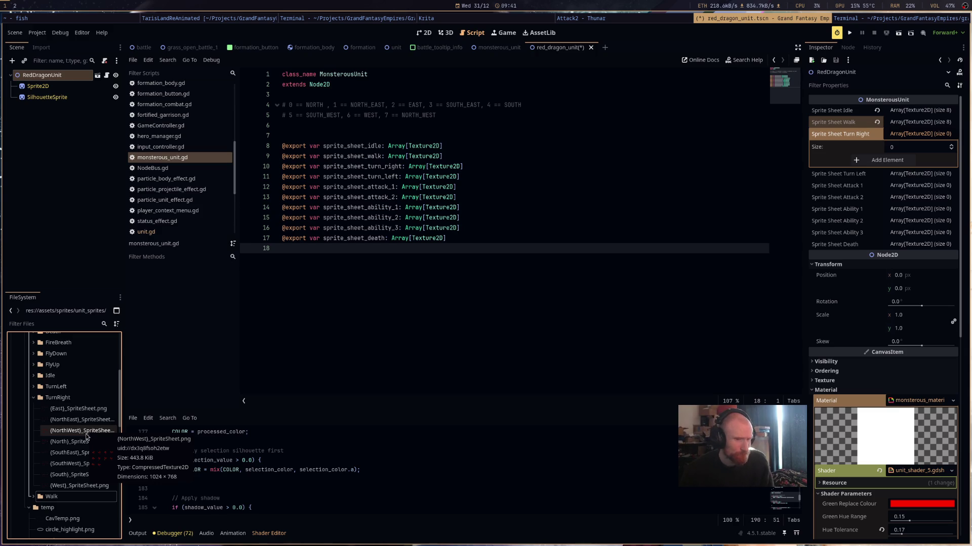
click(865, 161)
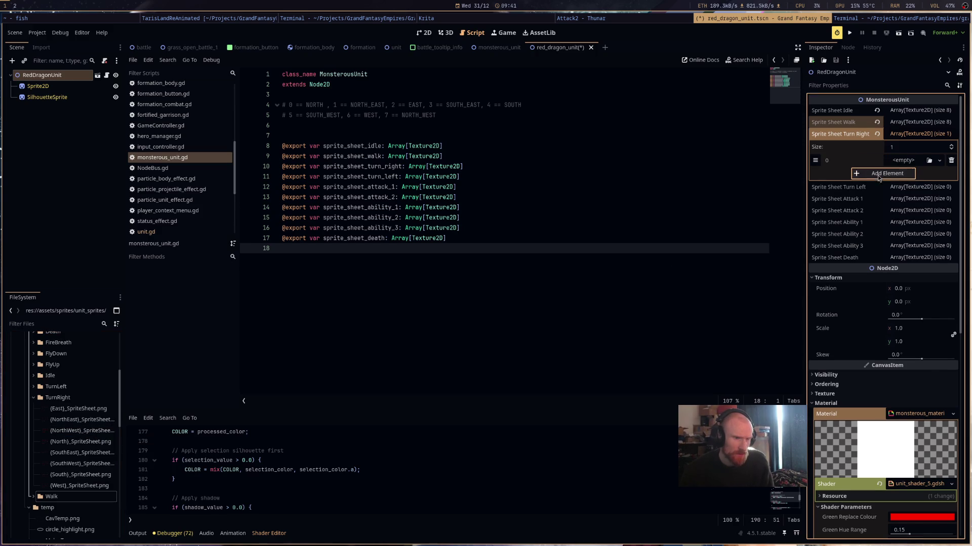
key(ctrl+z)
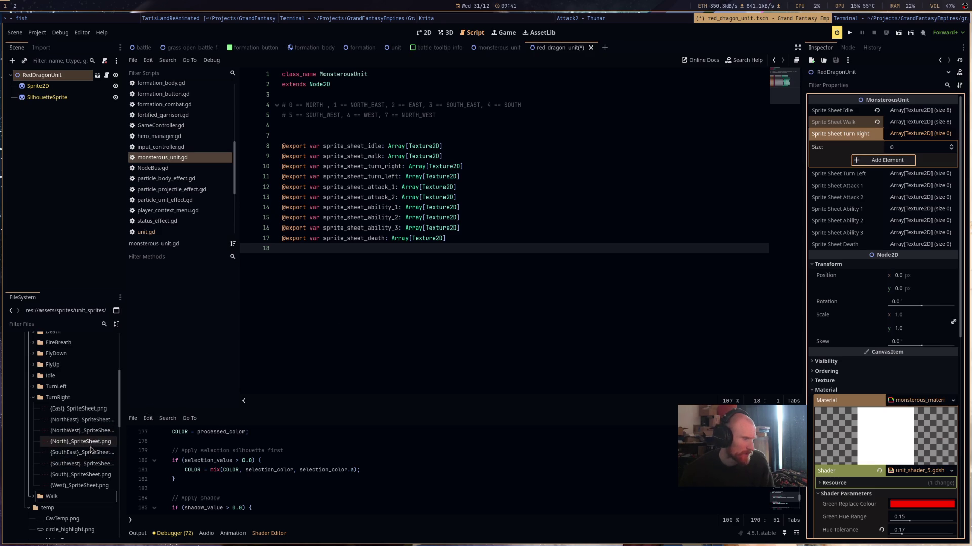
drag(80, 442, 881, 156)
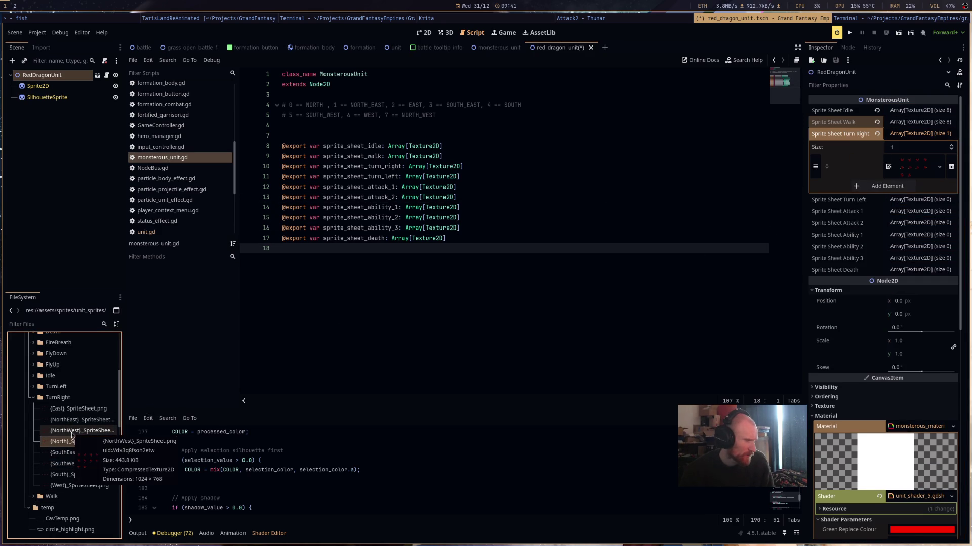
drag(79, 419, 887, 185)
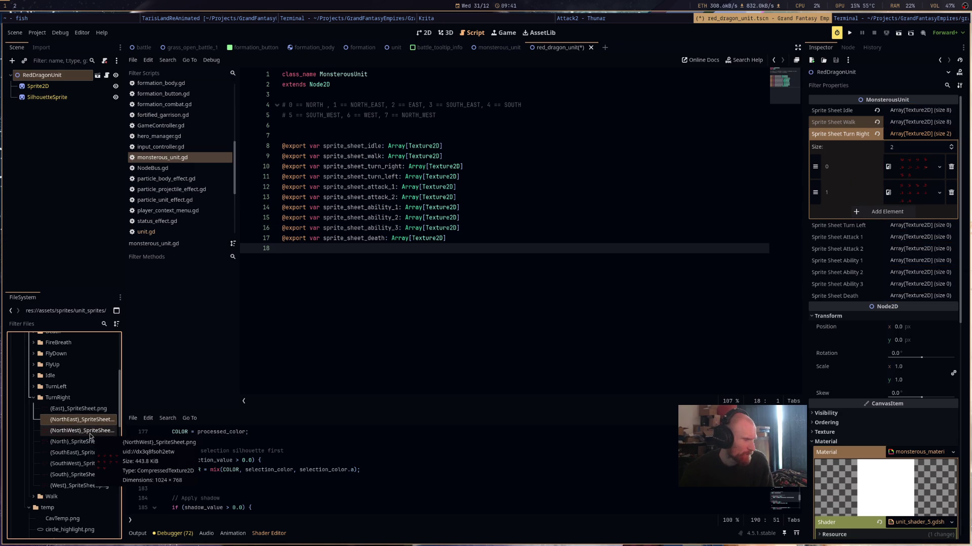
drag(79, 408, 889, 216)
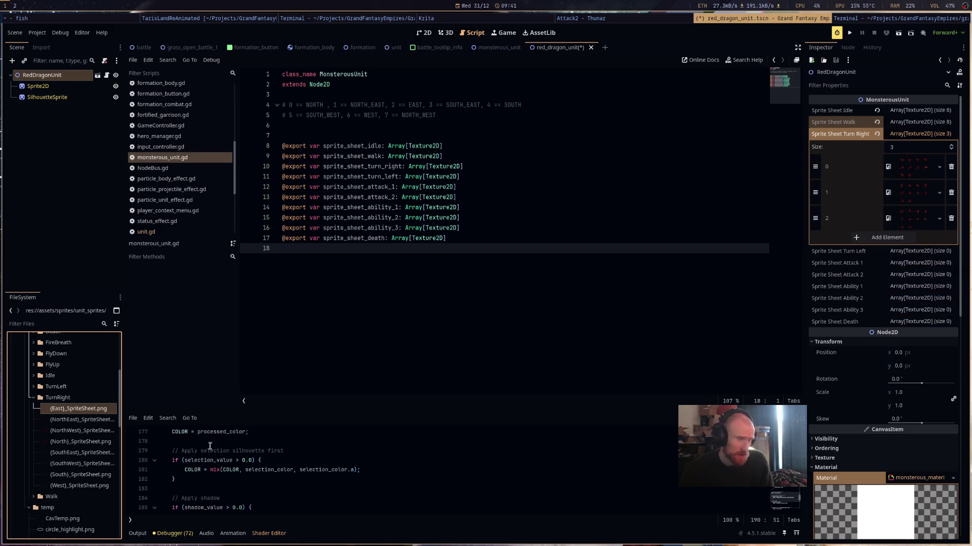